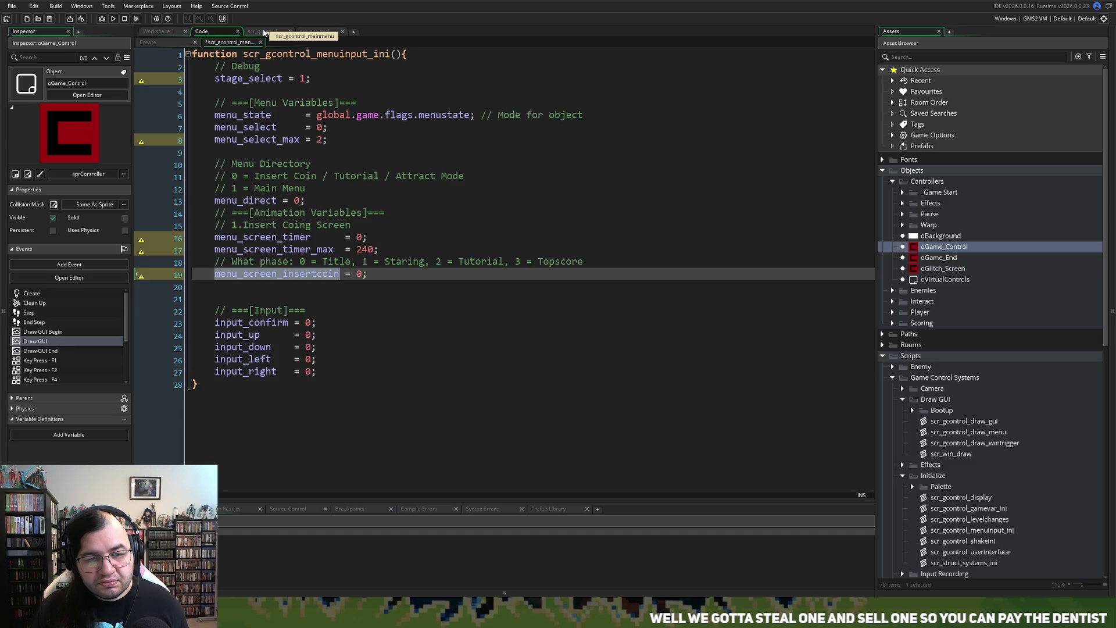
Step: In scr_gcontrol_draw_menu, add an indented // Title comment inside the Insert Coin block
click(266, 33)
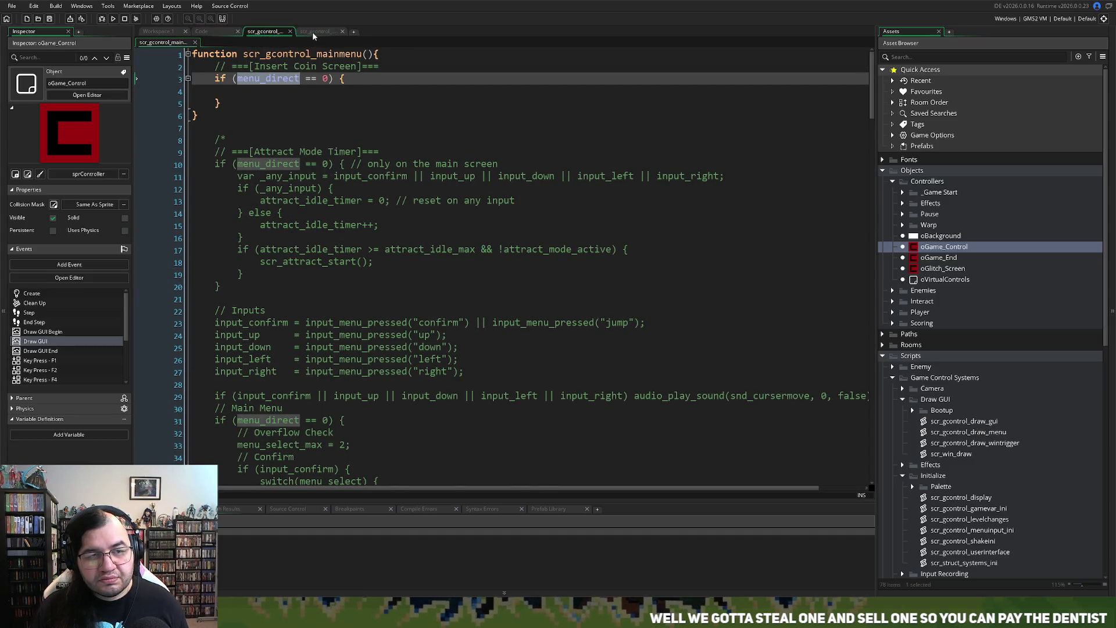
click(316, 33)
click(222, 95)
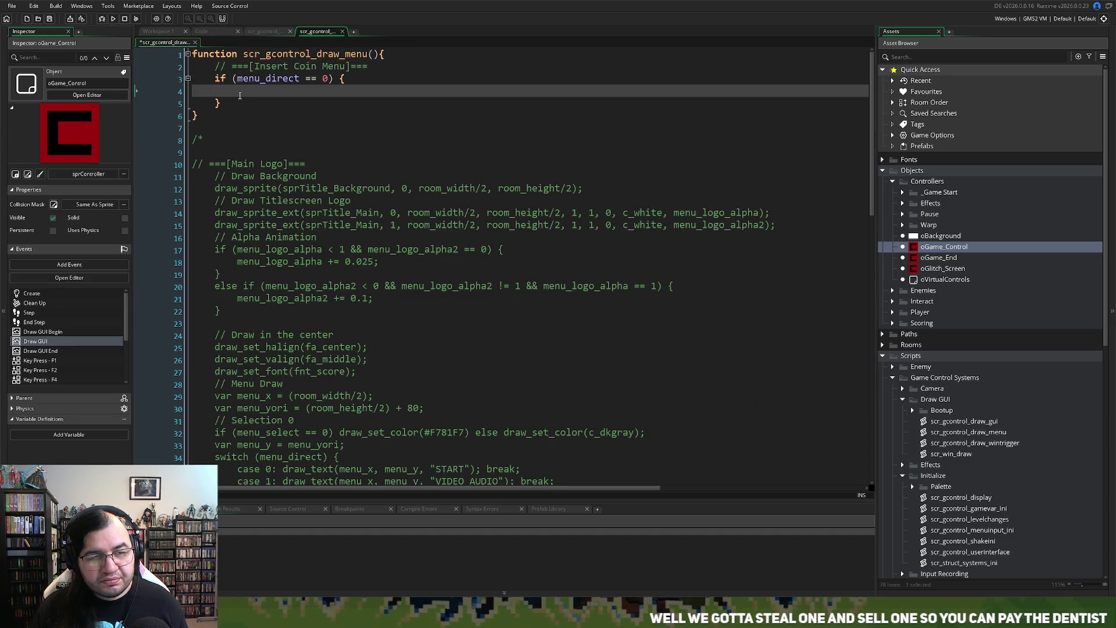
key(Tab)
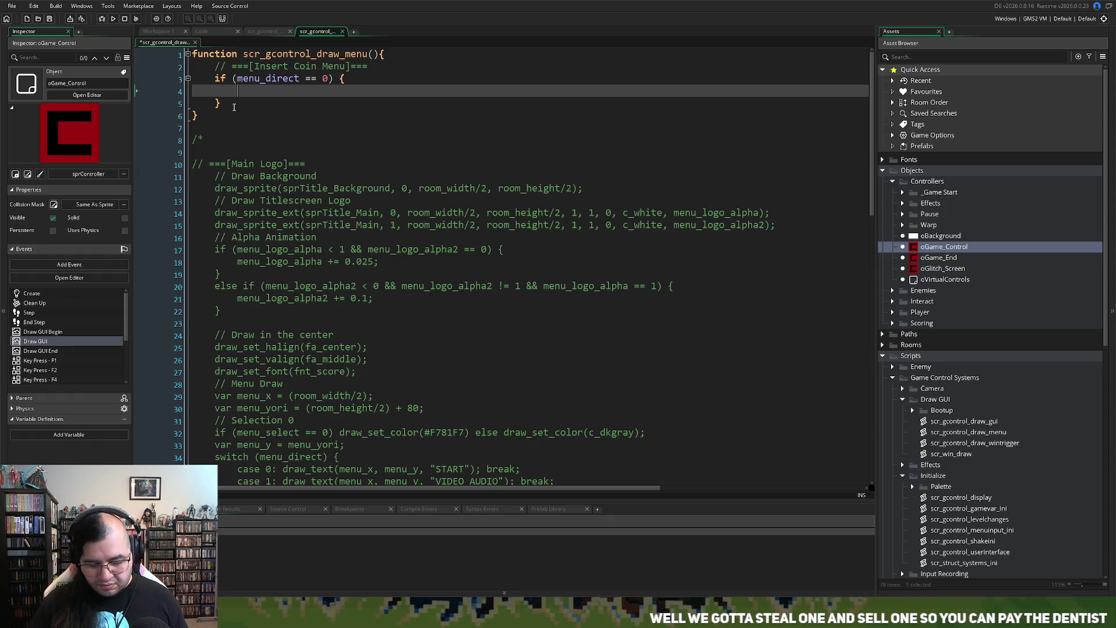
text(//)
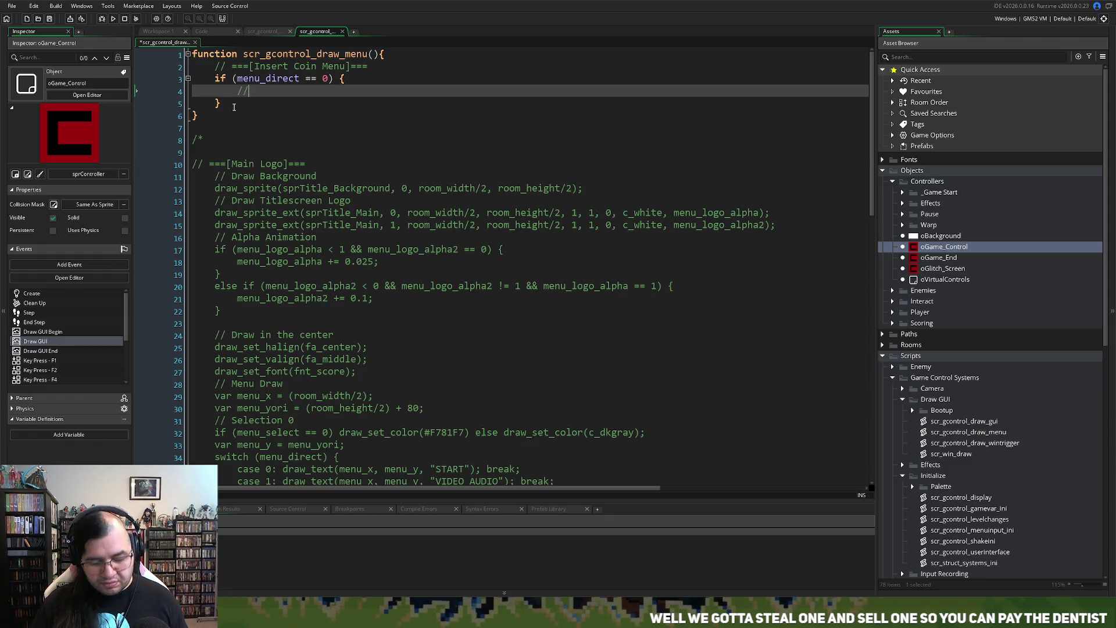
text( Title)
key(Return)
Step: Draft a trial if (menu_screen_insertcoin != 0) { } block below the Title comment
text(menu_screen_insertcoin)
click(238, 104)
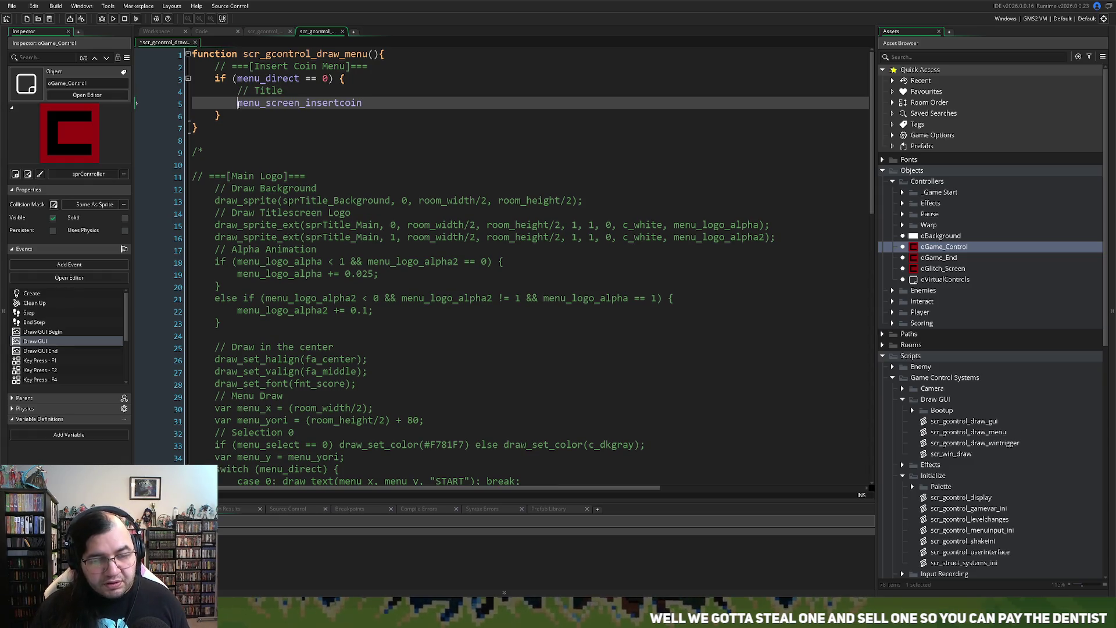
text(if ()
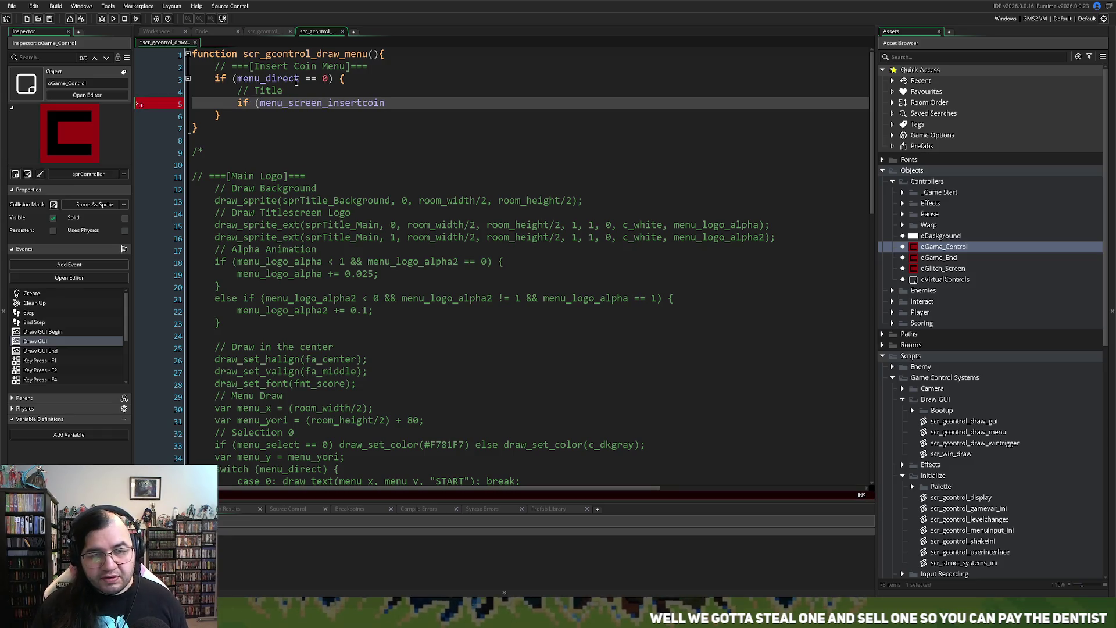
click(399, 102)
text(!= )
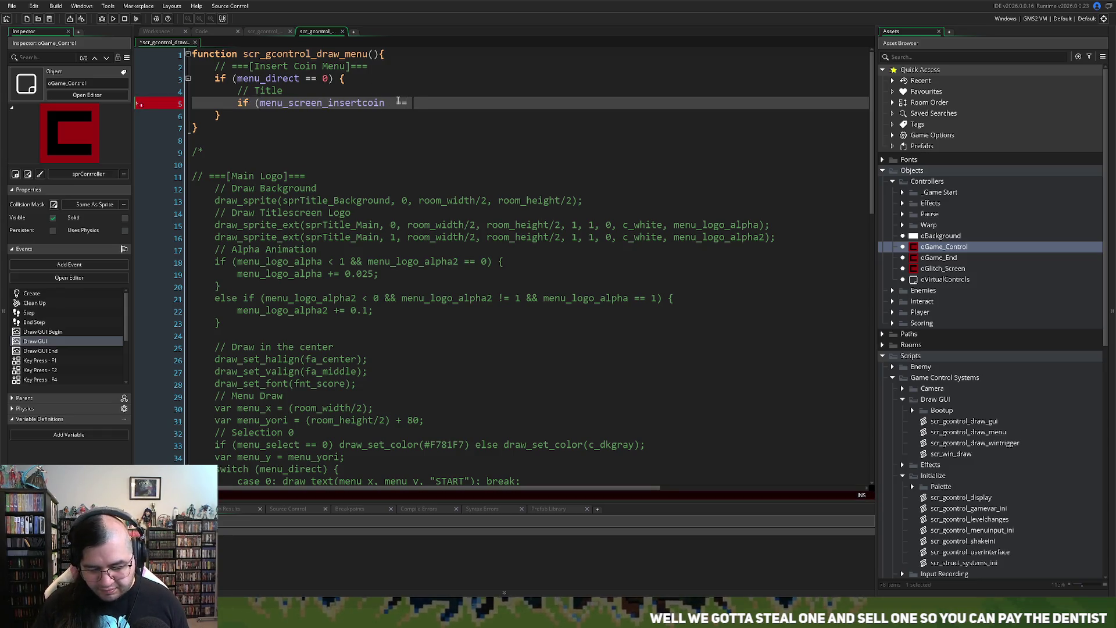
text(0) {)
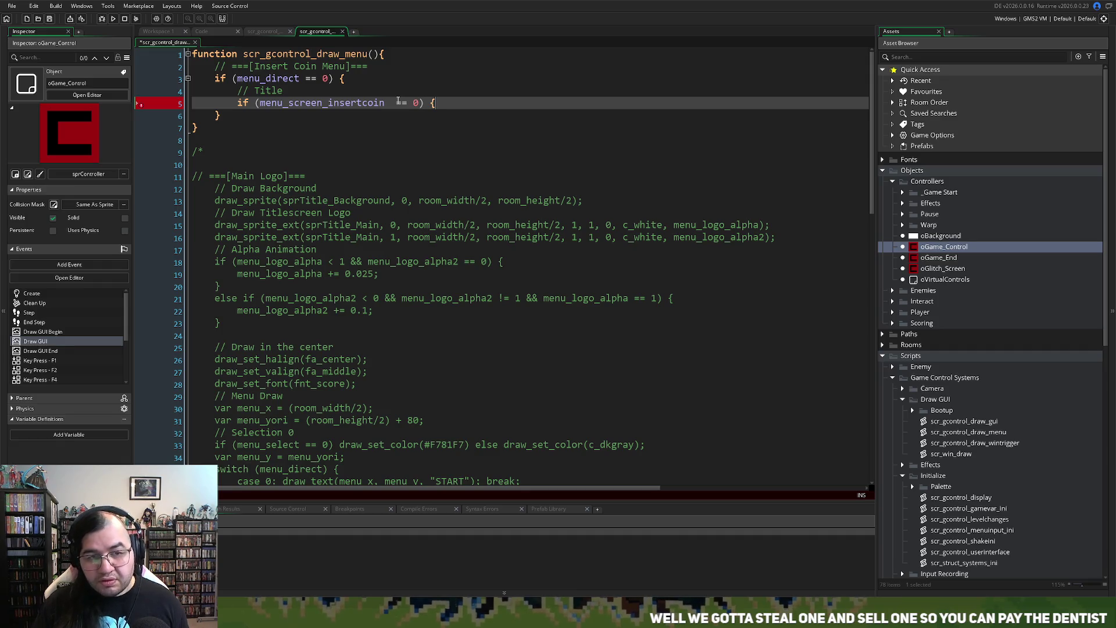
key(Return)
key(Return)
text(})
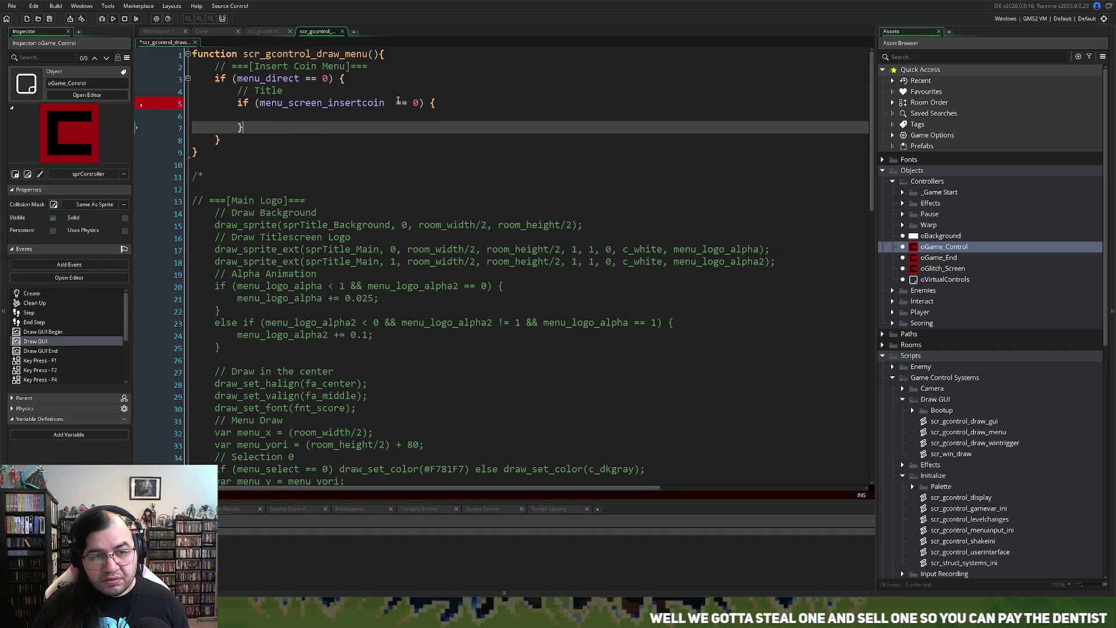
Step: Start an || extension to the condition, then select and delete the whole trial if block
click(399, 103)
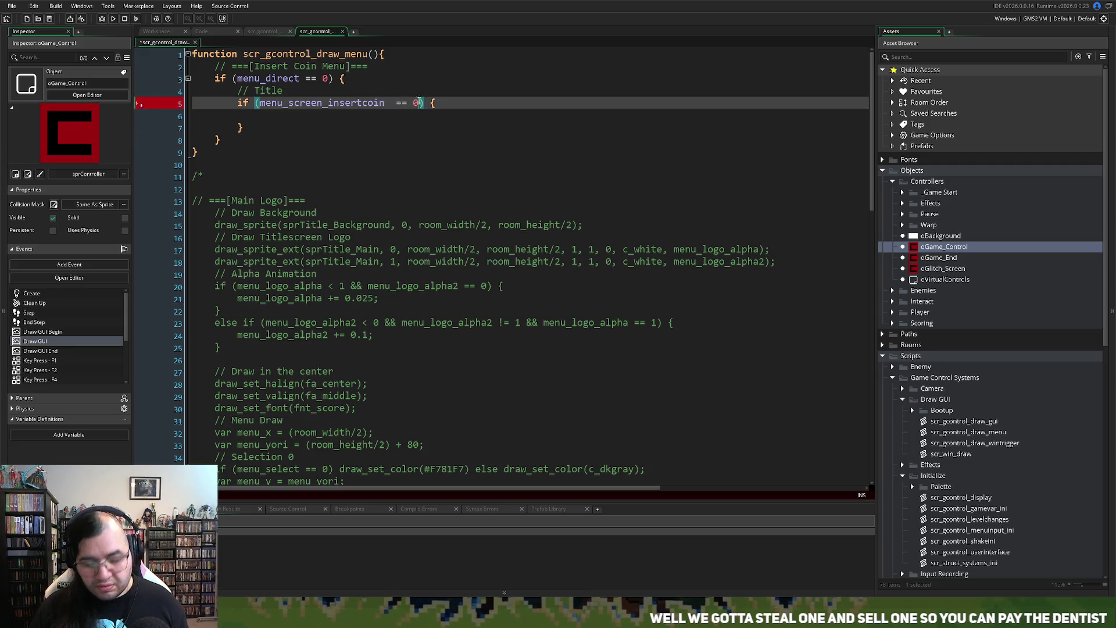
text(||)
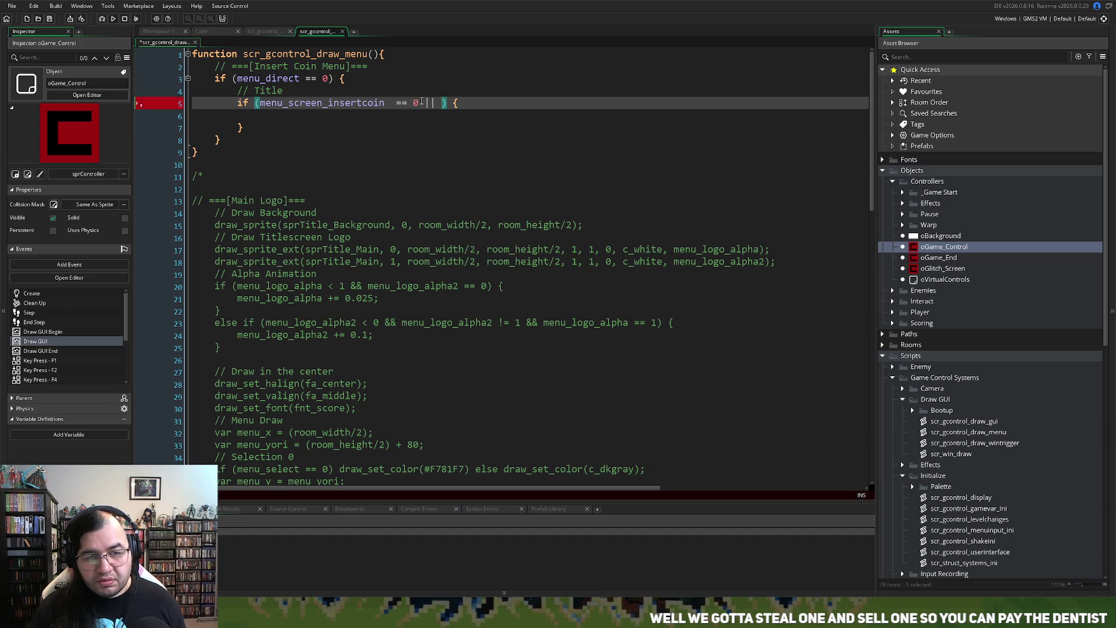
drag(418, 103, 261, 104)
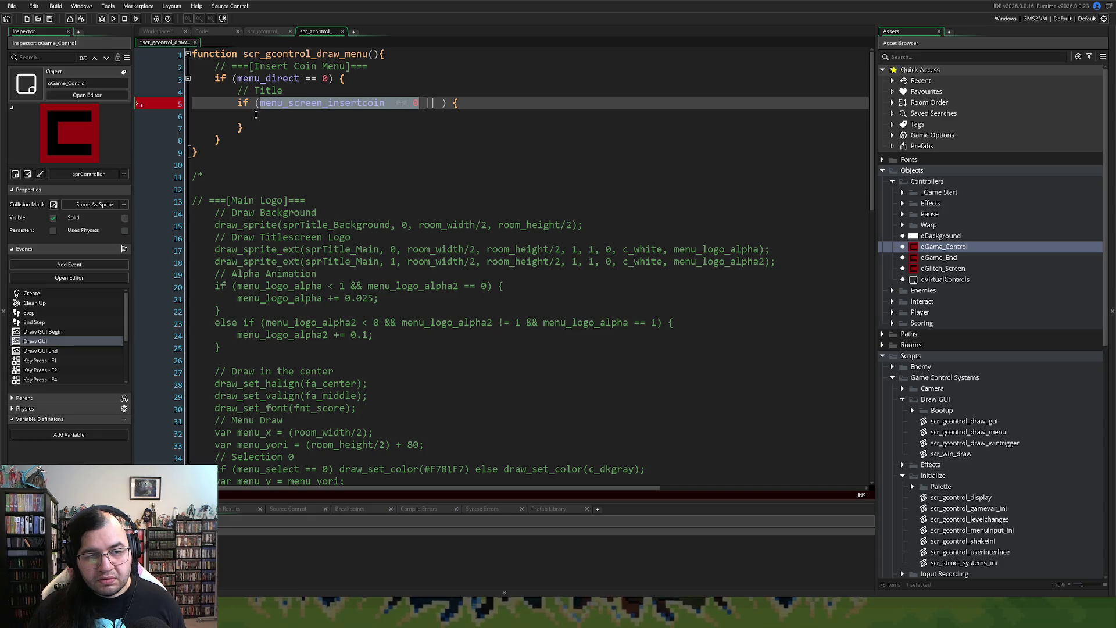
drag(252, 122, 192, 103)
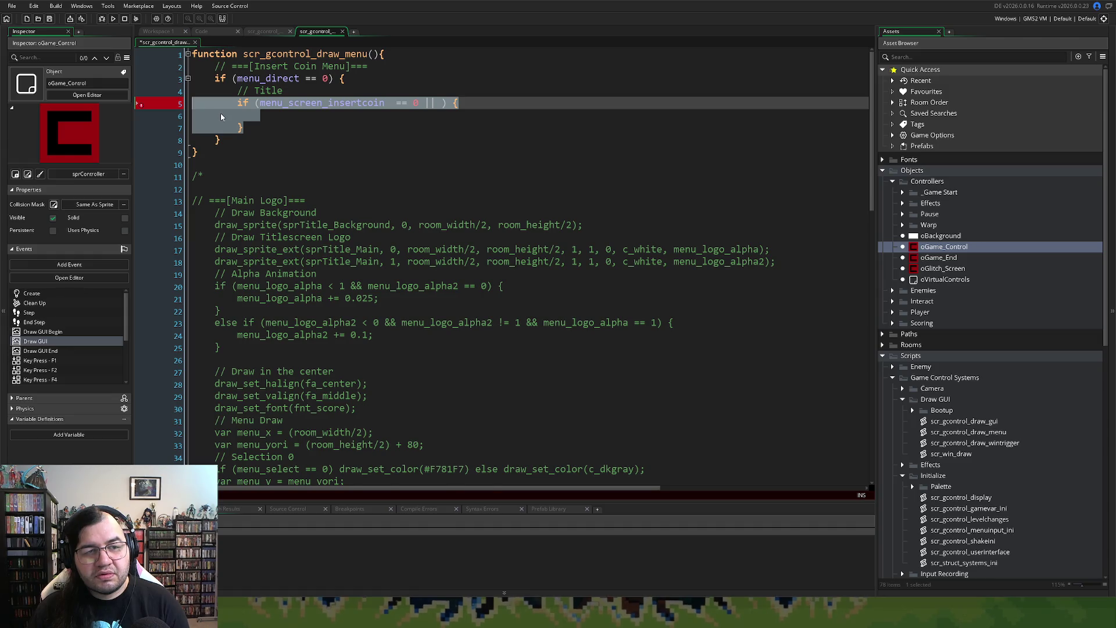
key(BackSpace)
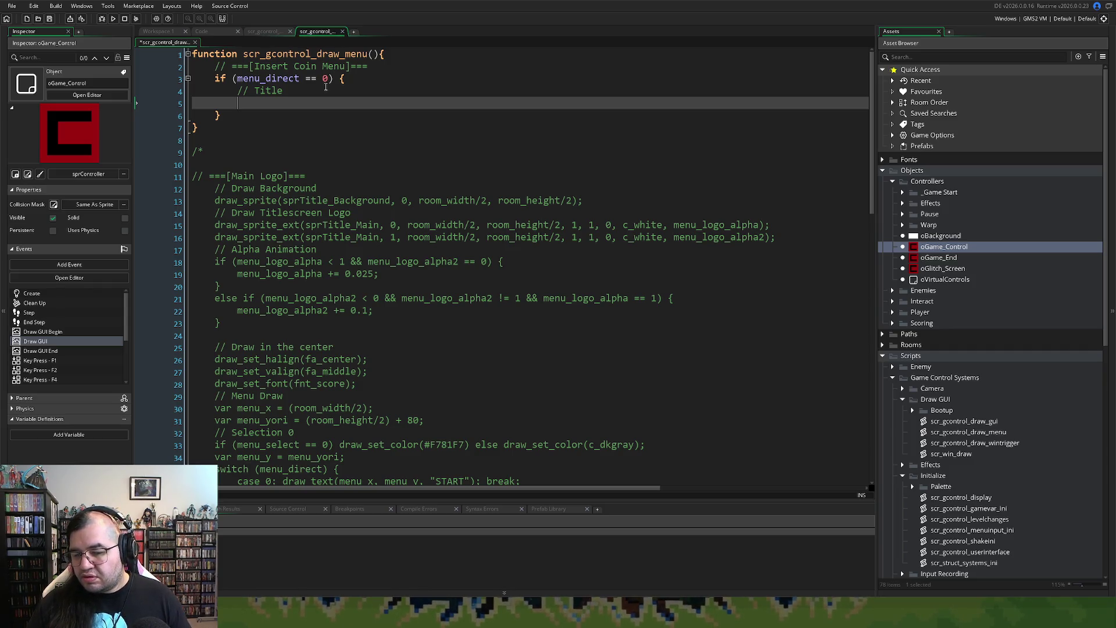
Step: Expand the _Game Start folder in the Asset Browser and select the oGame_Ini object
scroll(911, 400, down, 4)
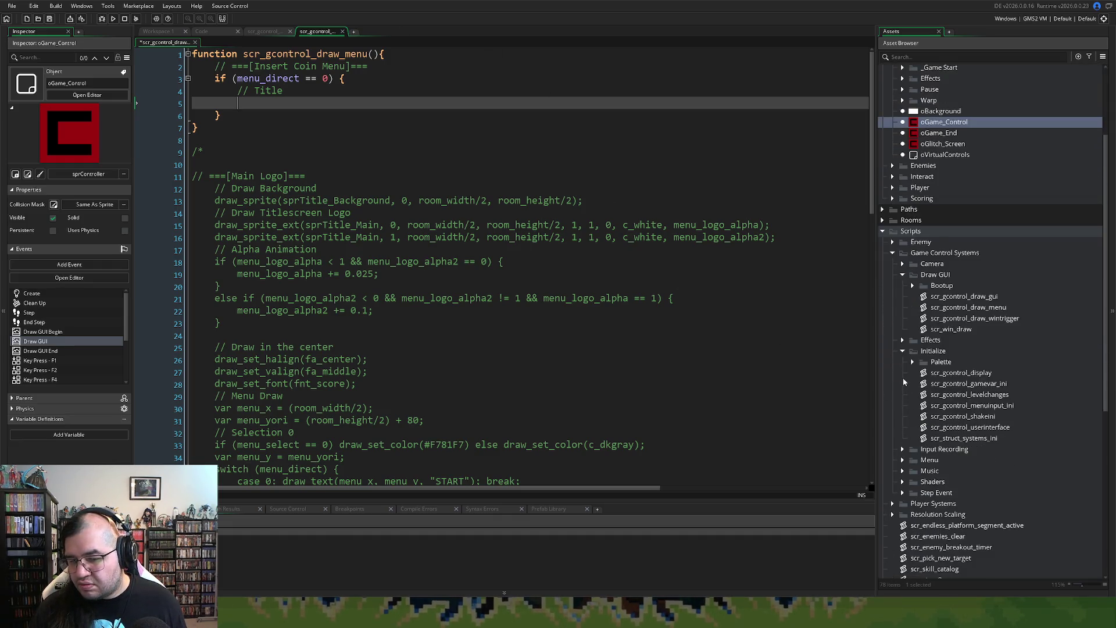
scroll(910, 358, down, 5)
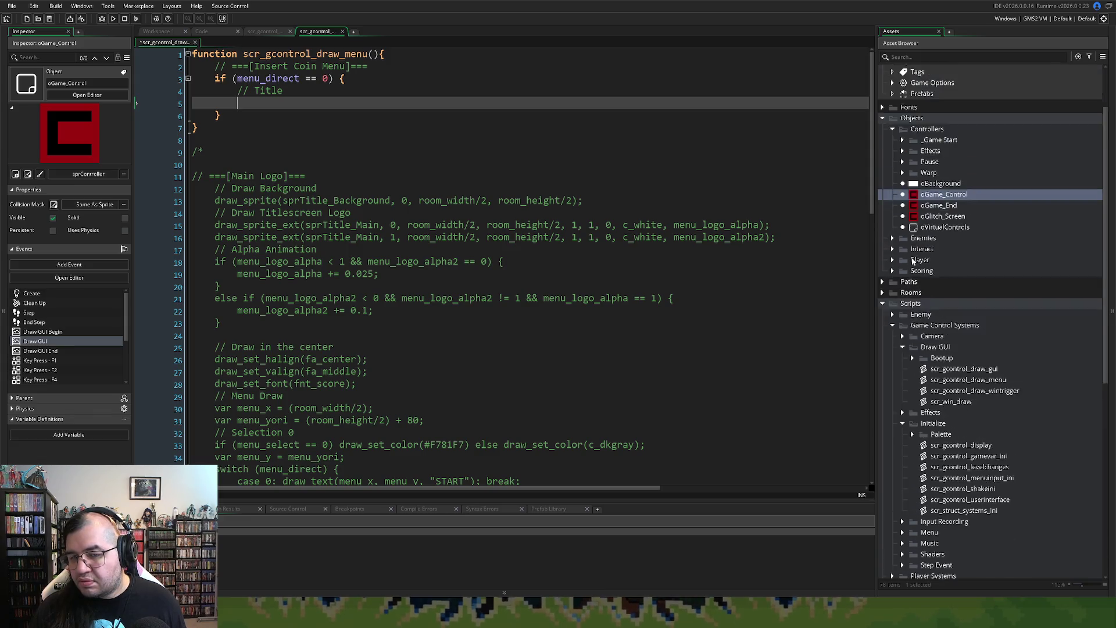
scroll(900, 266, up, 9)
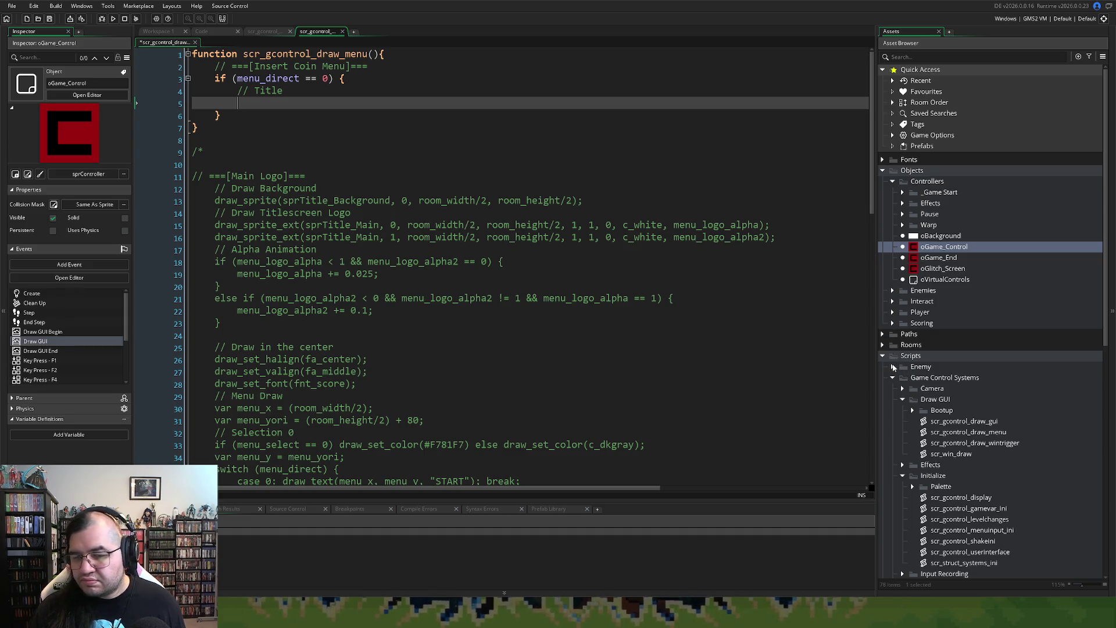
click(903, 193)
click(927, 203)
double_click(927, 202)
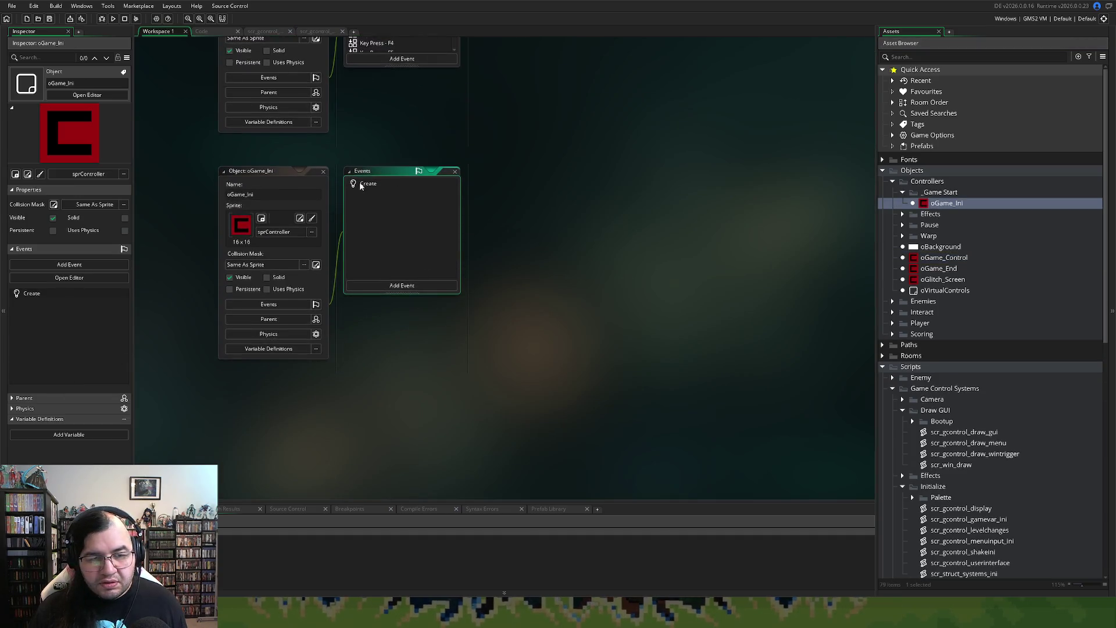
click(374, 187)
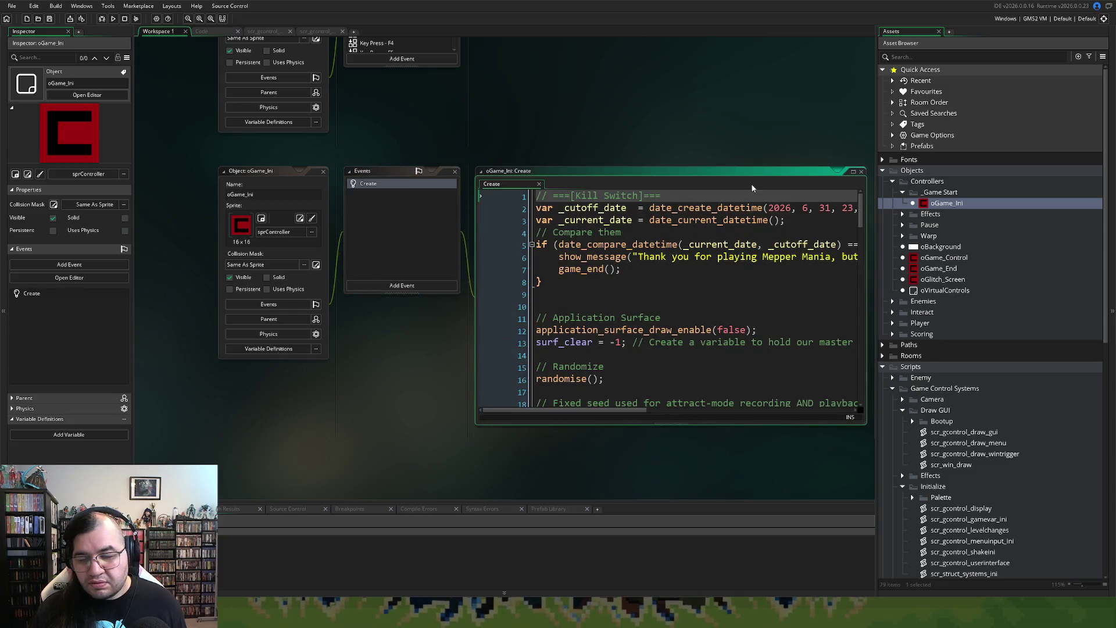
click(852, 170)
scroll(495, 327, down, 7)
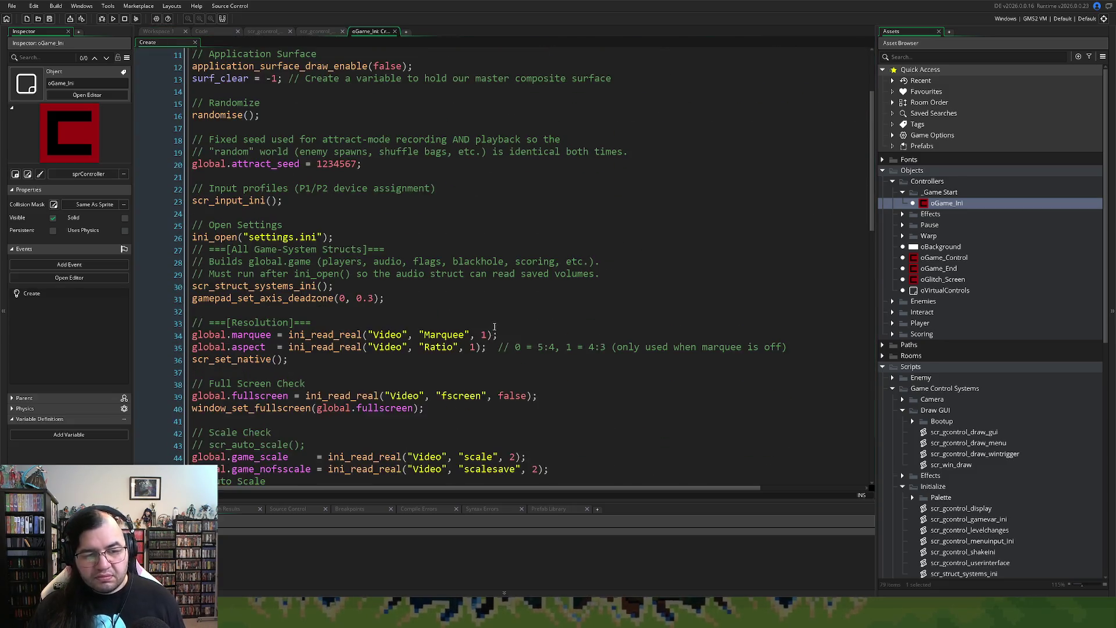
scroll(495, 328, down, 3)
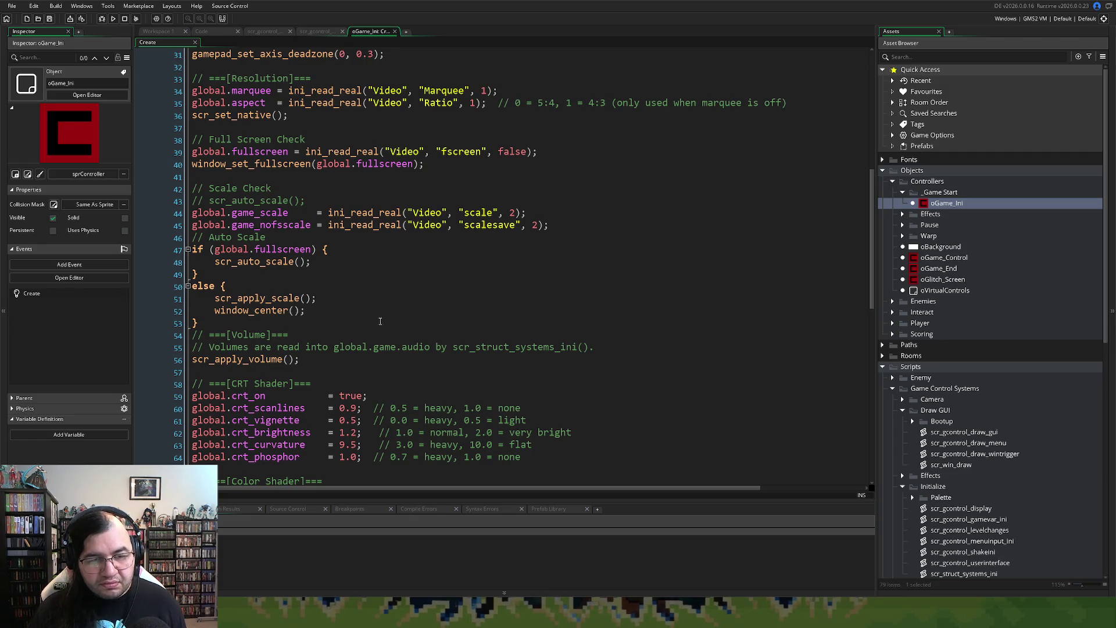
scroll(379, 323, down, 3)
scroll(382, 323, down, 3)
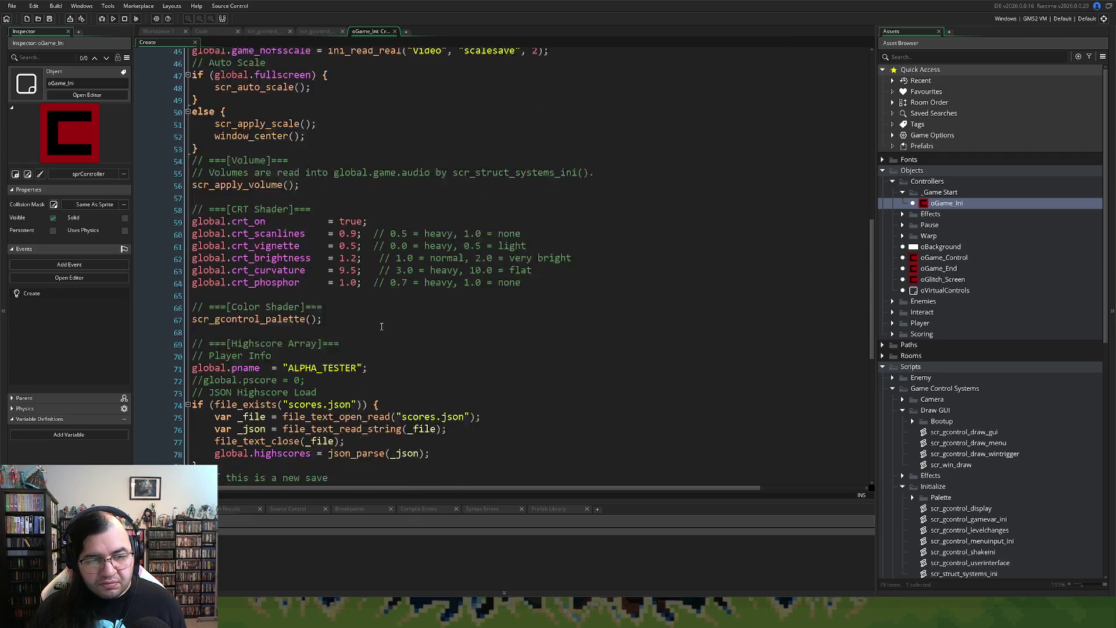
scroll(381, 326, down, 3)
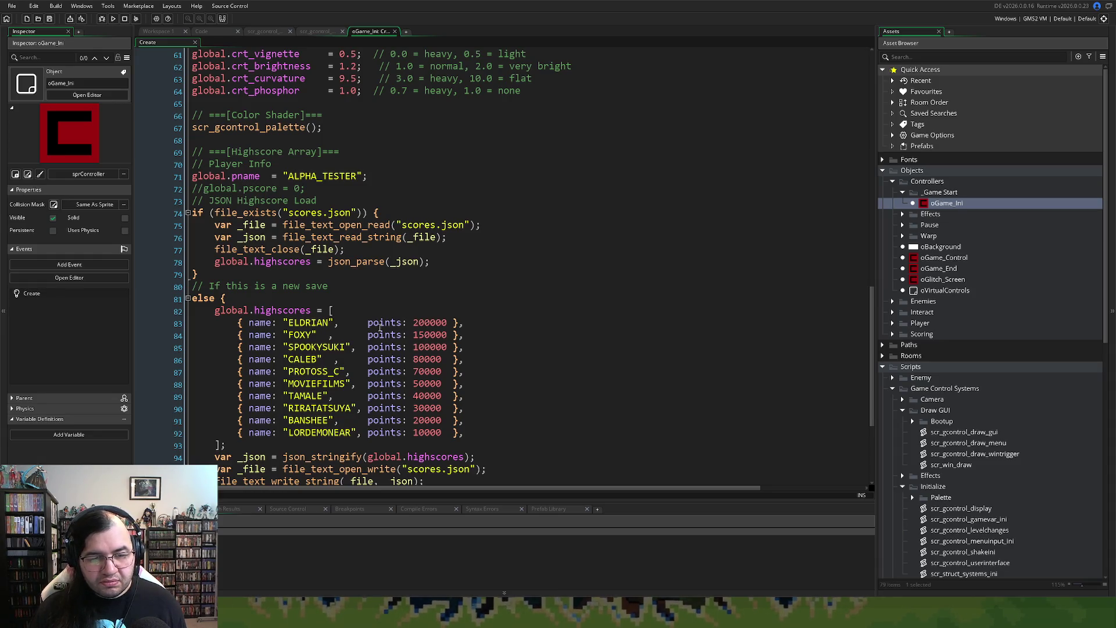
scroll(380, 327, down, 3)
scroll(381, 329, up, 1)
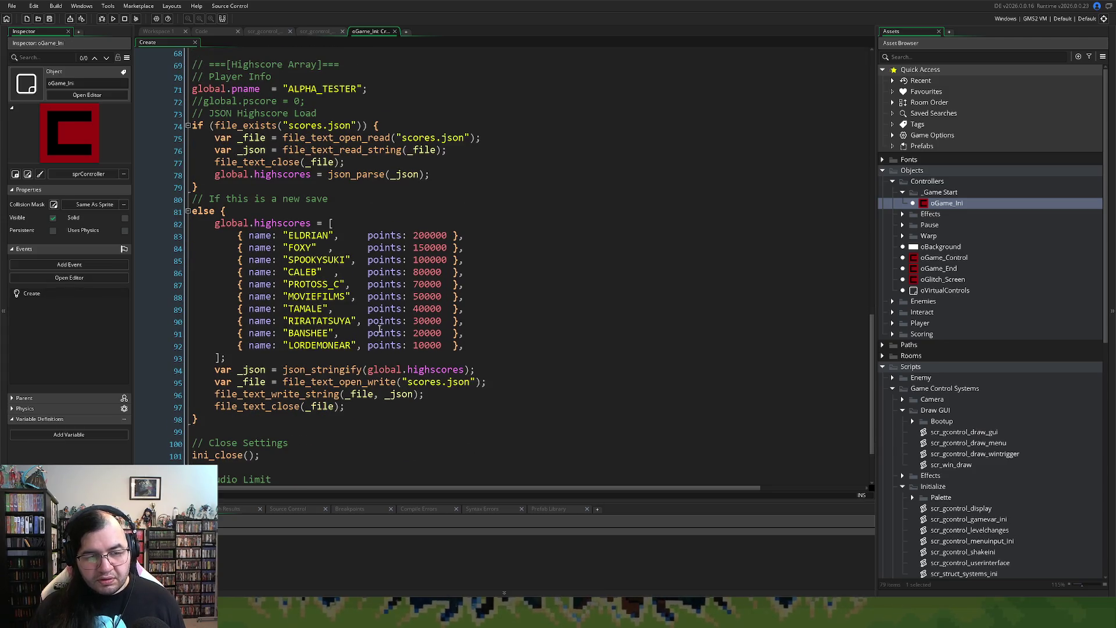
scroll(379, 329, down, 1)
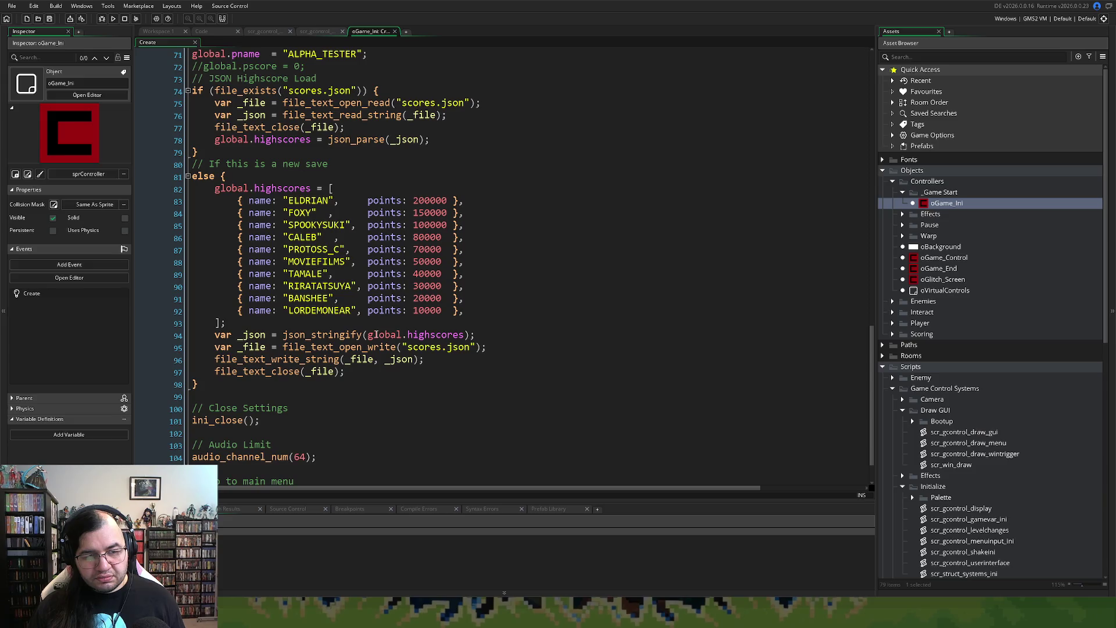
click(195, 386)
click(201, 392)
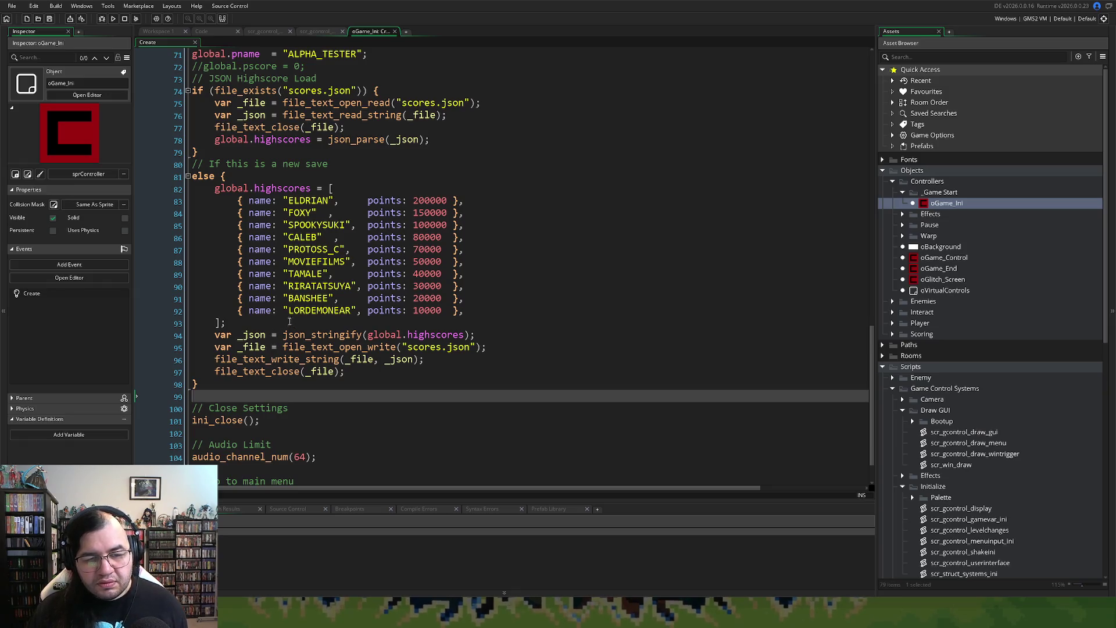
click(317, 31)
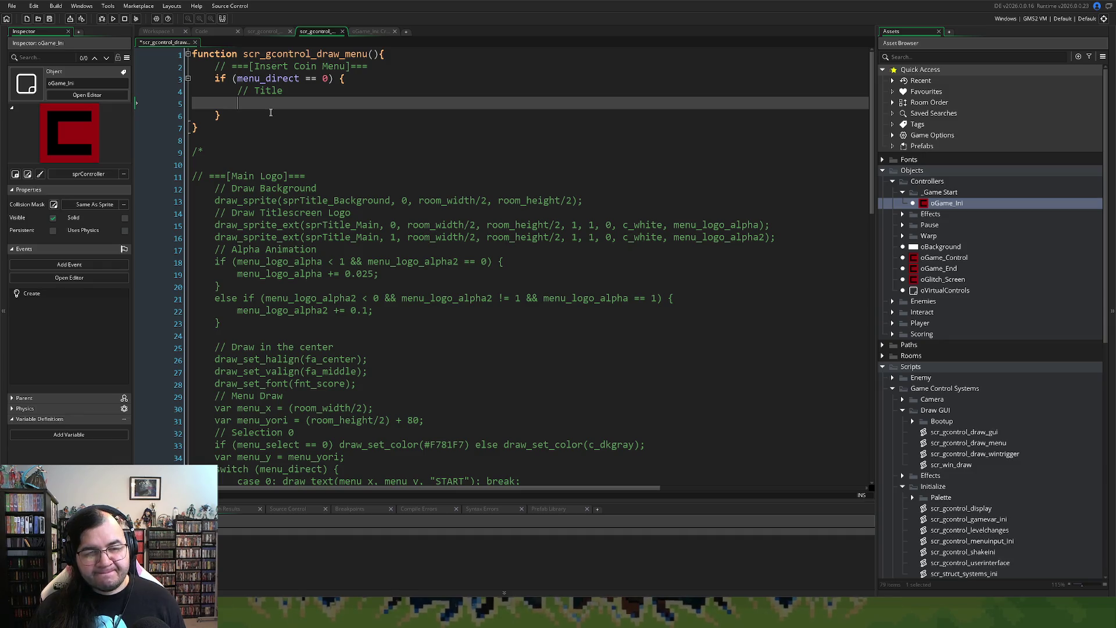
click(382, 32)
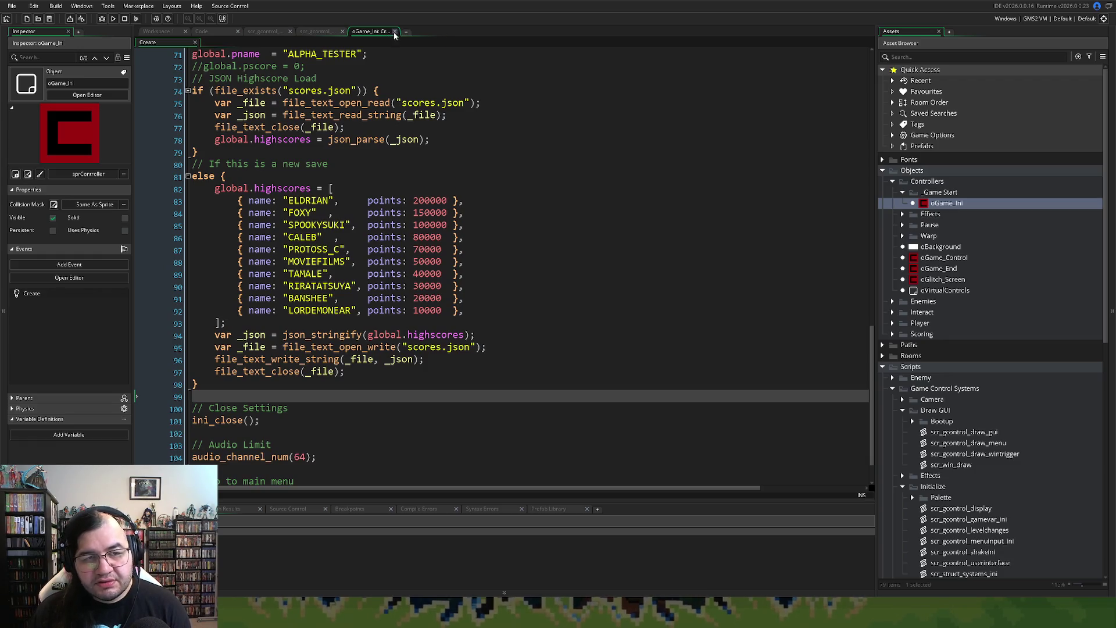
click(395, 31)
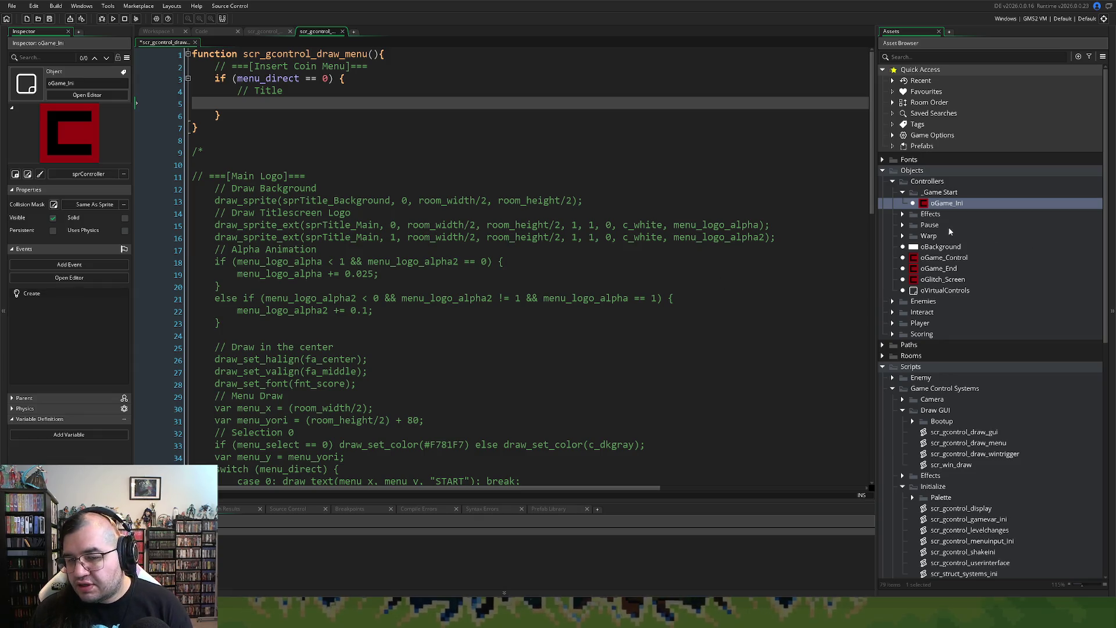
double_click(920, 258)
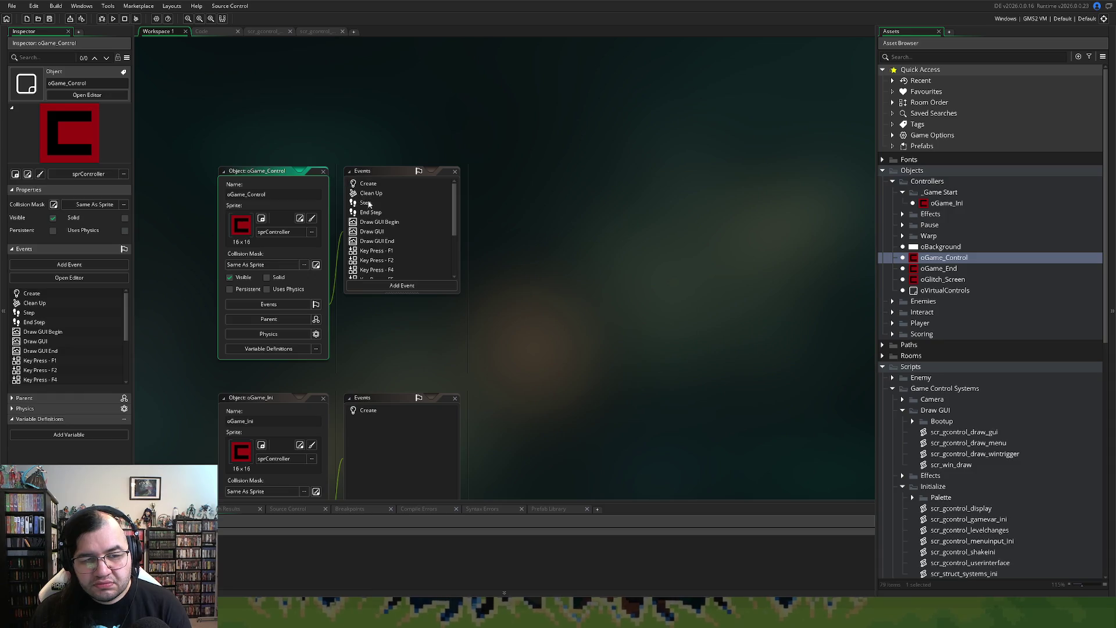
Step: Open oGame_Control's Draw GUI code and give scr_gcontrol_draw_gui the full workspace
click(368, 232)
double_click(369, 232)
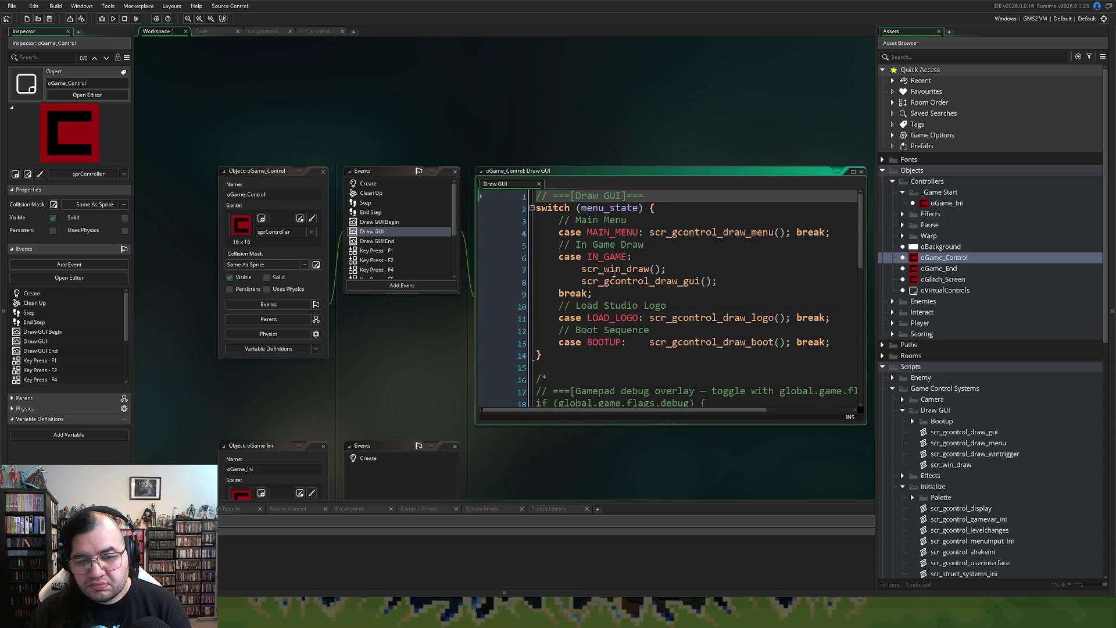
middle_click(639, 282)
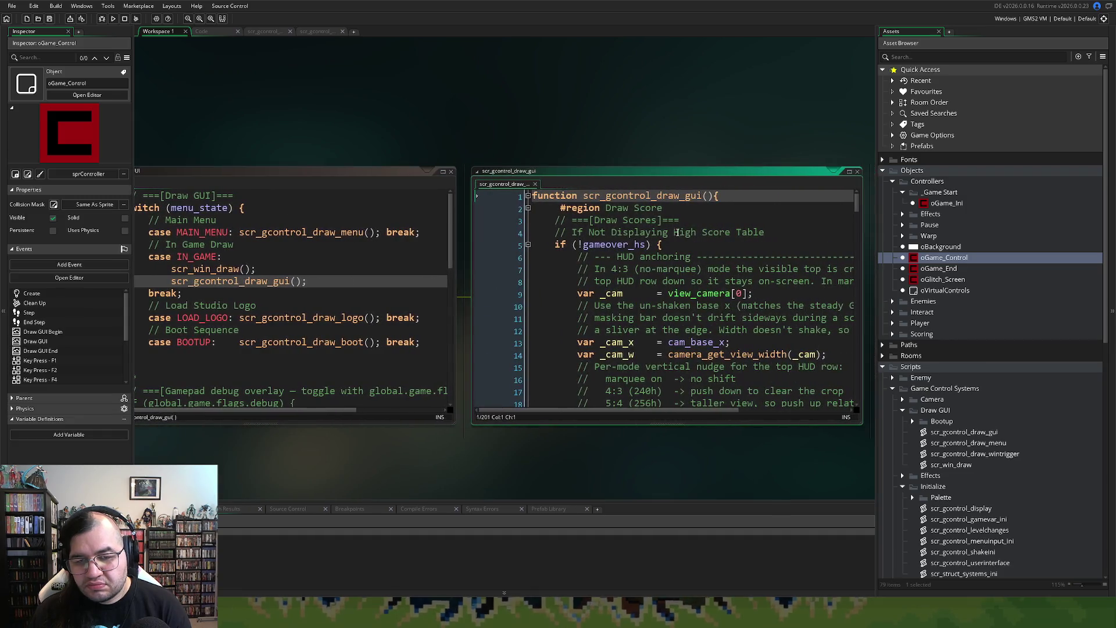
click(849, 172)
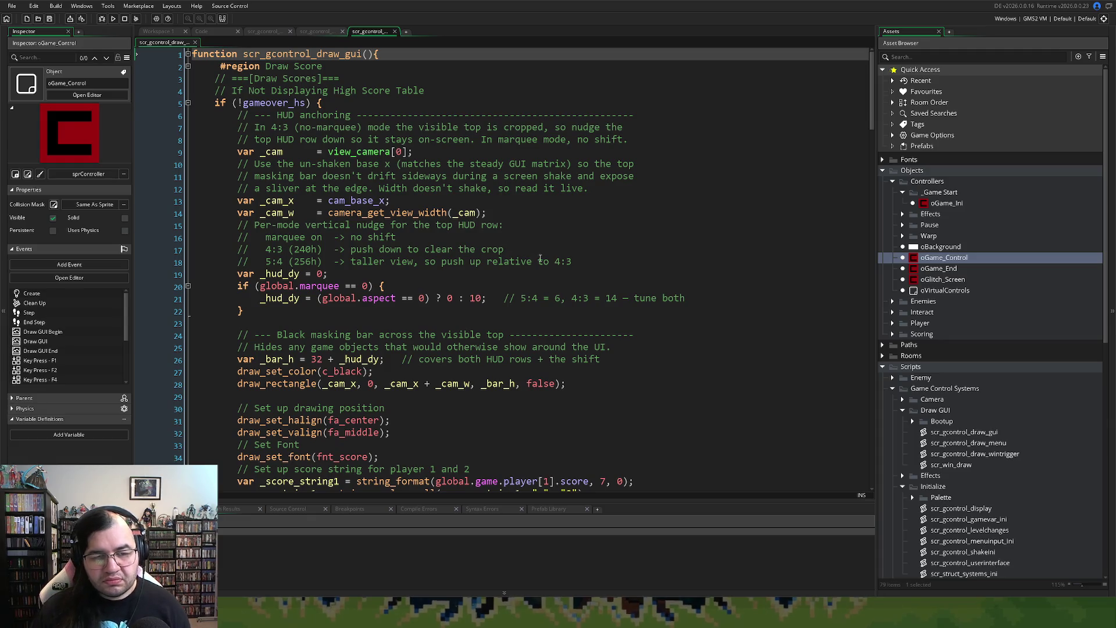
Step: Review scr_gcontrol_draw_gui's HUD code, including the _hud_dy use on line 26
scroll(538, 257, down, 3)
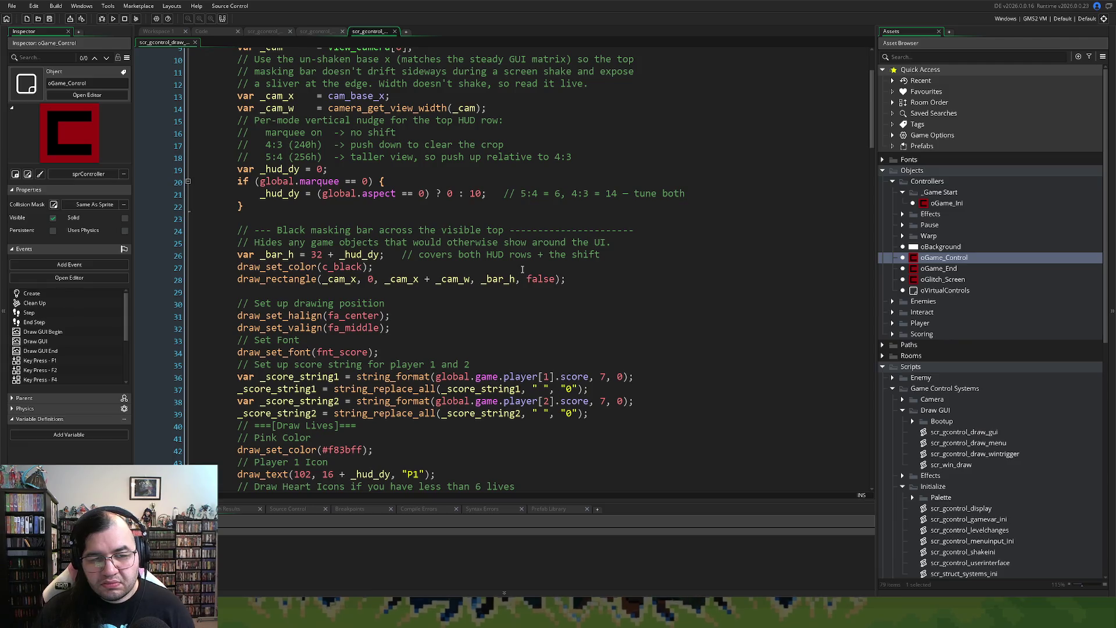
scroll(522, 268, down, 2)
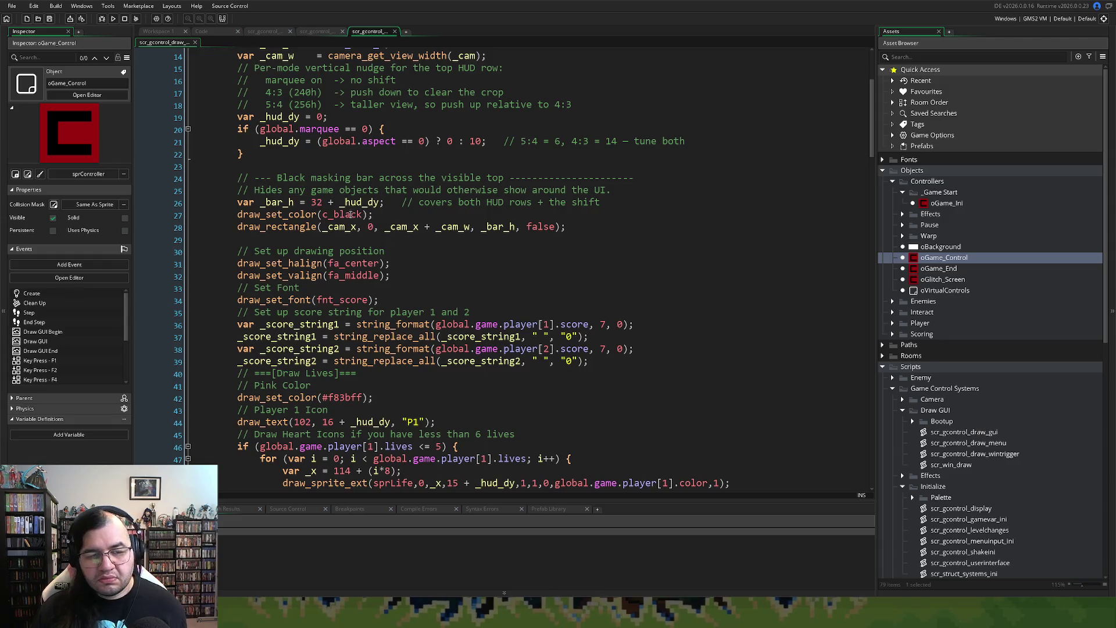
click(377, 202)
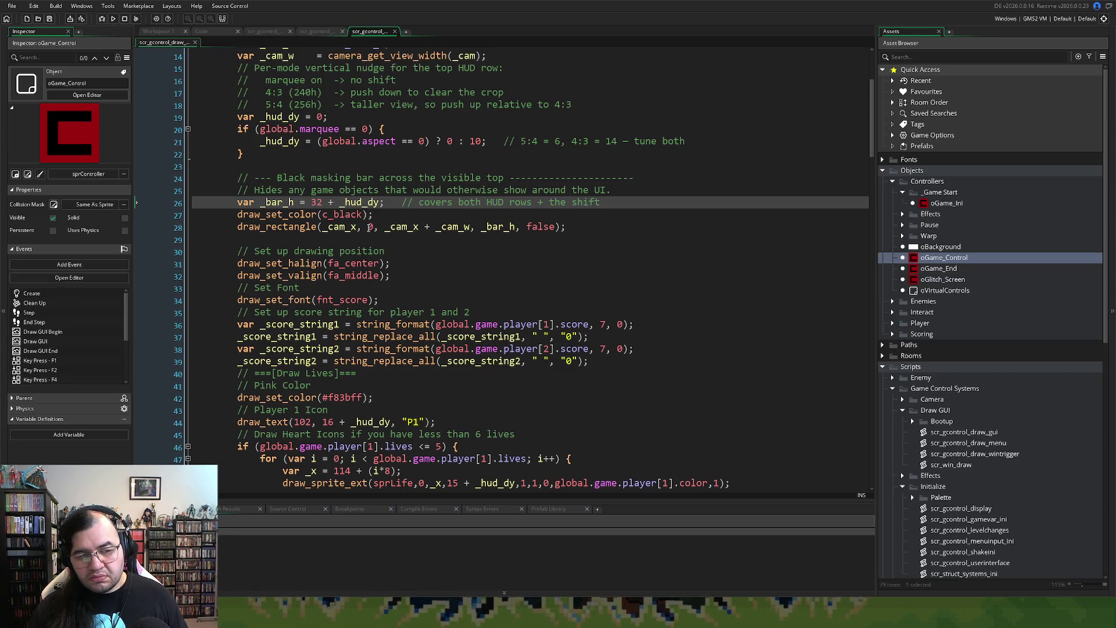
scroll(370, 227, up, 5)
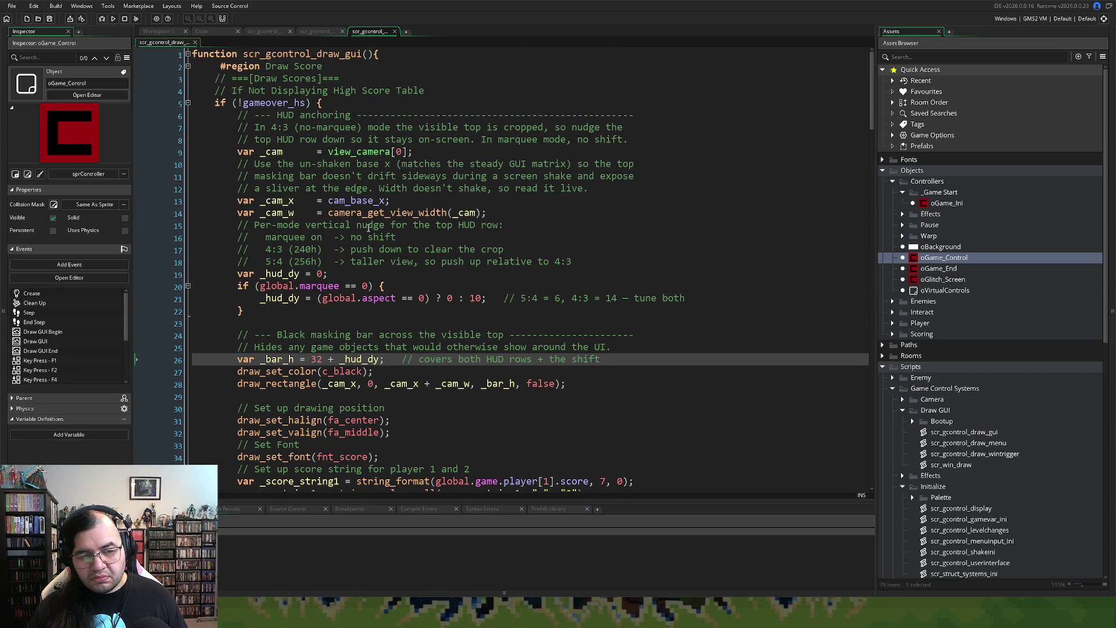
scroll(370, 227, down, 12)
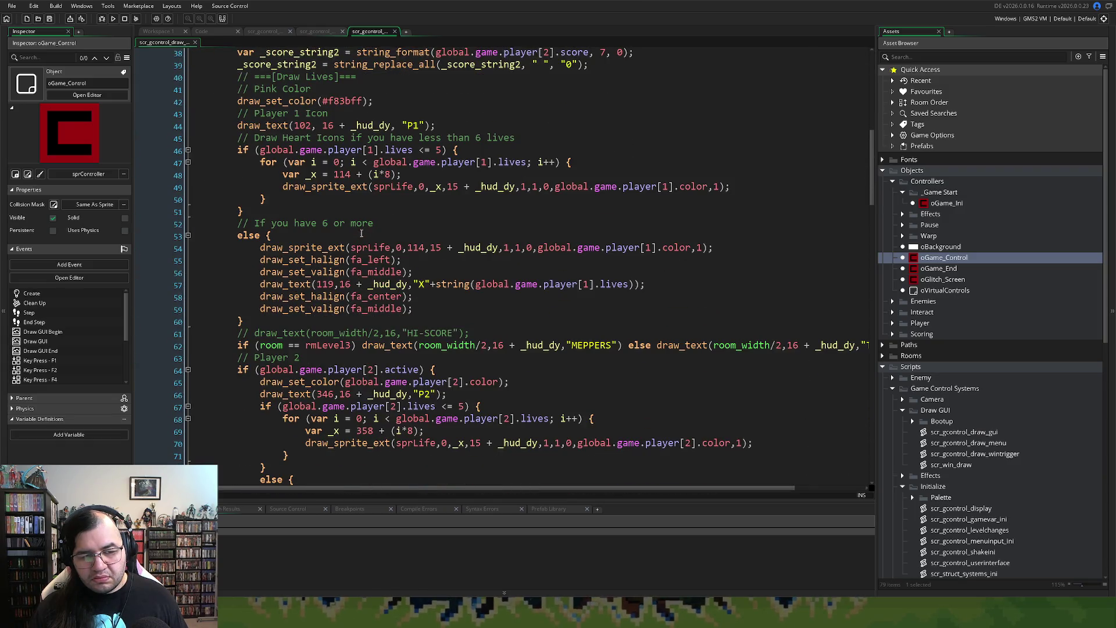
click(307, 33)
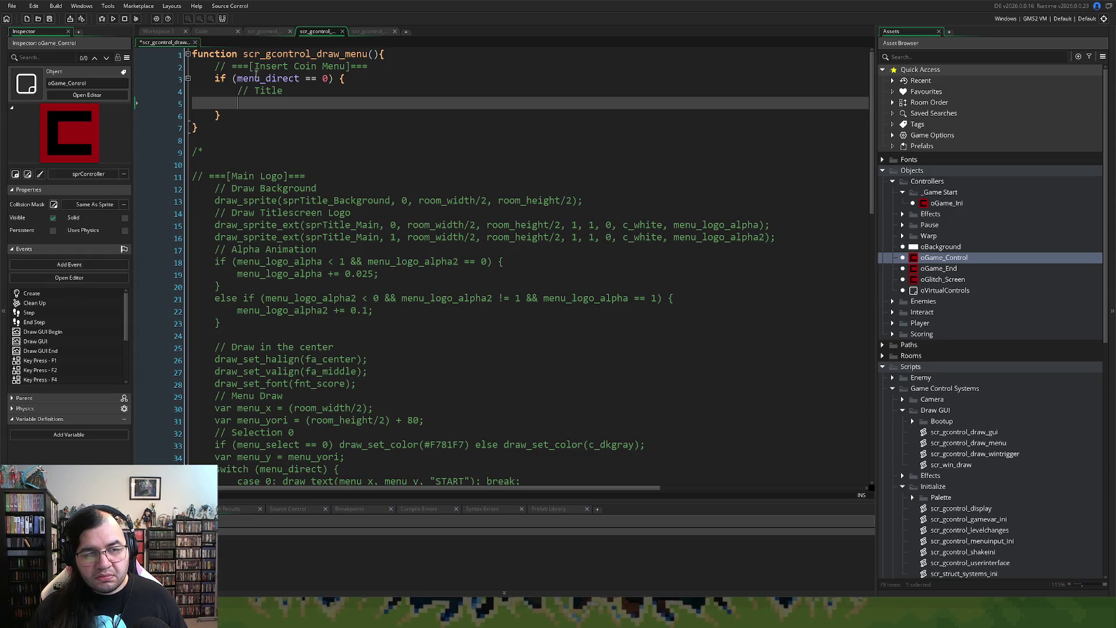
click(364, 32)
scroll(348, 167, up, 8)
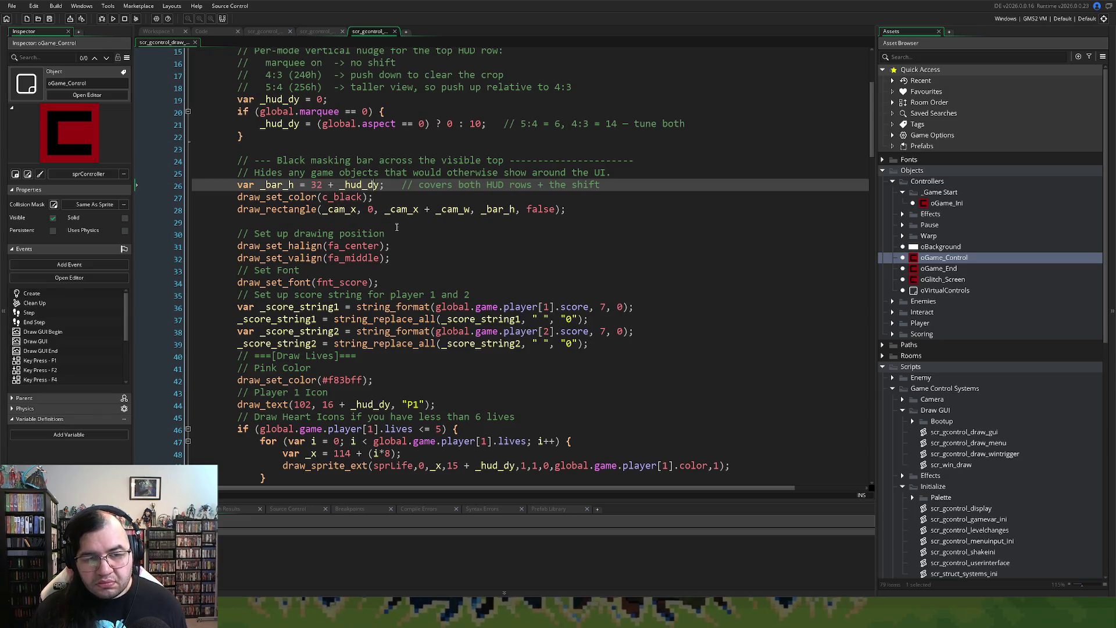
scroll(512, 221, up, 2)
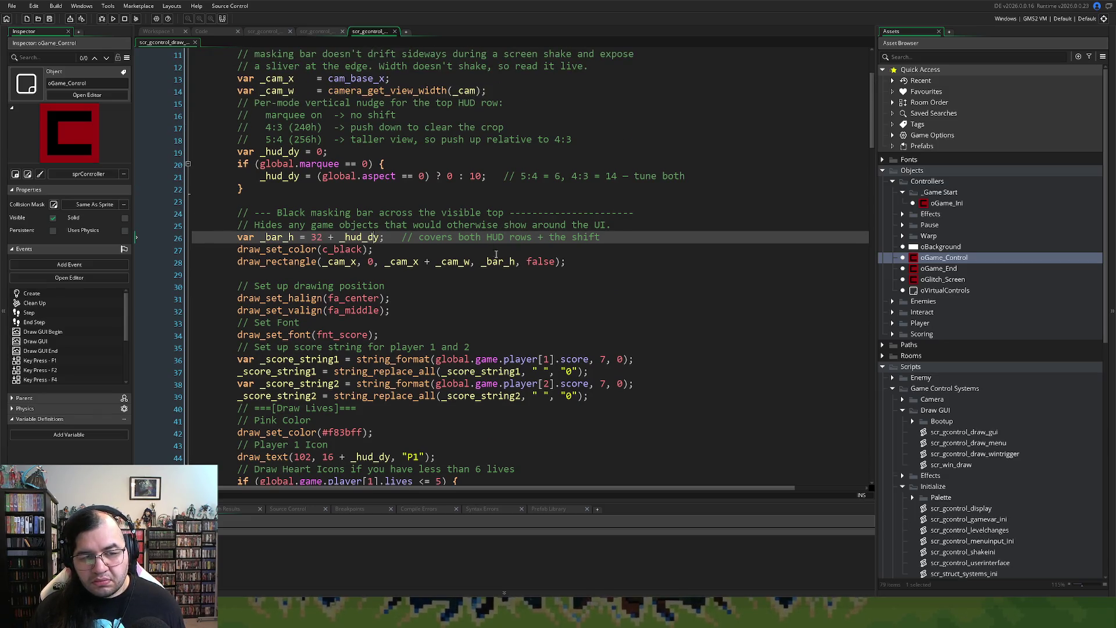
Step: Select the camera through draw_rectangle code on lines 9–28, then return to scr_gcontrol_draw_menu
mouse_move(592, 261)
mouse_down()
mouse_move(349, 250)
mouse_move(250, 226)
mouse_move(244, 238)
mouse_move(239, 198)
mouse_up()
scroll(255, 201, up, 5)
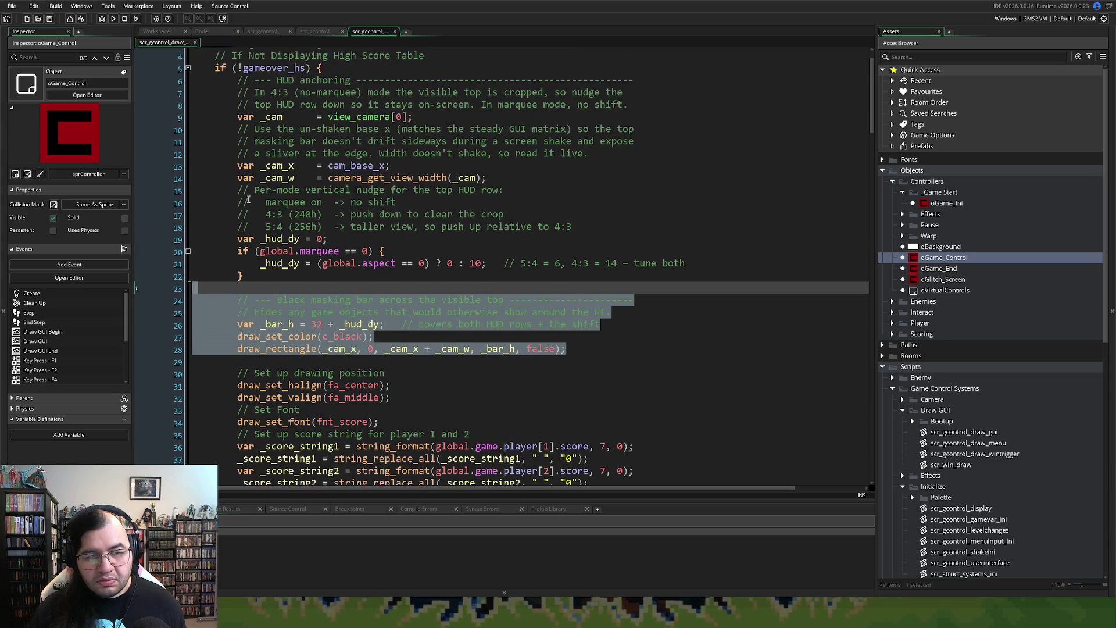
scroll(407, 291, down, 3)
scroll(407, 290, up, 3)
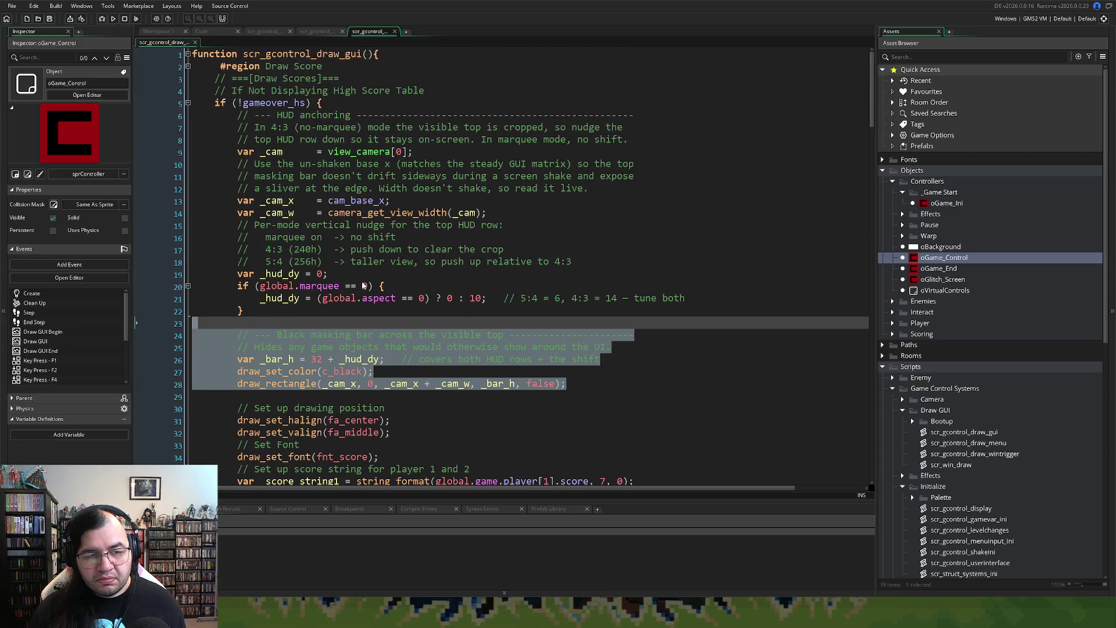
click(448, 336)
mouse_move(595, 390)
mouse_down()
mouse_move(256, 286)
mouse_move(216, 102)
mouse_move(236, 152)
mouse_move(237, 117)
mouse_up()
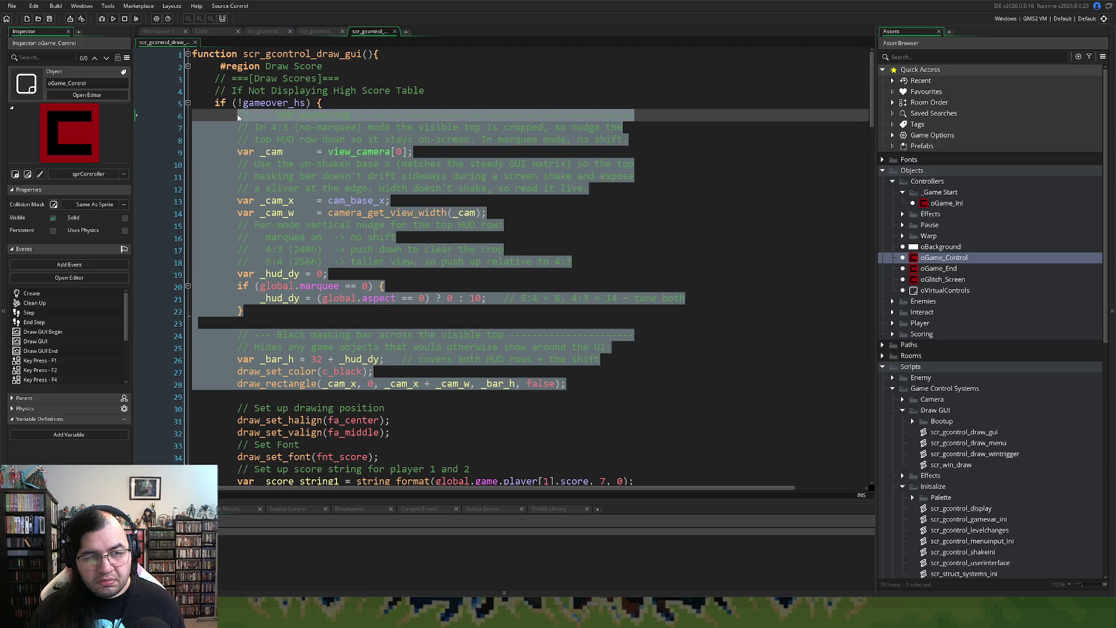
click(317, 274)
mouse_move(567, 384)
mouse_down()
mouse_move(238, 286)
mouse_move(241, 152)
mouse_up()
key(ctrl+c)
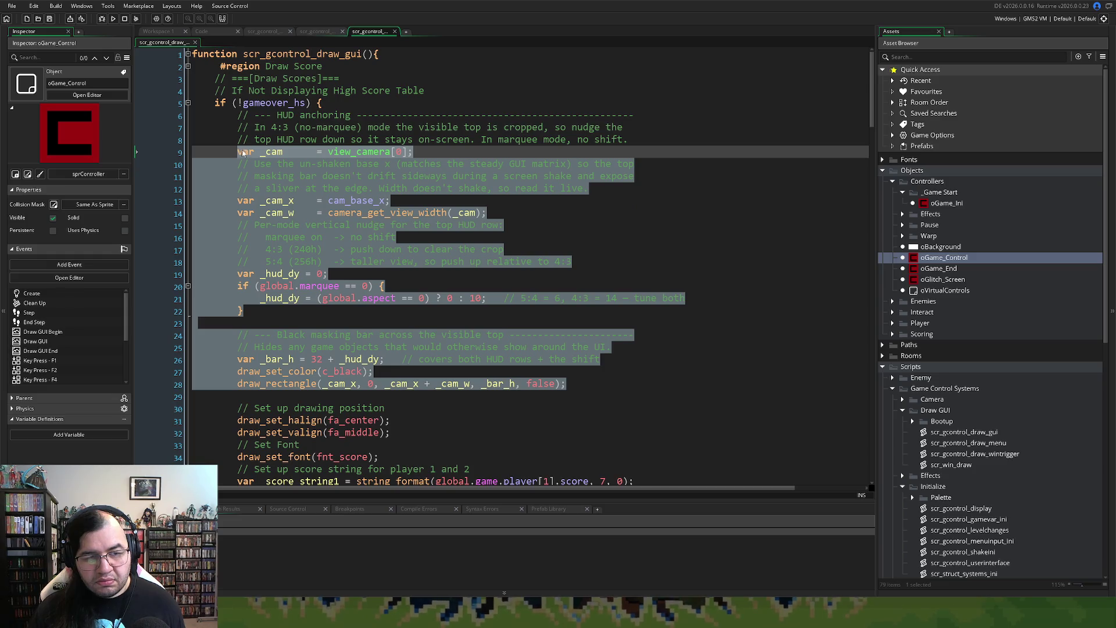
click(265, 31)
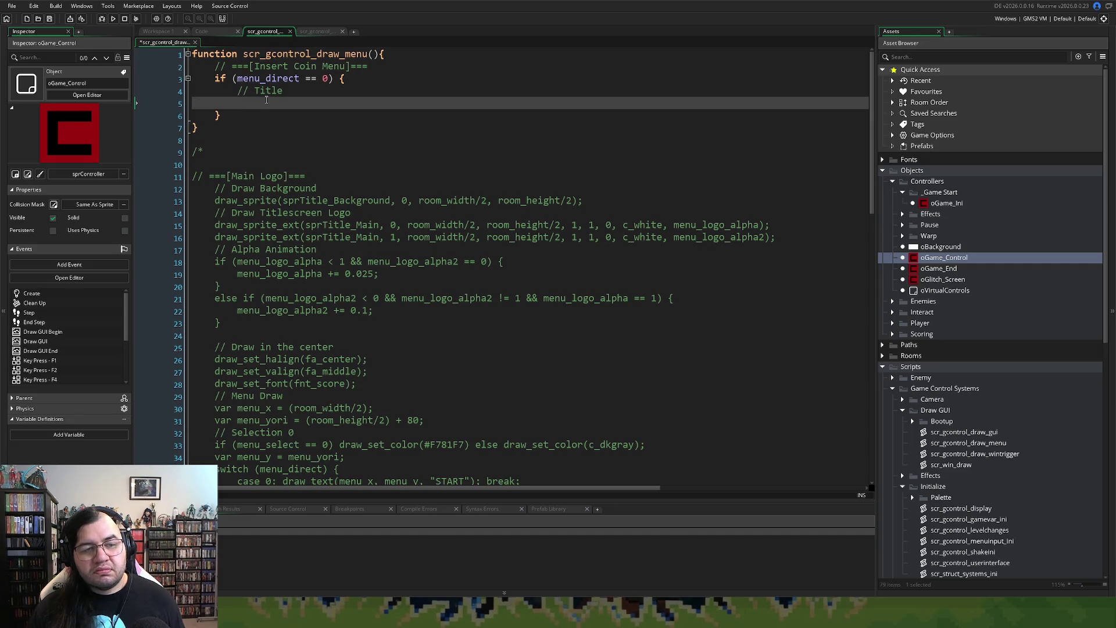
Step: Paste the camera and masking bar code under Title, replacing the bar comments with // Draw Black Bar
key(ctrl+v)
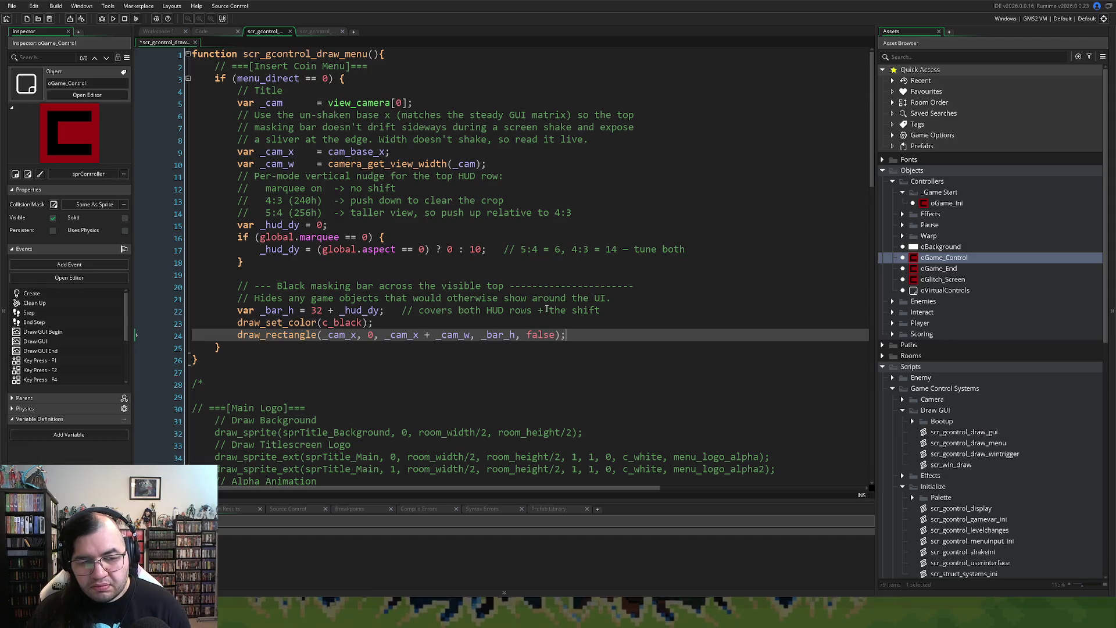
click(615, 300)
mouse_move(615, 299)
mouse_down()
mouse_move(149, 284)
mouse_move(149, 274)
mouse_up()
key(Delete)
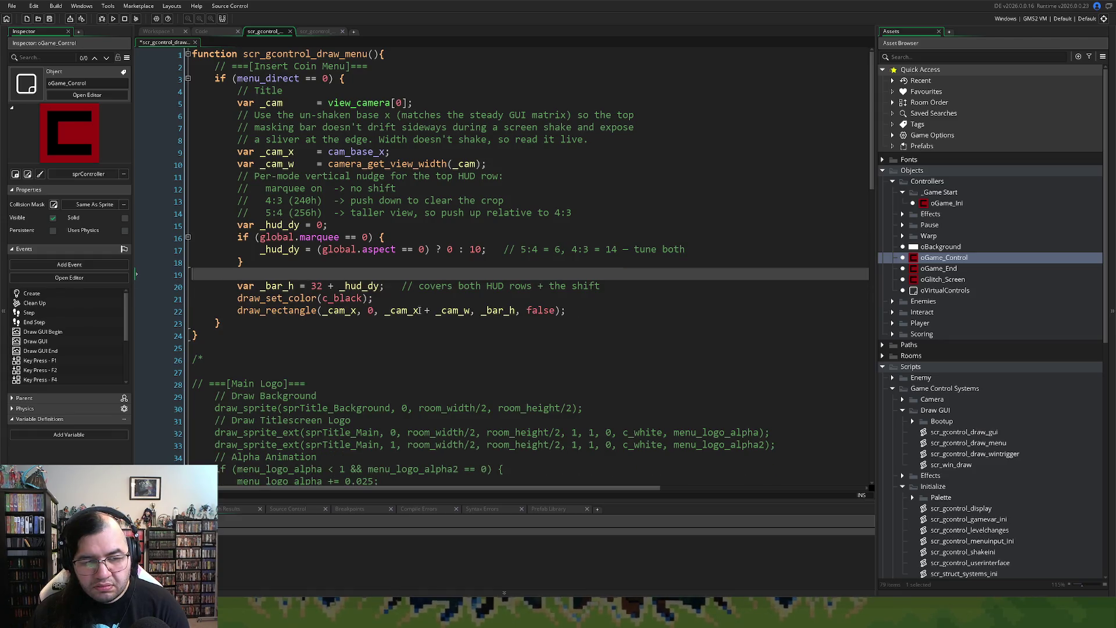
key(BackSpace)
key(Return)
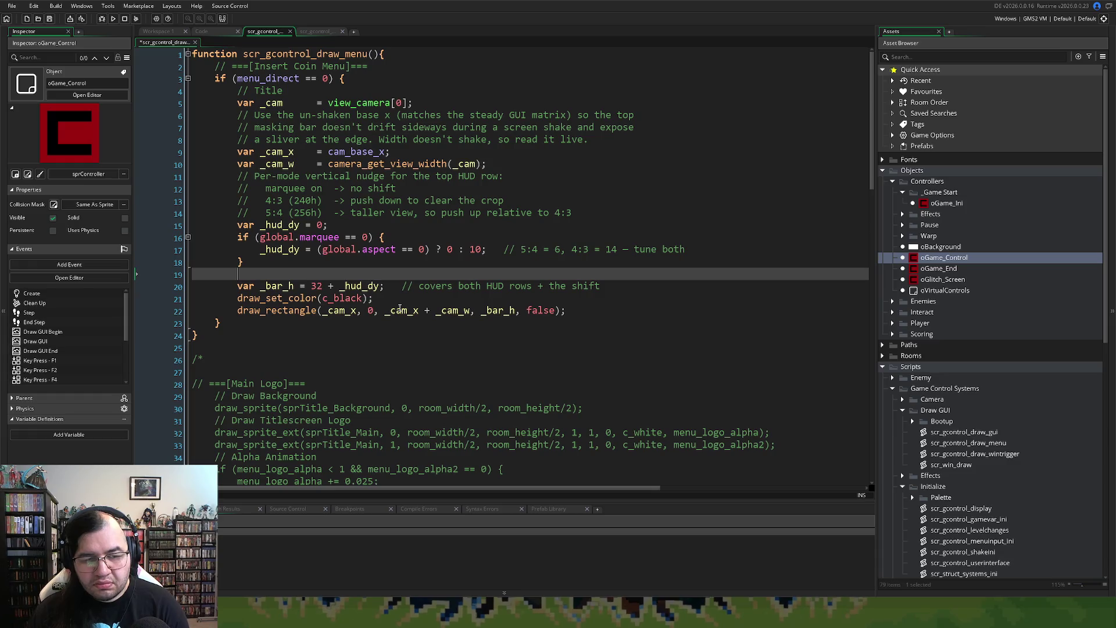
text(// )
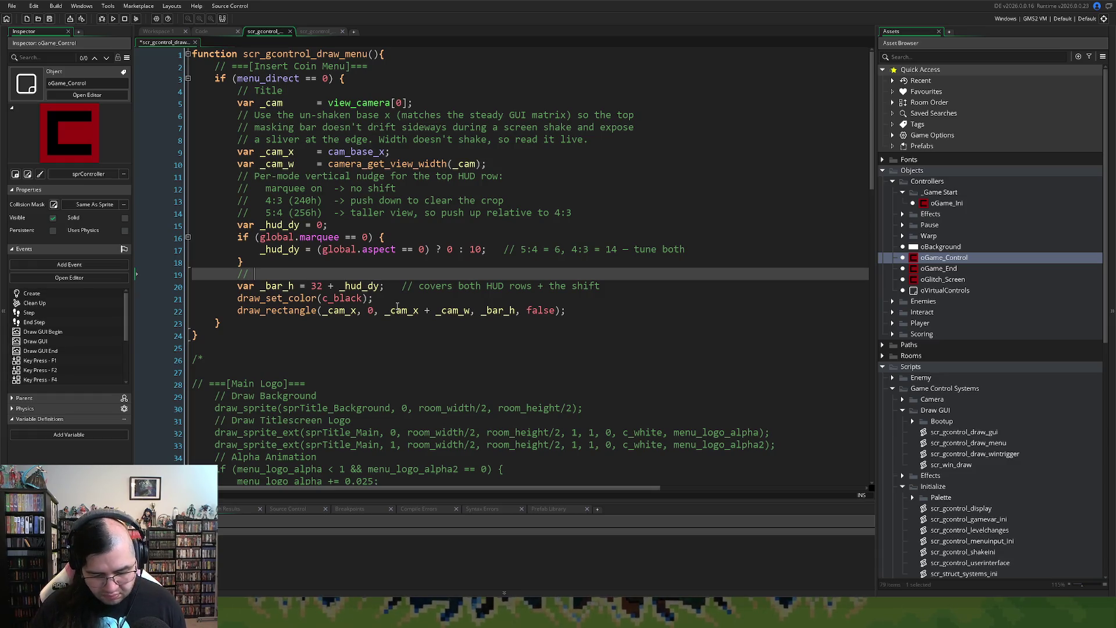
text(Draw Black)
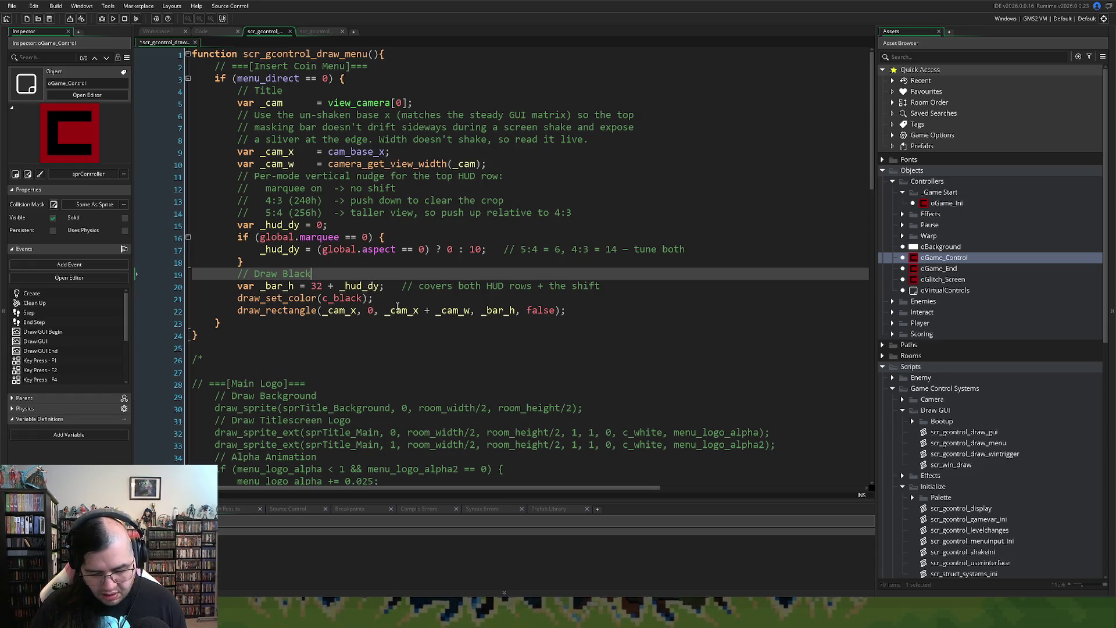
text( Bar)
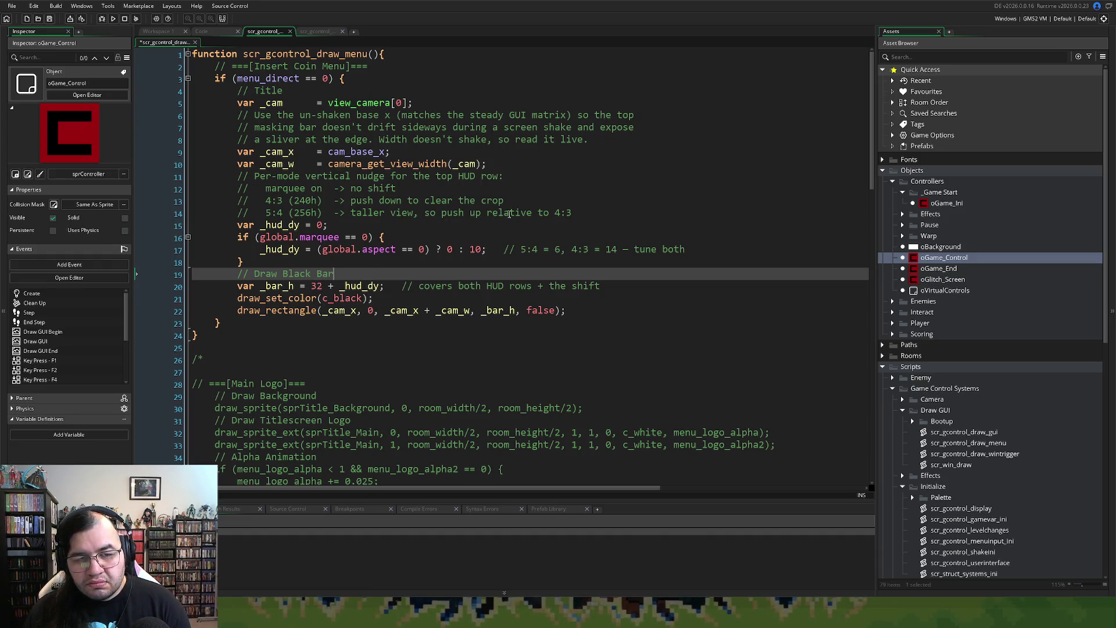
Step: Delete the marquee, aspect and base x comment lines and add a // Camera Base comment
mouse_move(588, 210)
mouse_down()
mouse_move(477, 212)
mouse_move(145, 175)
mouse_up()
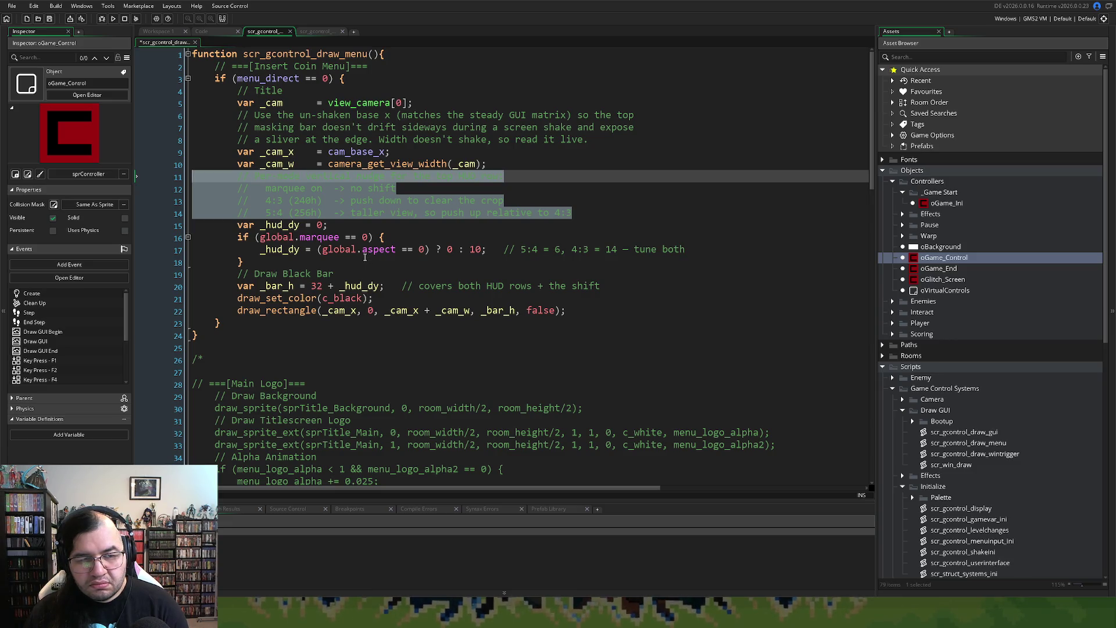
click(351, 213)
mouse_move(588, 212)
mouse_down()
mouse_move(192, 204)
mouse_move(190, 191)
mouse_up()
key(BackSpace)
key(BackSpace)
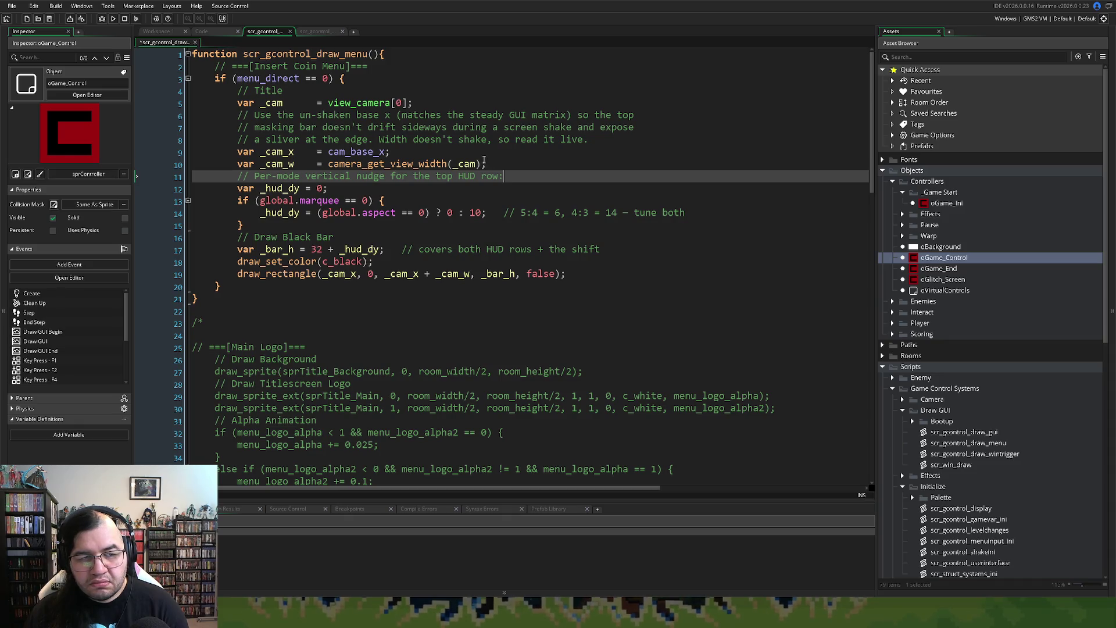
mouse_move(589, 140)
mouse_down()
mouse_move(150, 123)
mouse_move(139, 112)
mouse_up()
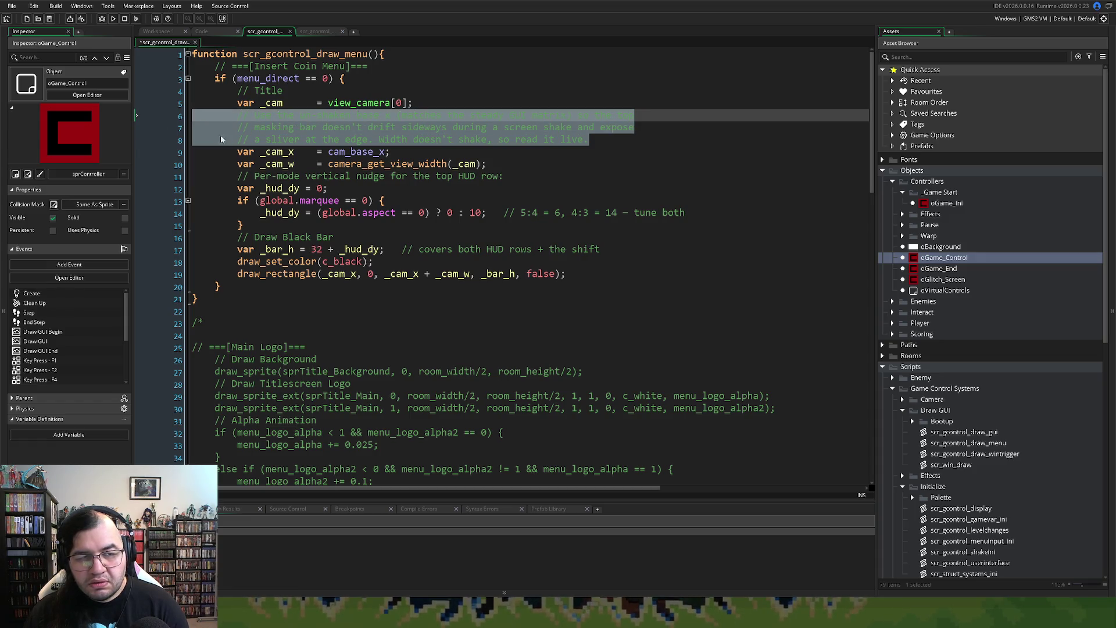
key(BackSpace)
key(Tab)
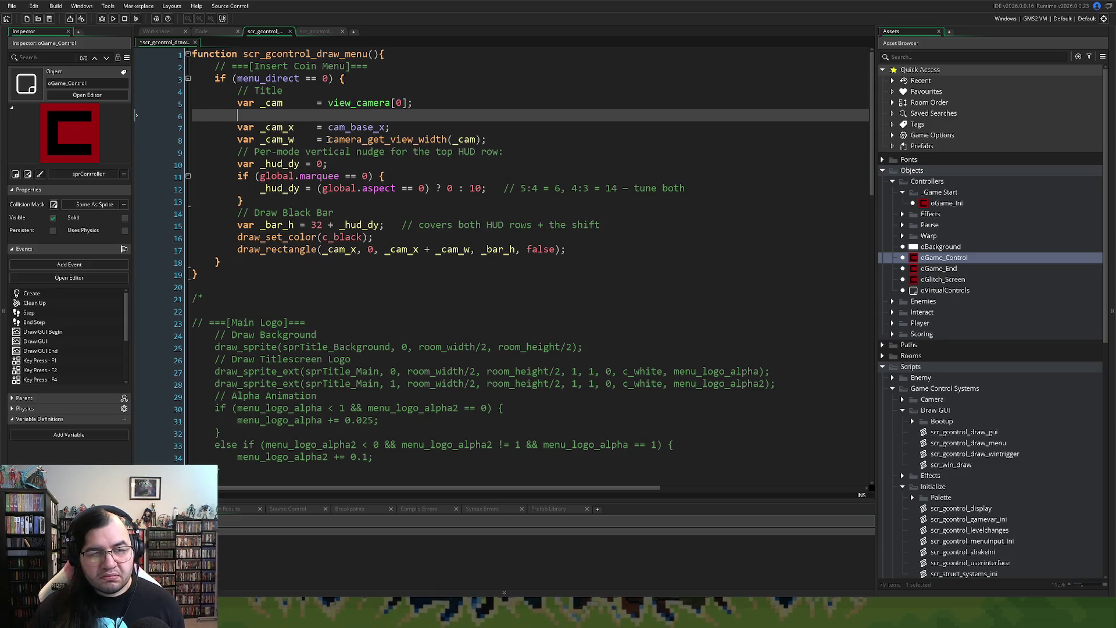
text(// Ca)
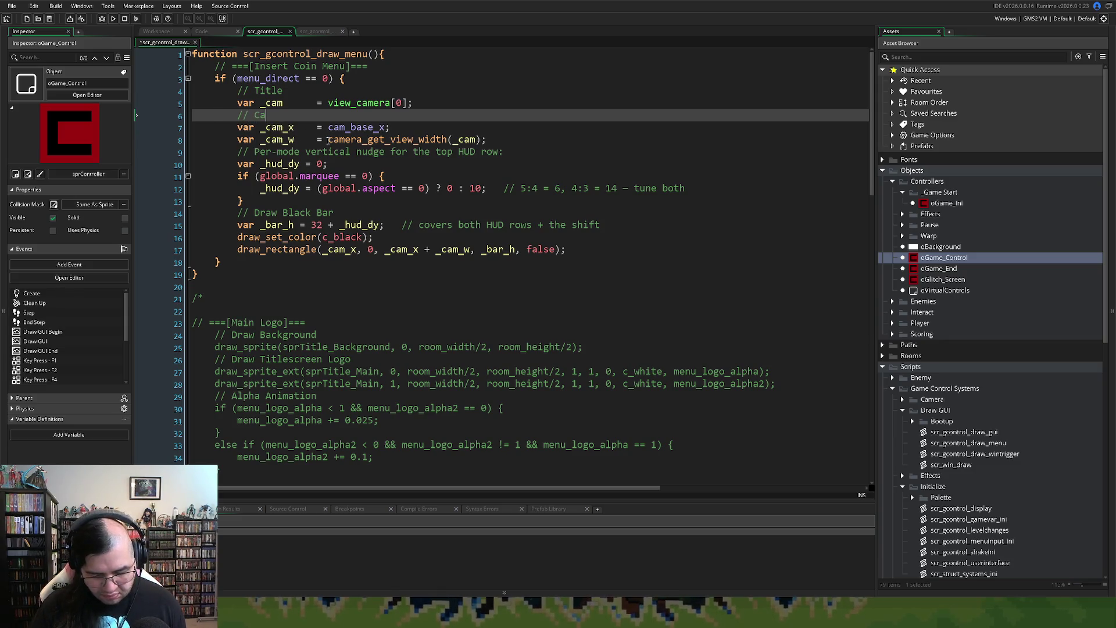
text(mera Base)
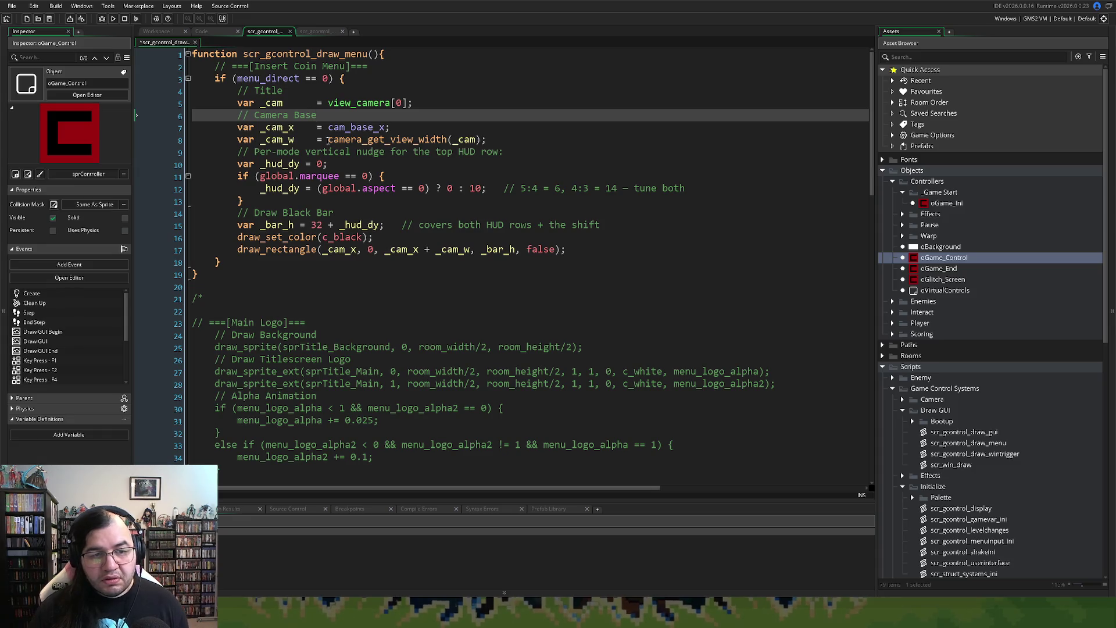
Step: Remove the trailing comment from the _bar_h line and add a new line after draw_rectangle
click(566, 256)
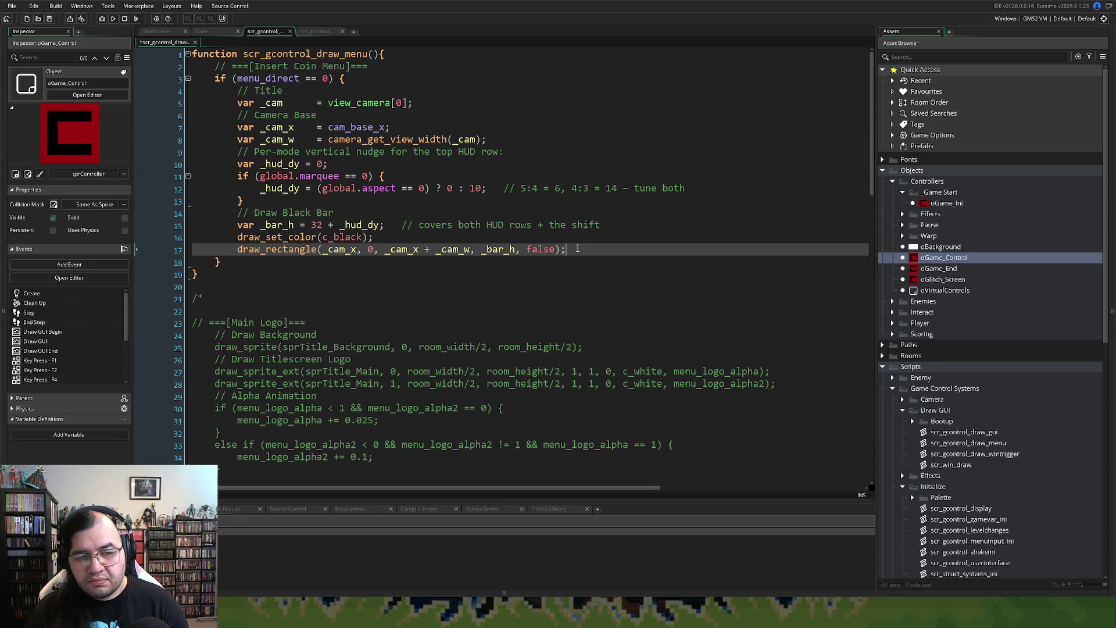
drag(636, 223, 384, 224)
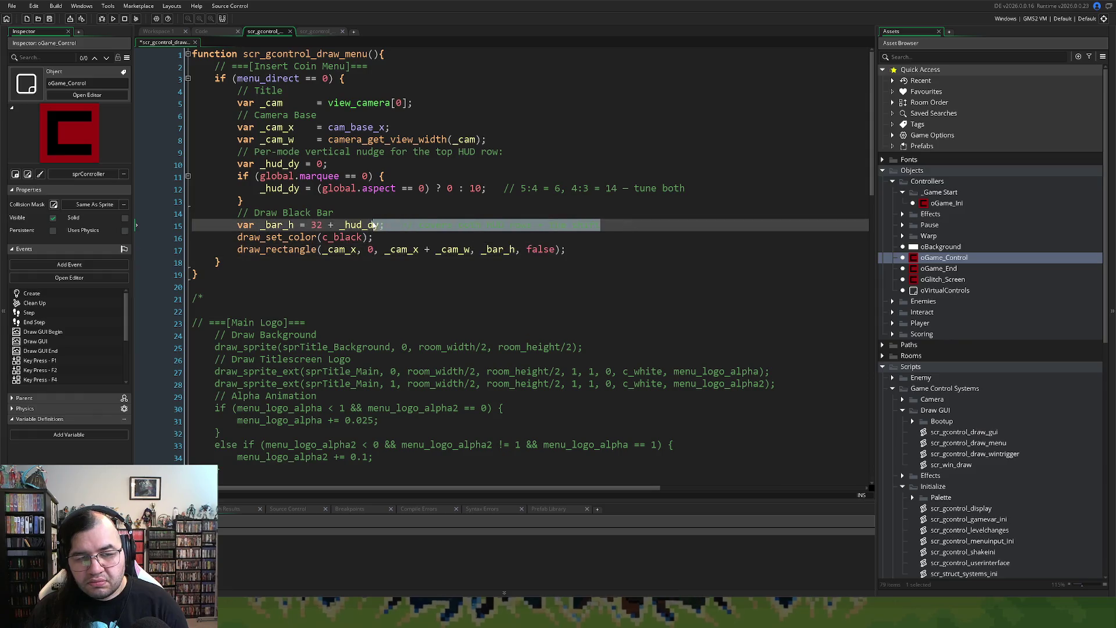
key(BackSpace)
click(568, 248)
key(Return)
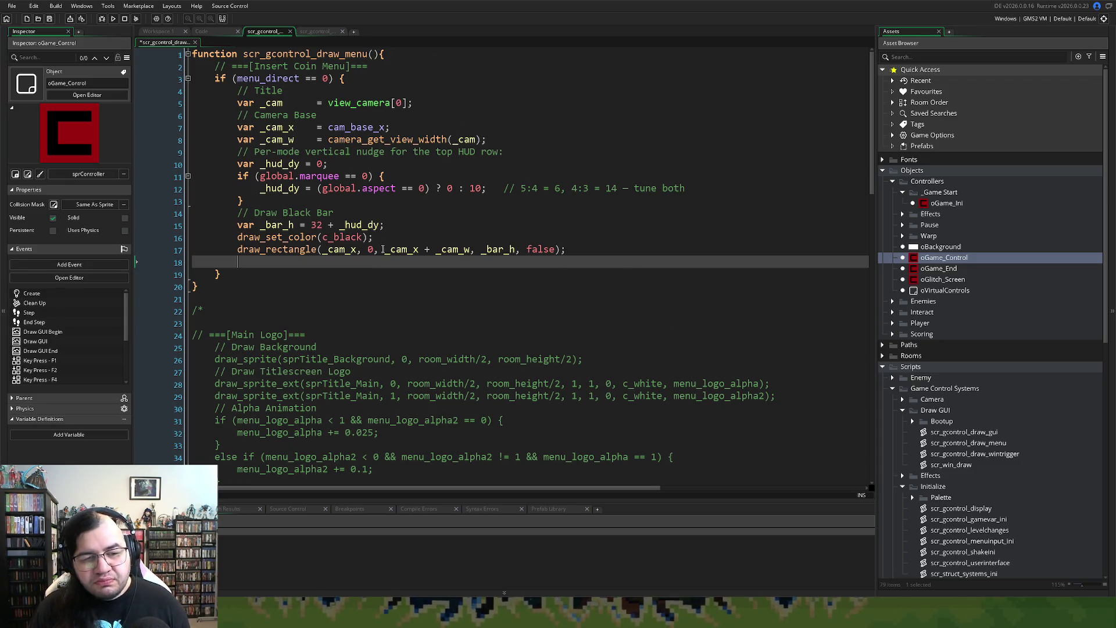
Step: Replace the pasted Insert Coin code with a draw_sprite_ext call using sprLogo_title
drag(237, 263, 237, 90)
key(Delete)
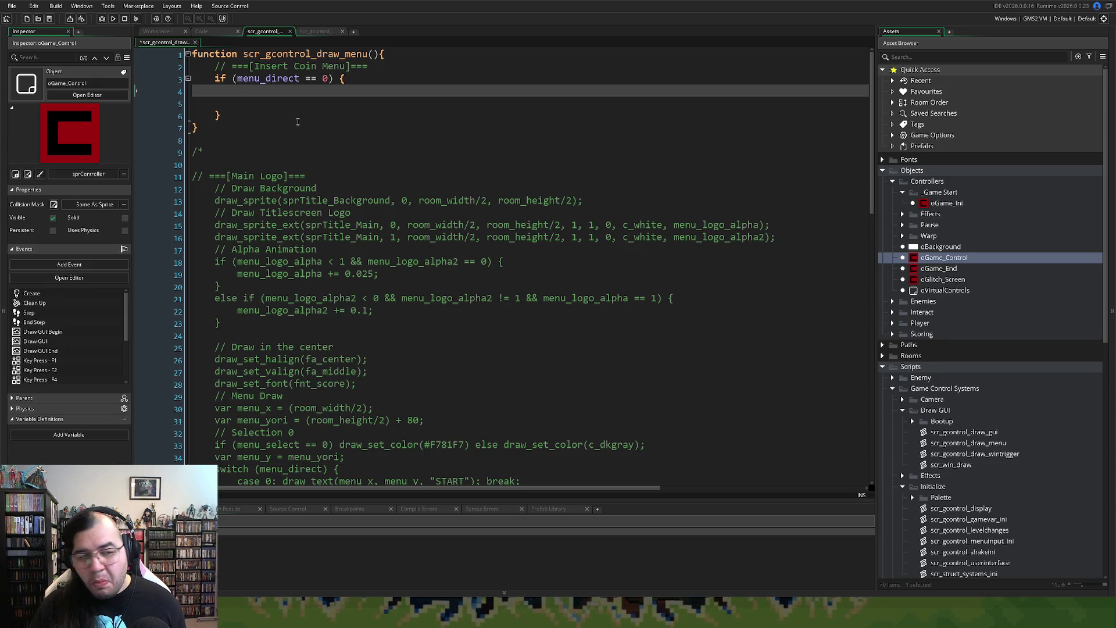
text(draw_sprite)
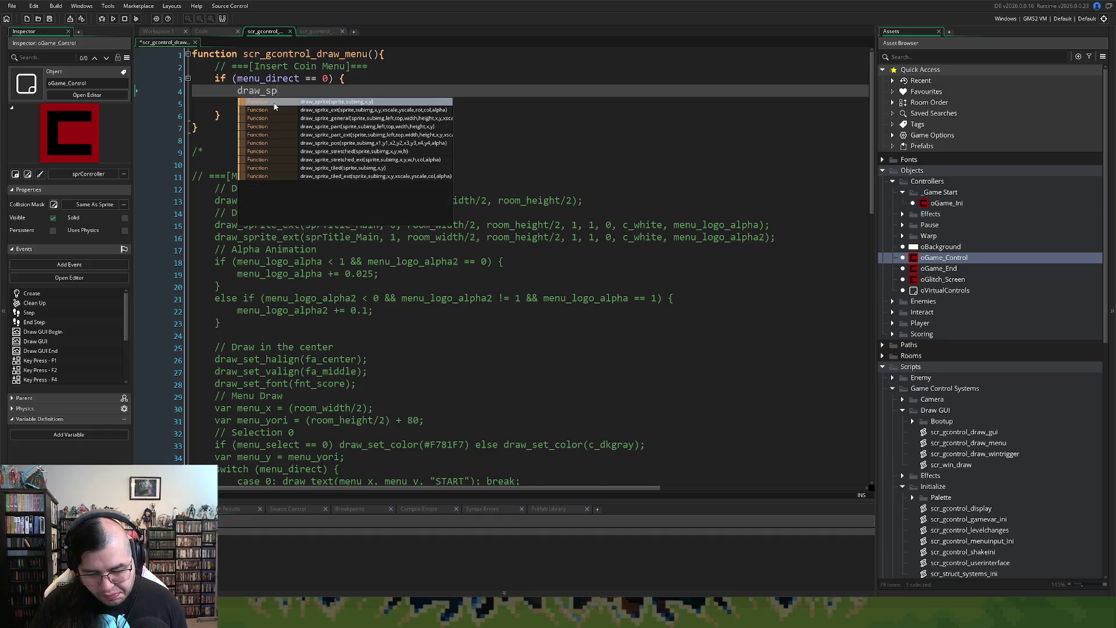
text(_)
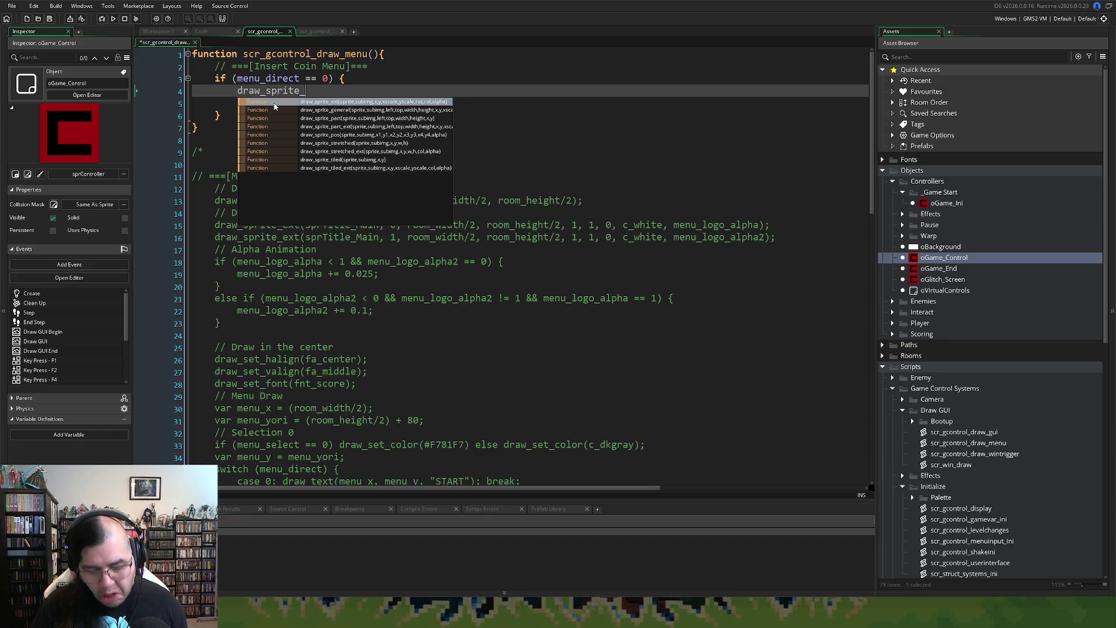
text(color)
key(Insert)
key(BackSpace)
key(BackSpace)
key(BackSpace)
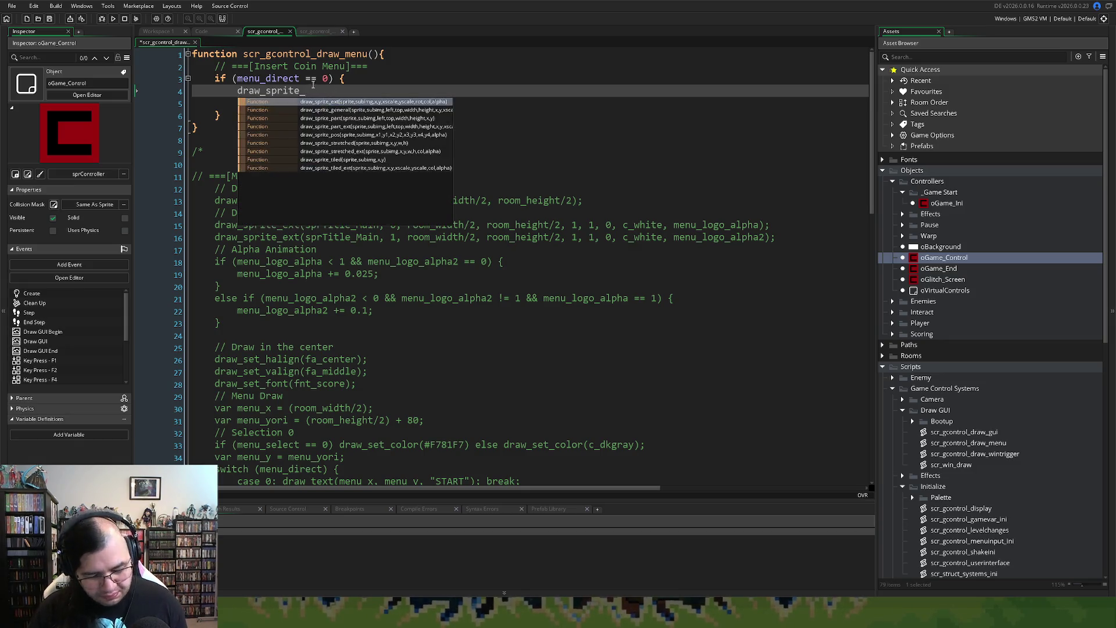
key(Return)
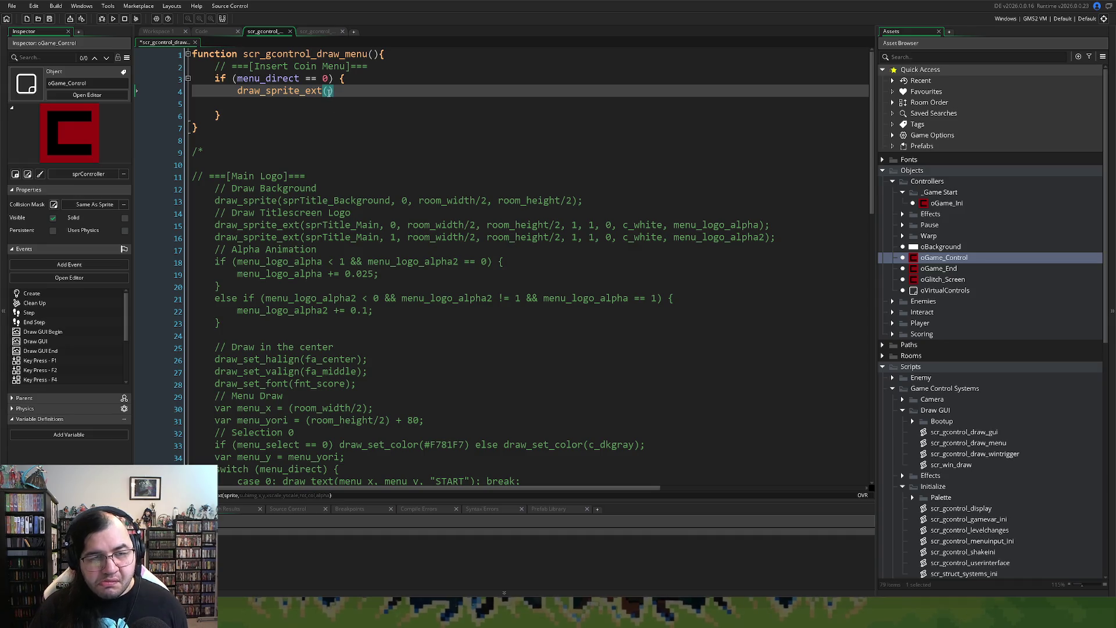
key(Insert)
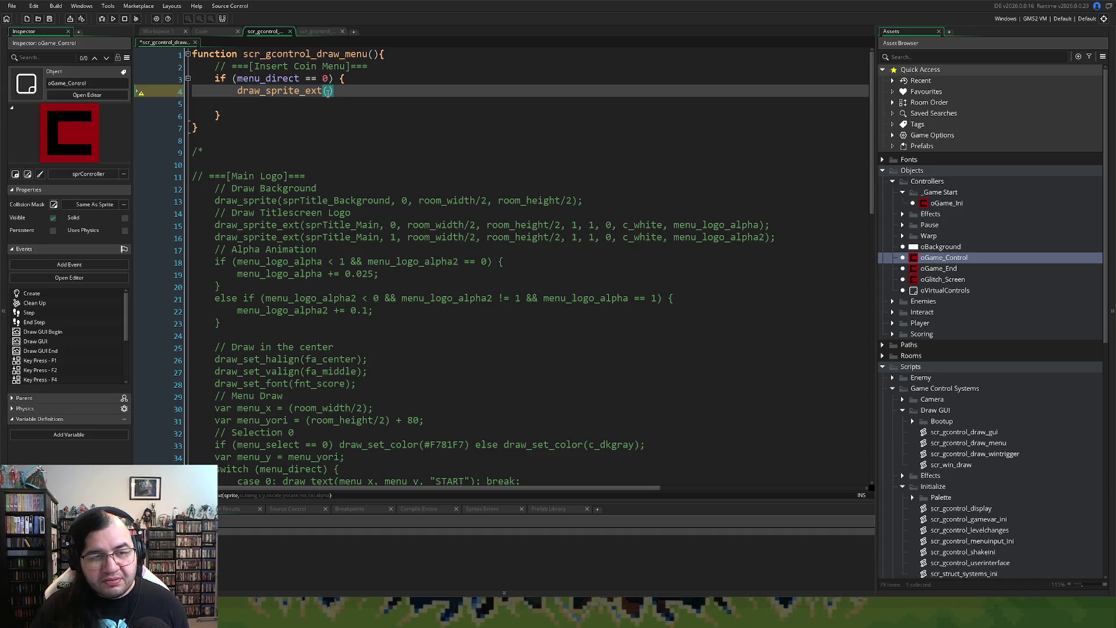
text(sprLogo)
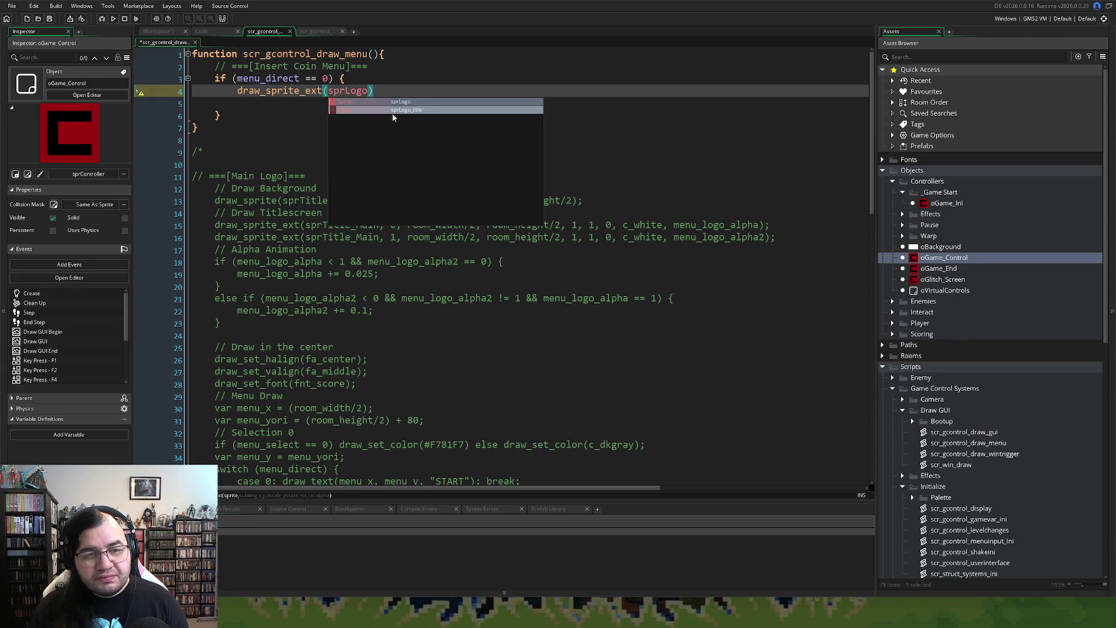
click(393, 110)
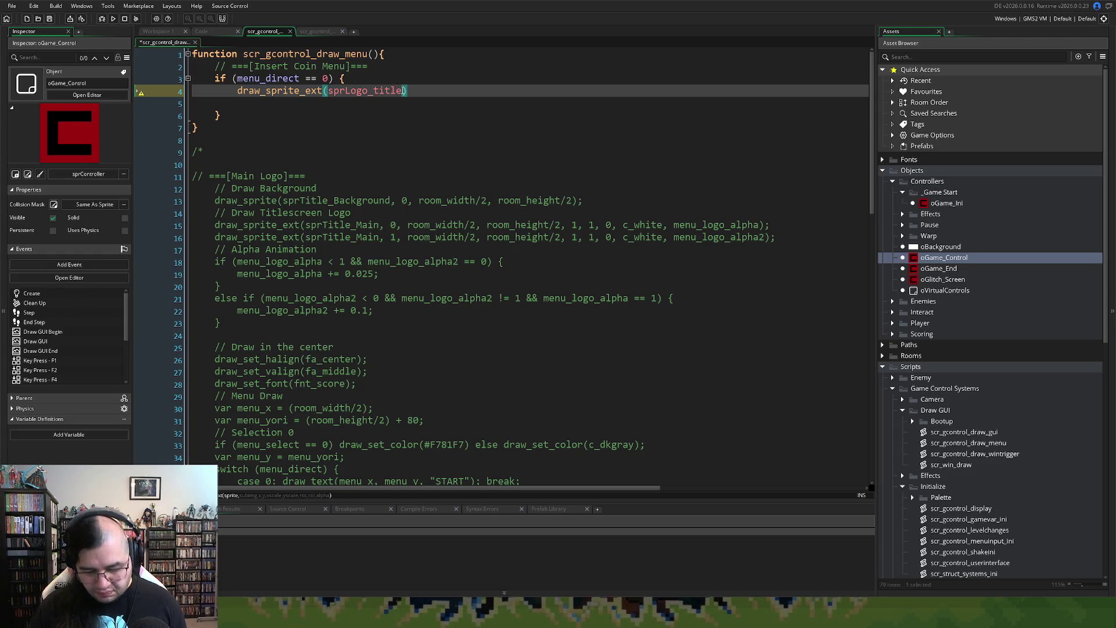
Step: Change the call to plain draw_sprite(sprLogo_title, 0, ) and bring up scr_gcontrol_menuinput_ini
click(320, 93)
key(Delete)
key(BackSpace)
key(BackSpace)
key(BackSpace)
text(()
click(391, 93)
text(, 0 )
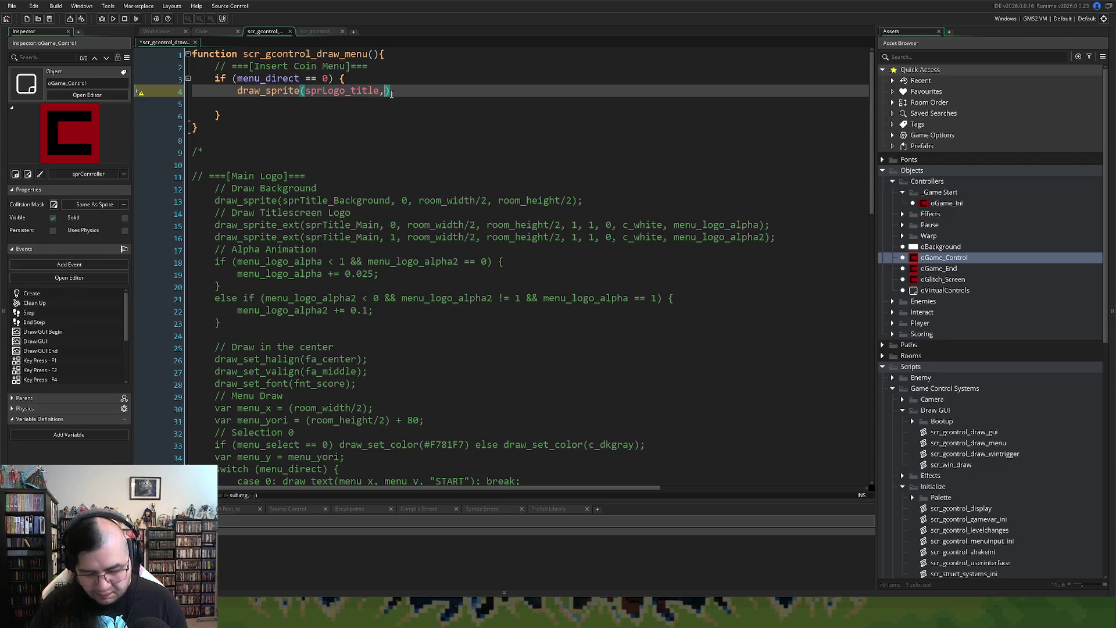
text(,)
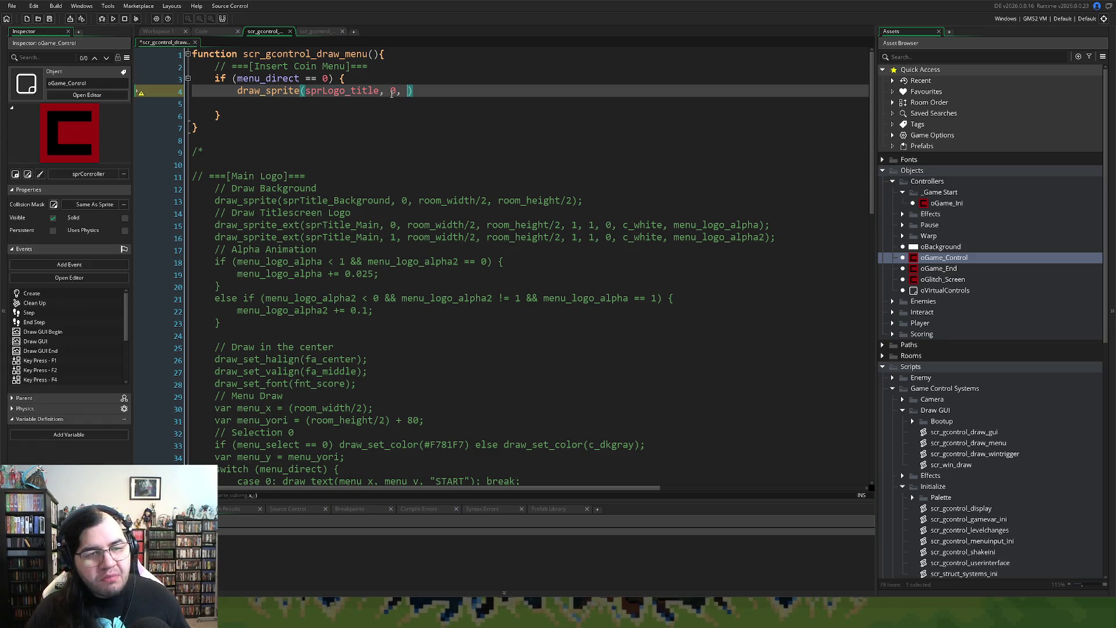
click(311, 33)
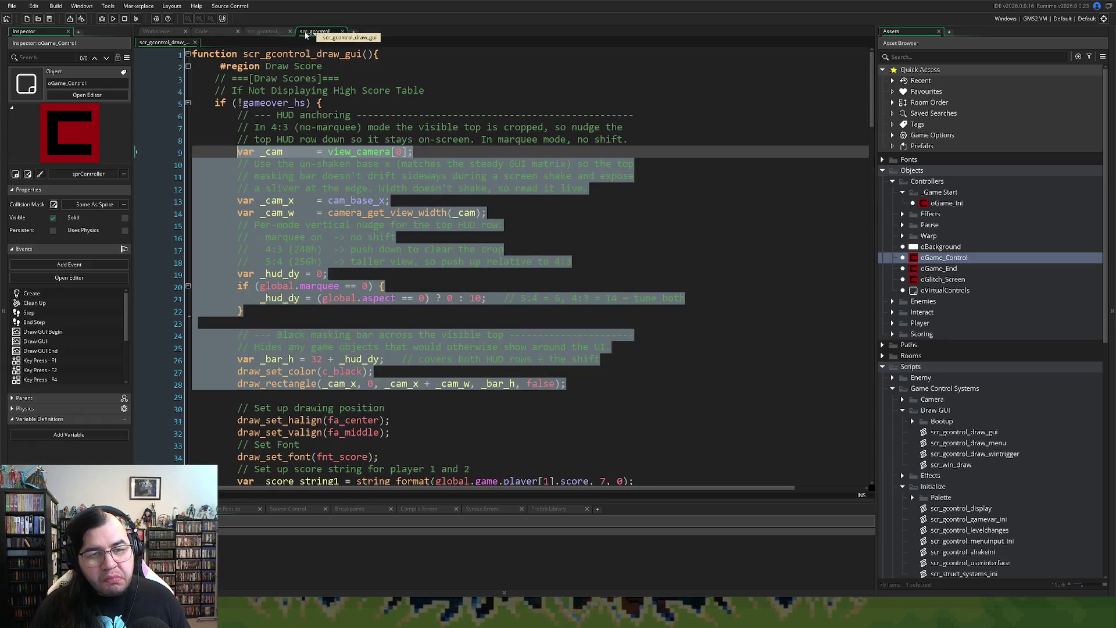
click(266, 32)
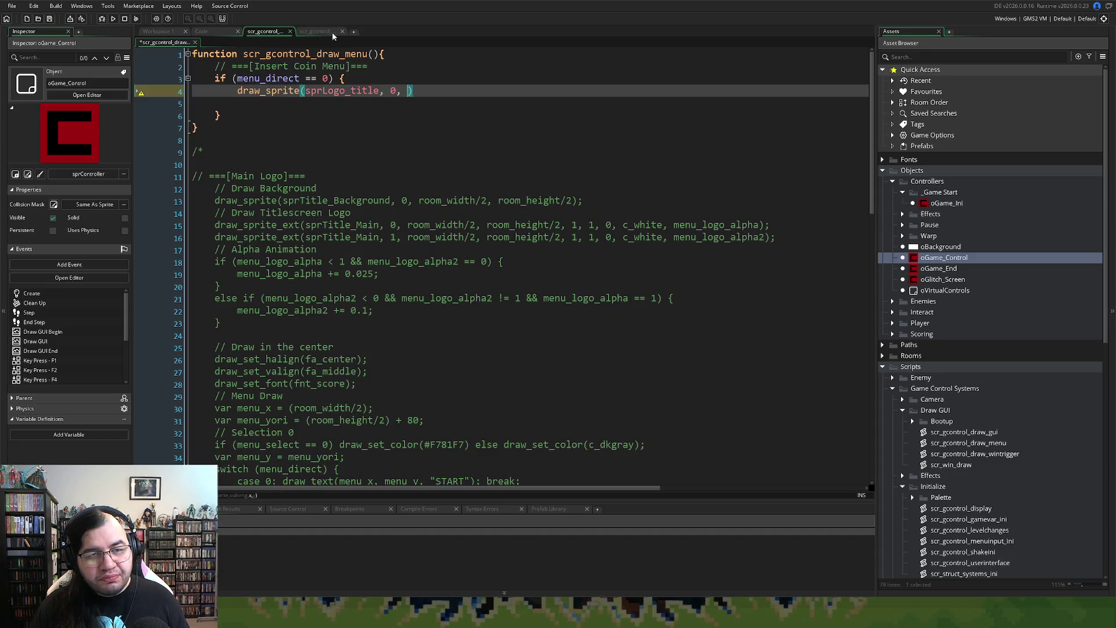
click(227, 31)
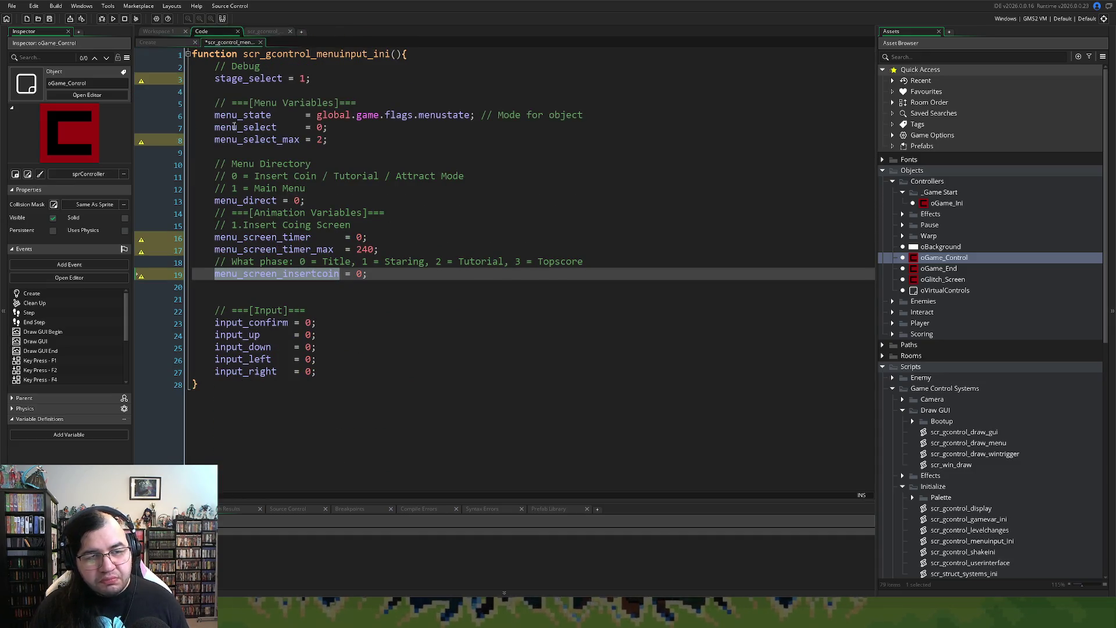
Step: Add menu_screen_logox = 0; after menu_screen_insertcoin with a // Logo Position comment above it
click(260, 290)
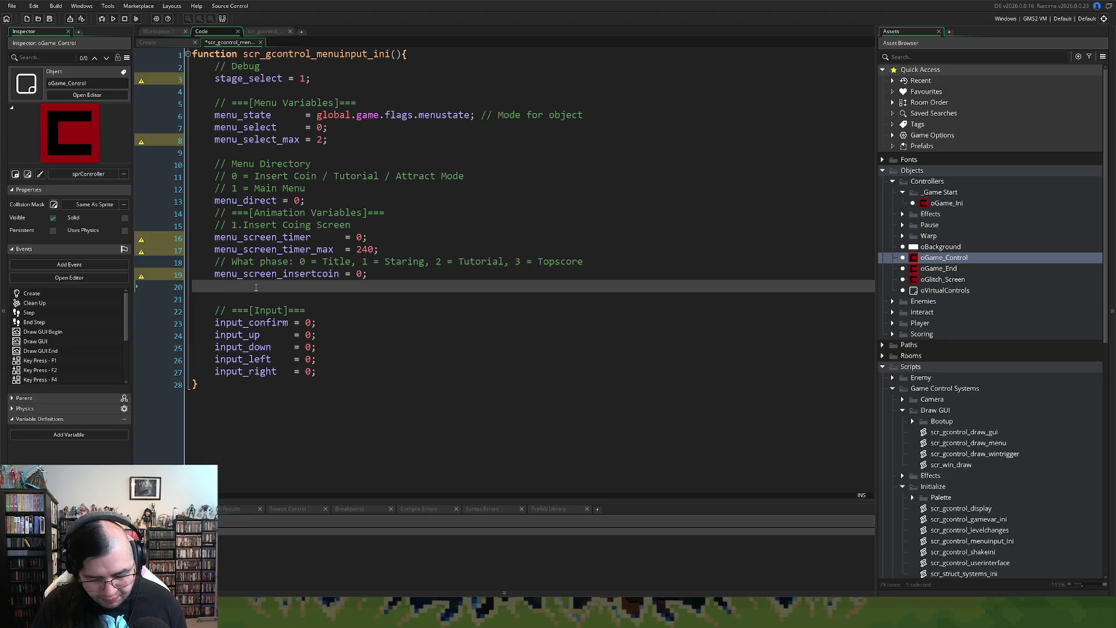
text(menu_)
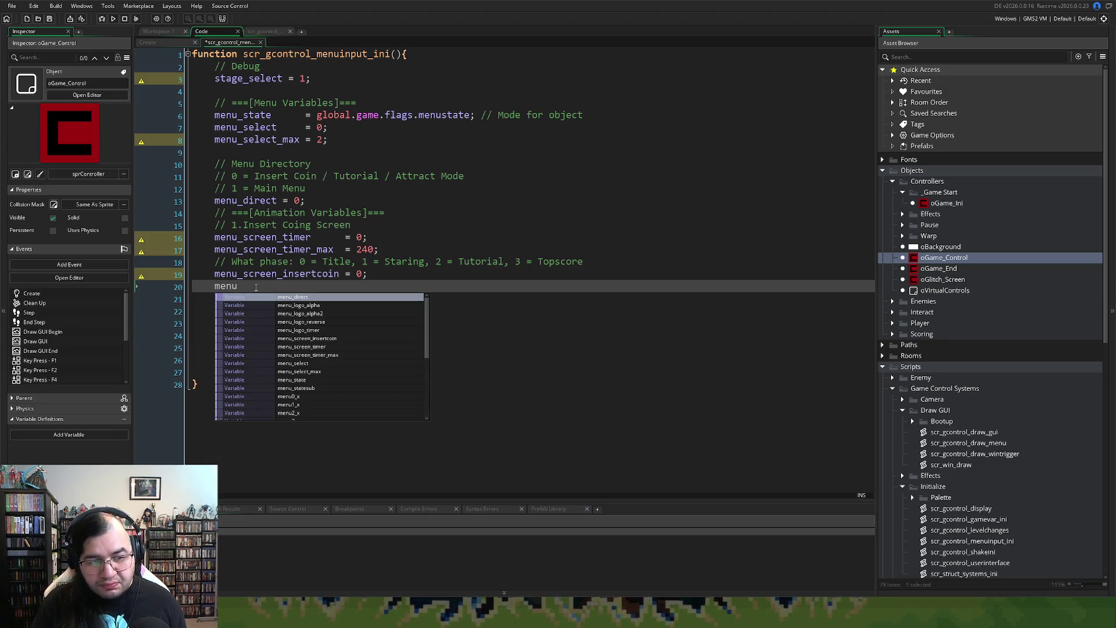
text(scr)
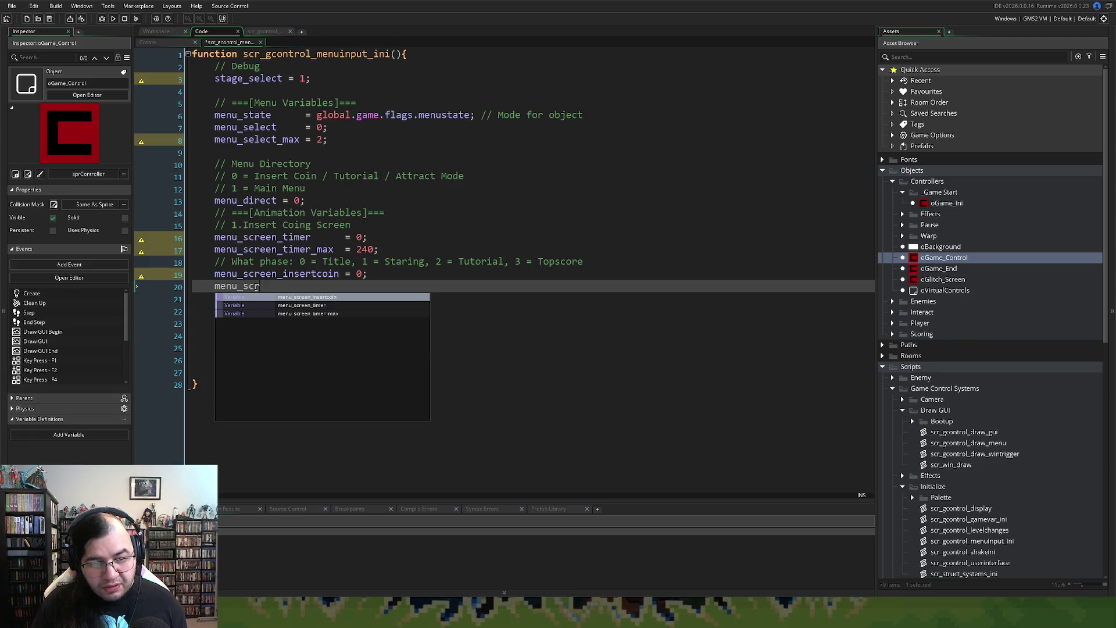
text(een_lg)
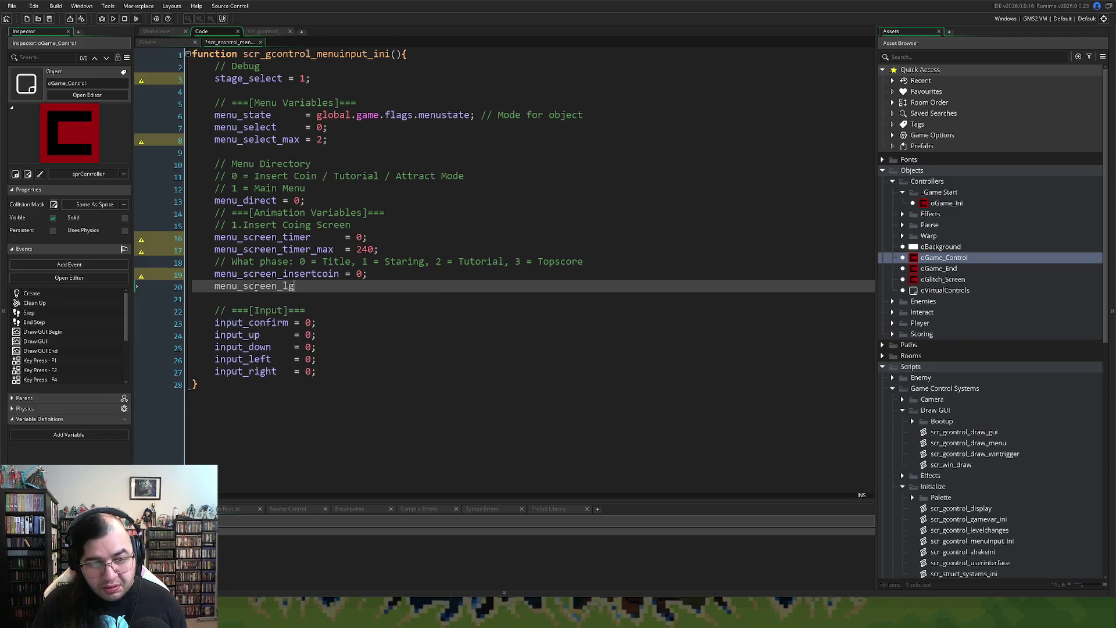
key(BackSpace)
text(ogox)
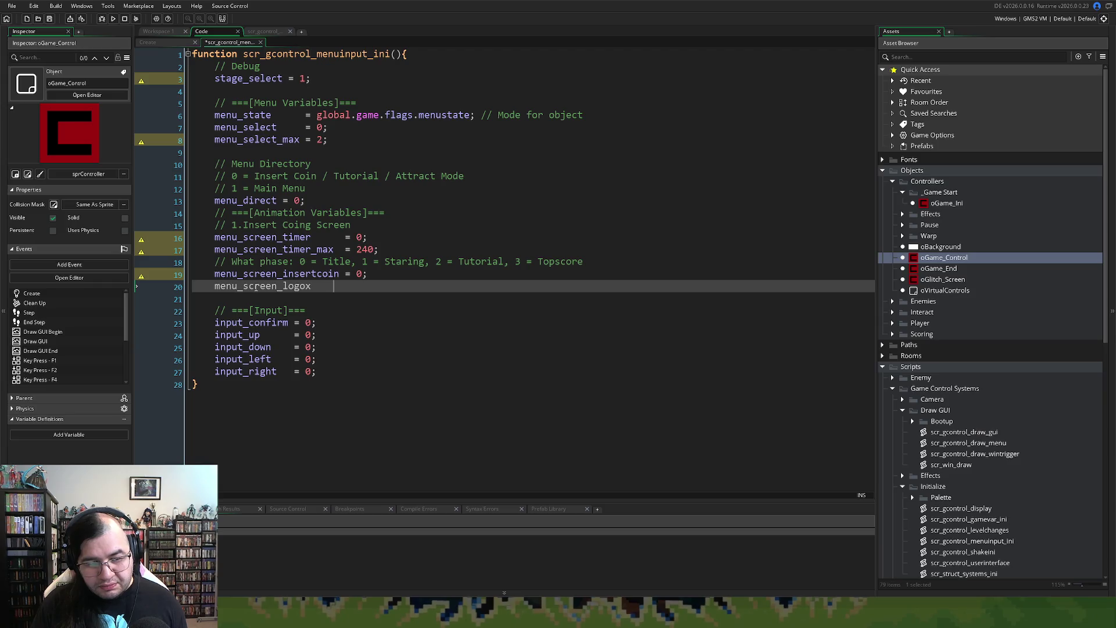
text(      = 0;)
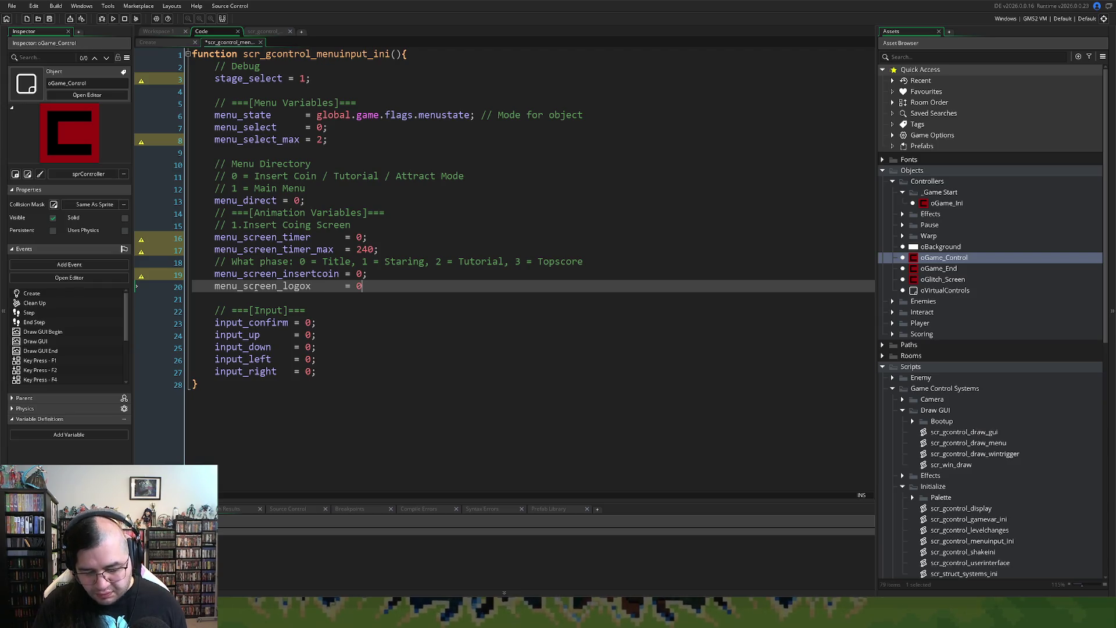
key(Return)
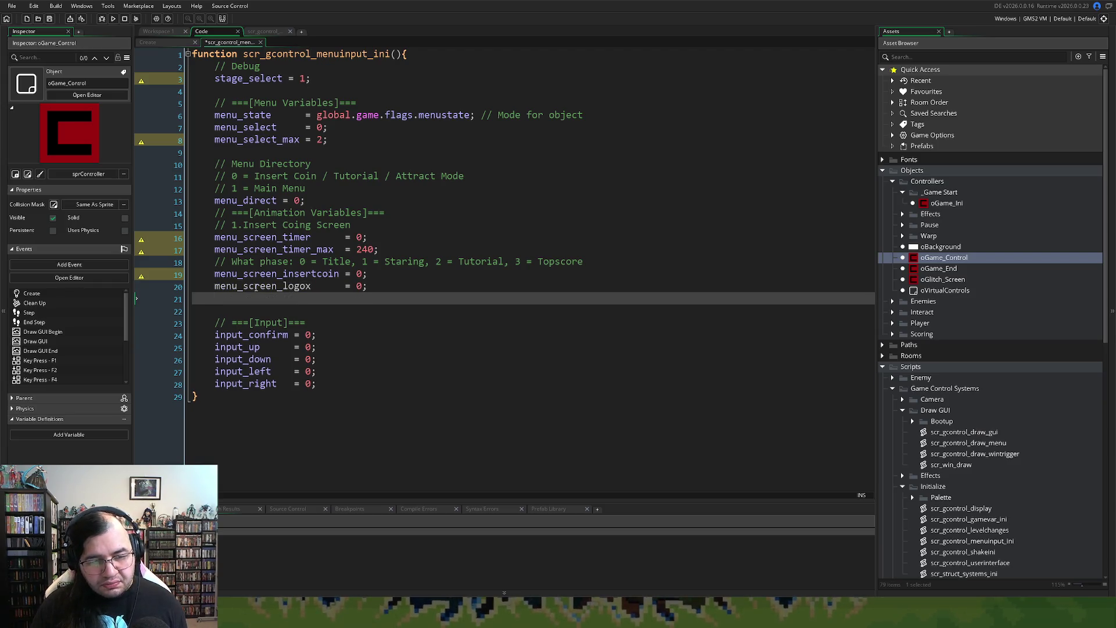
double_click(358, 285)
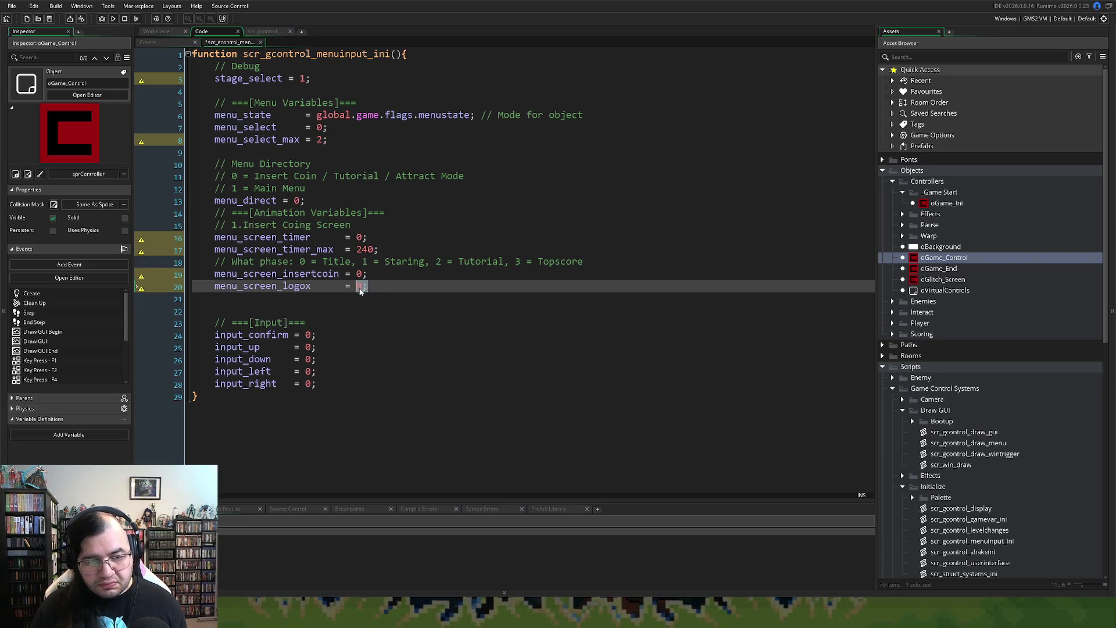
click(215, 286)
key(Return)
key(Up)
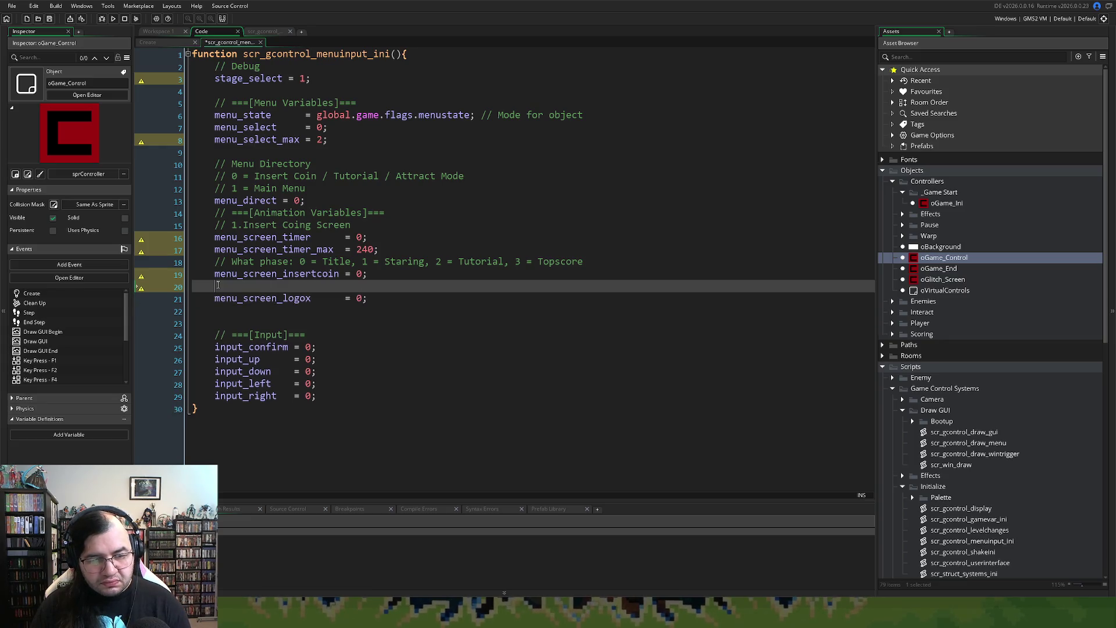
text(// Lgo)
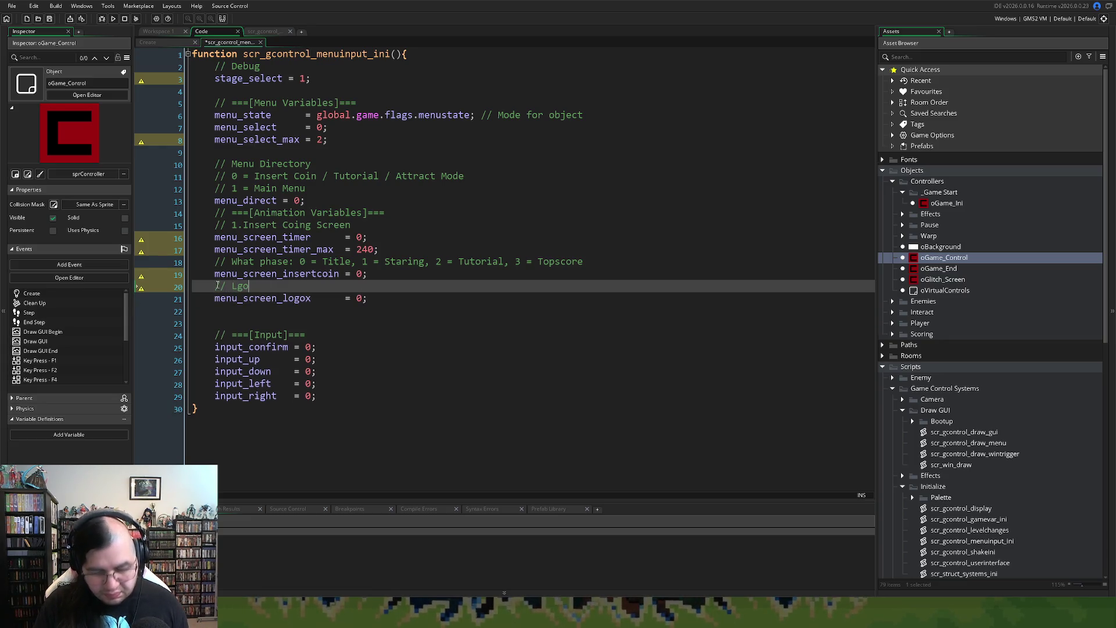
key(BackSpace)
key(BackSpace)
text(ogo)
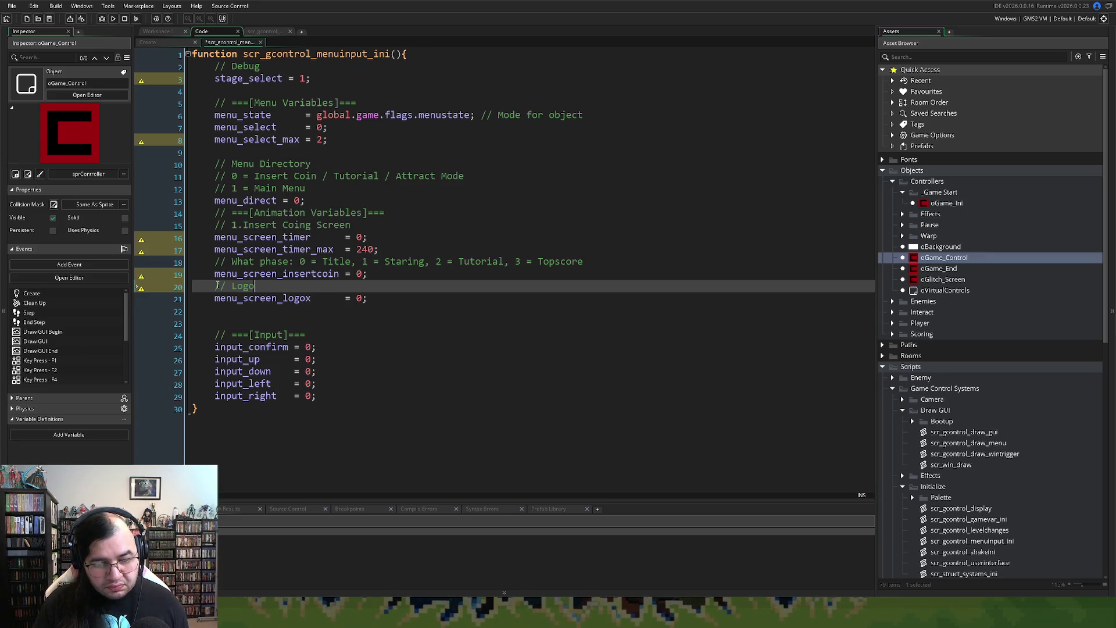
text( Position)
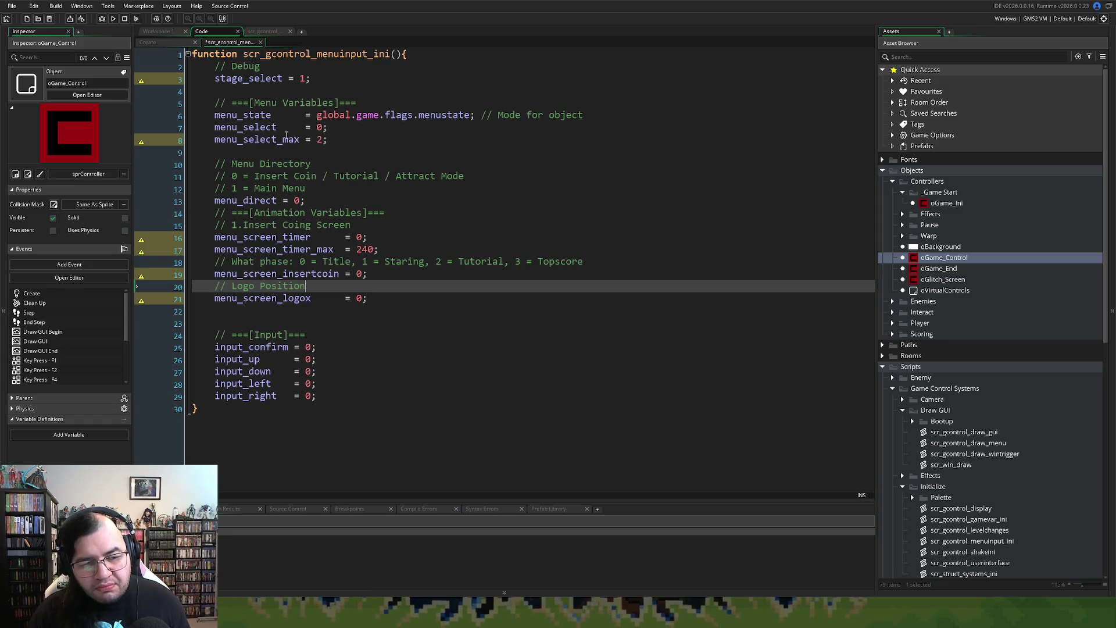
Step: Rename the variable to menu_screen_logoy and set its value to 80
click(312, 299)
key(shift+Left)
text(y)
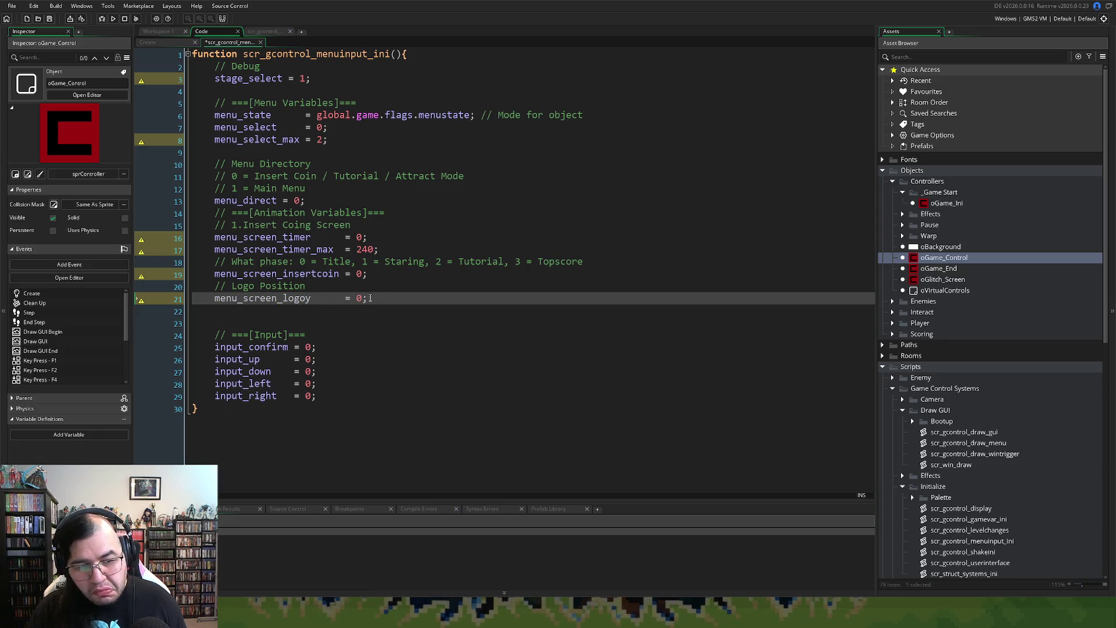
double_click(360, 298)
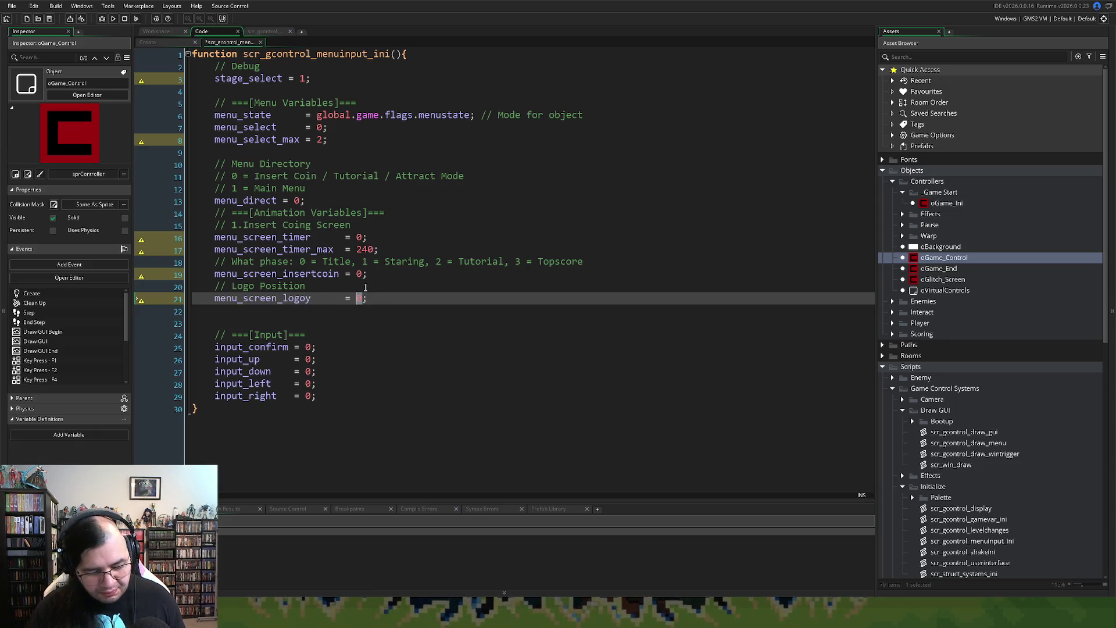
text(4)
key(BackSpace)
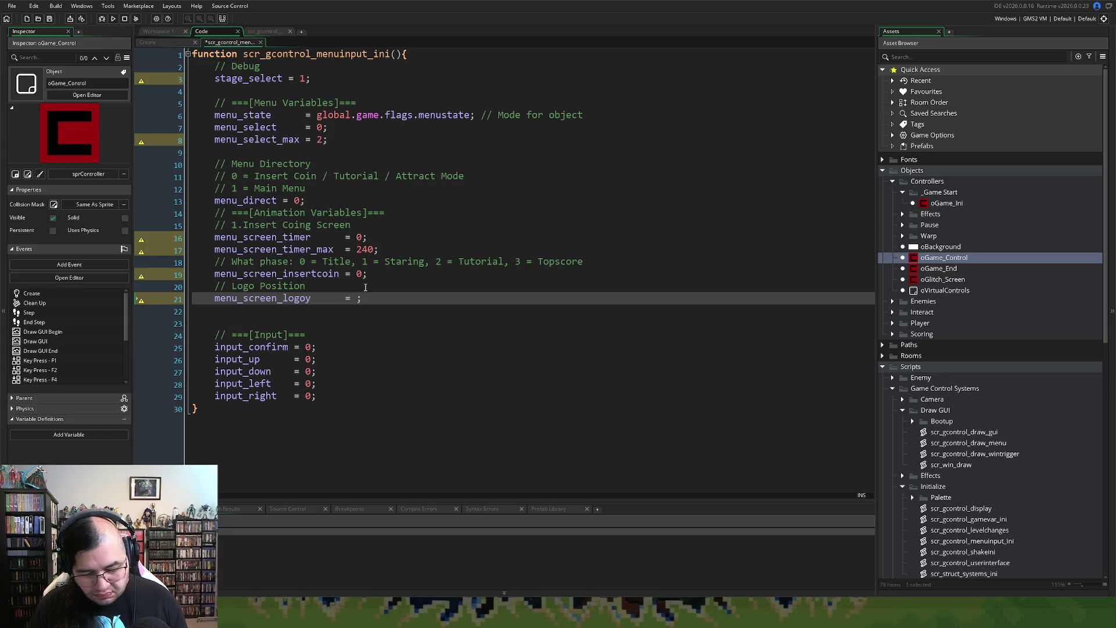
text(80)
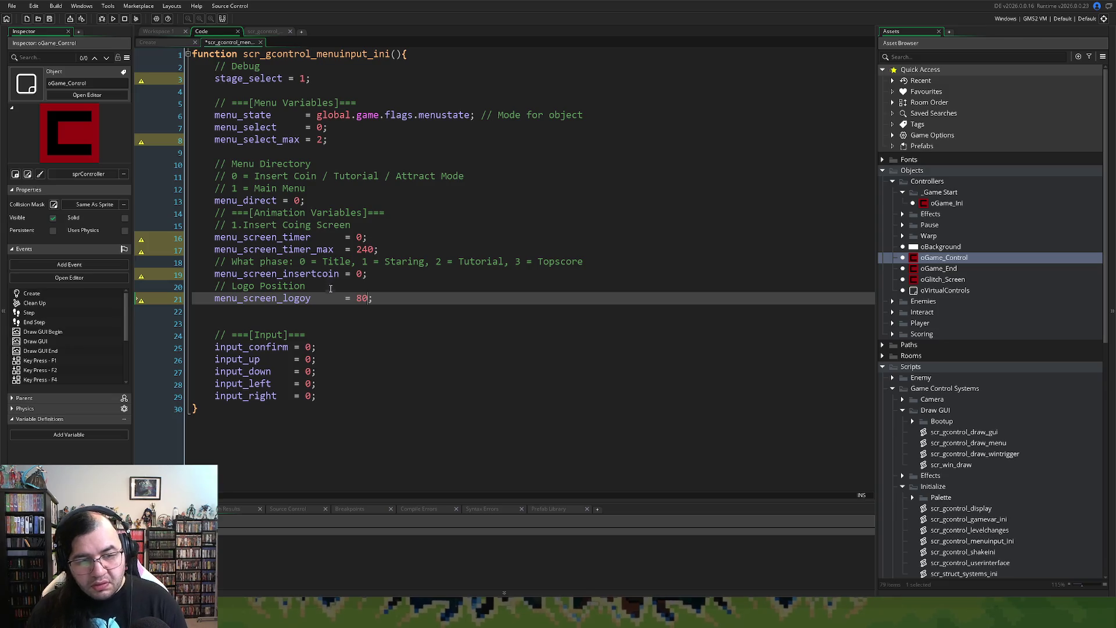
click(347, 299)
key(BackSpace)
key(BackSpace)
key(BackSpace)
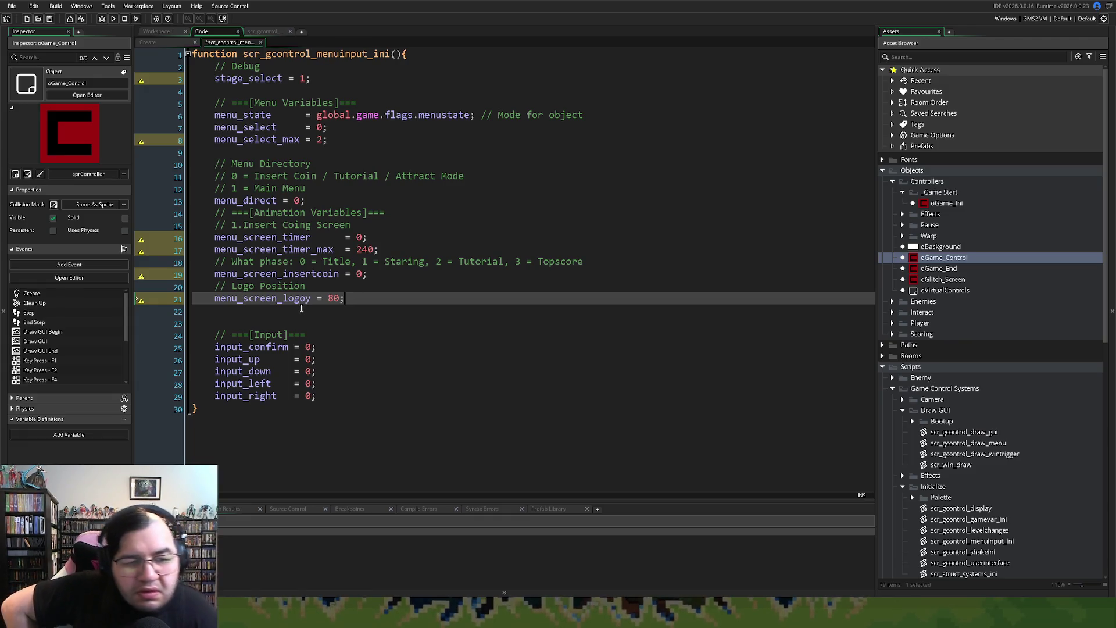
Step: Shorten the section comment to // Logo and add a // Y Position comment to menu_screen_logoy
click(334, 289)
key(Return)
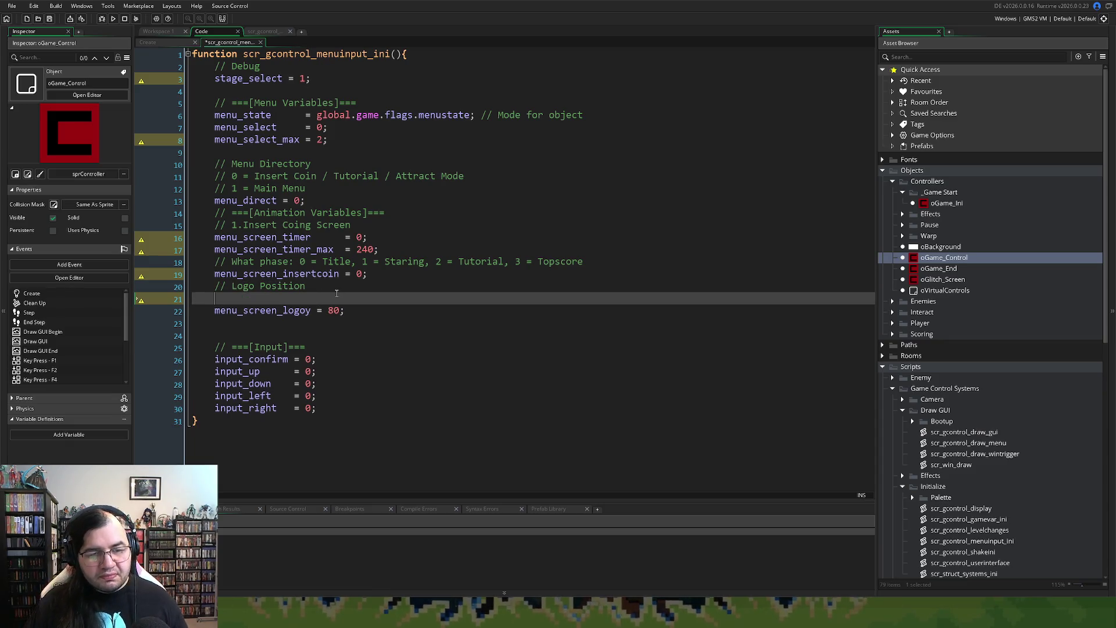
double_click(286, 312)
click(254, 300)
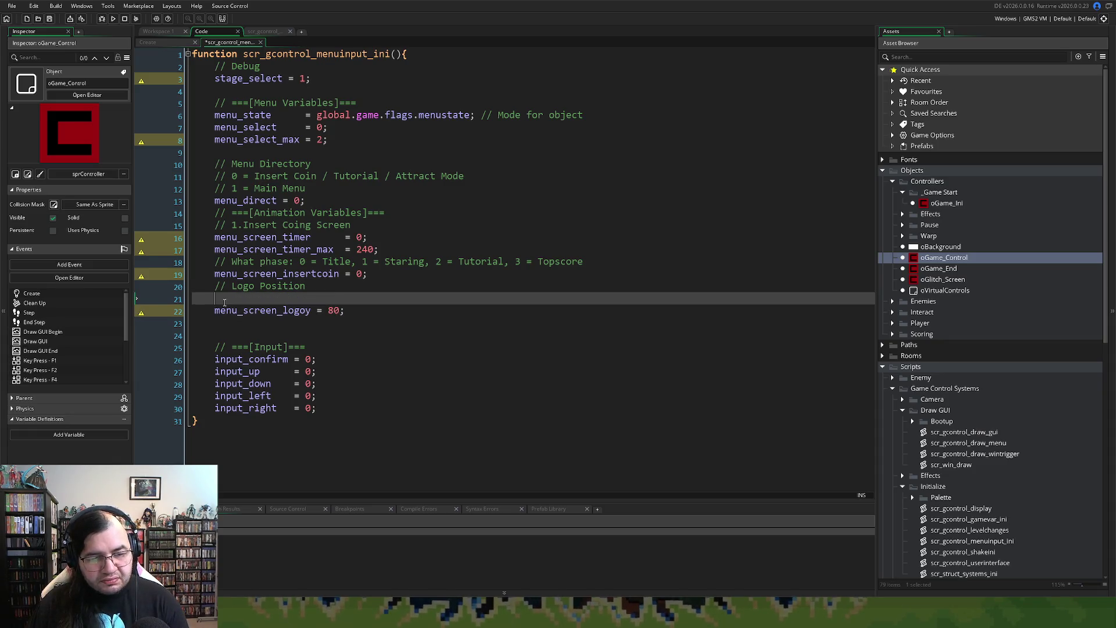
key(BackSpace)
key(shift+Left)
key(shift+Left)
key(shift+Left)
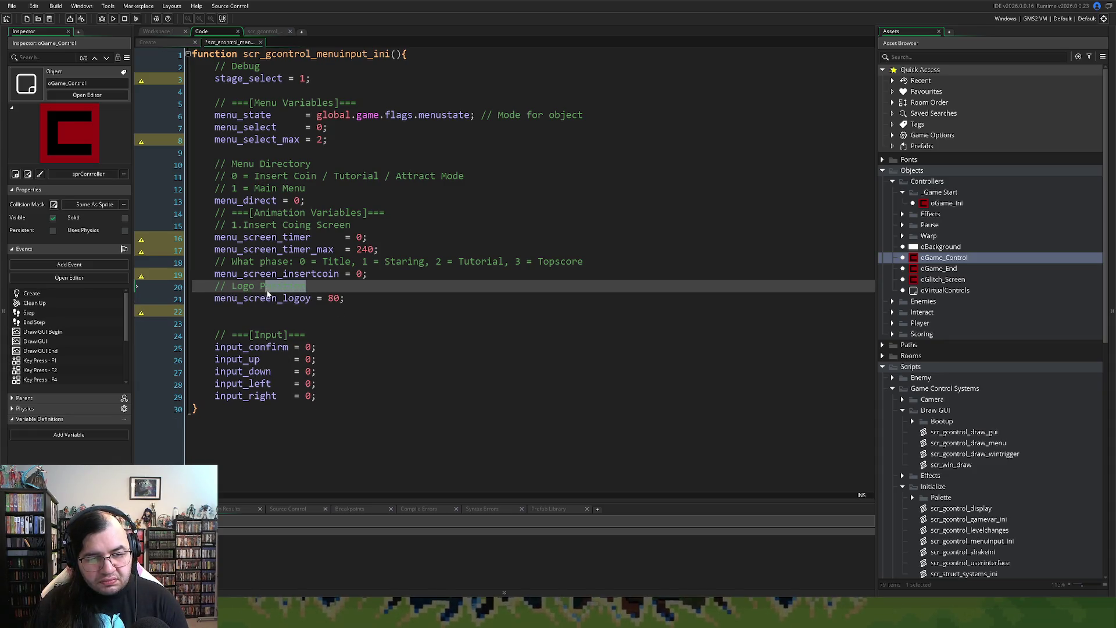
key(BackSpace)
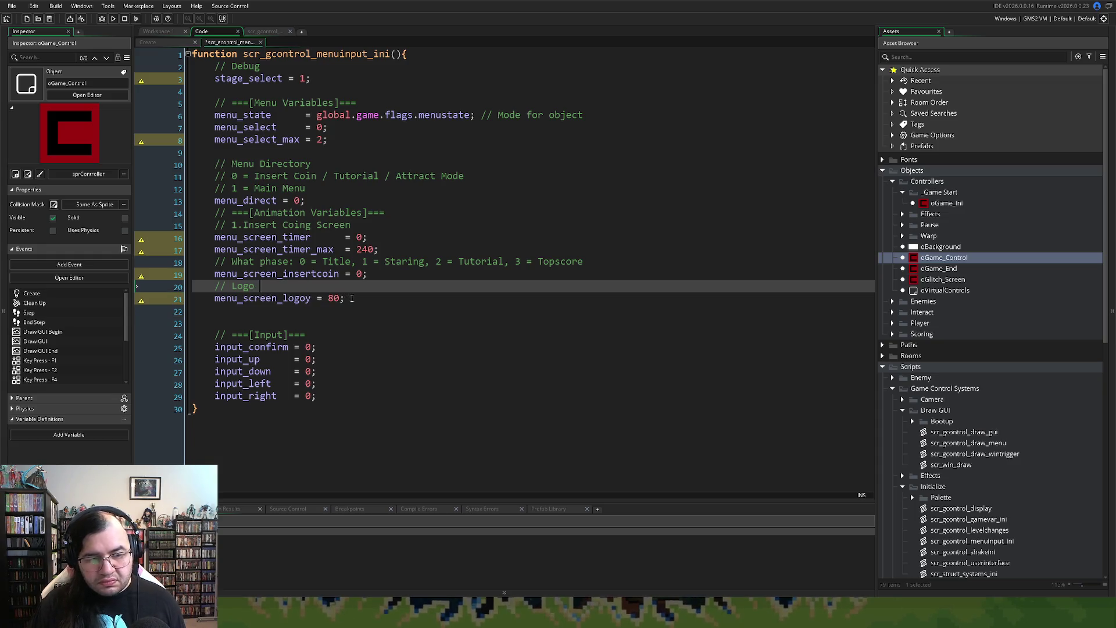
click(351, 298)
text(// Y Positi)
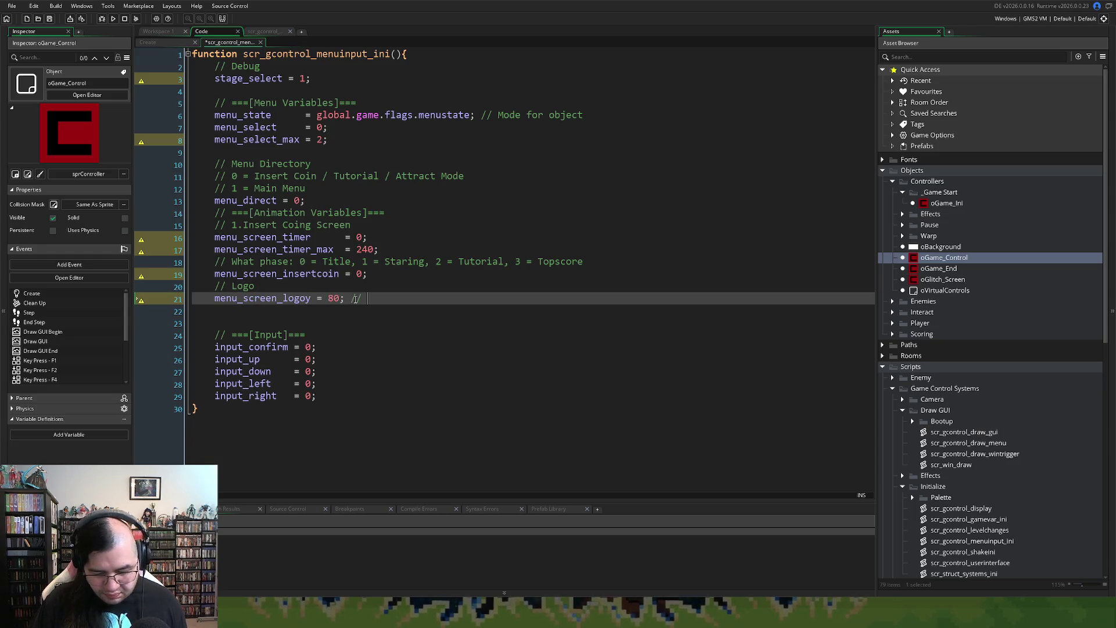
text(on)
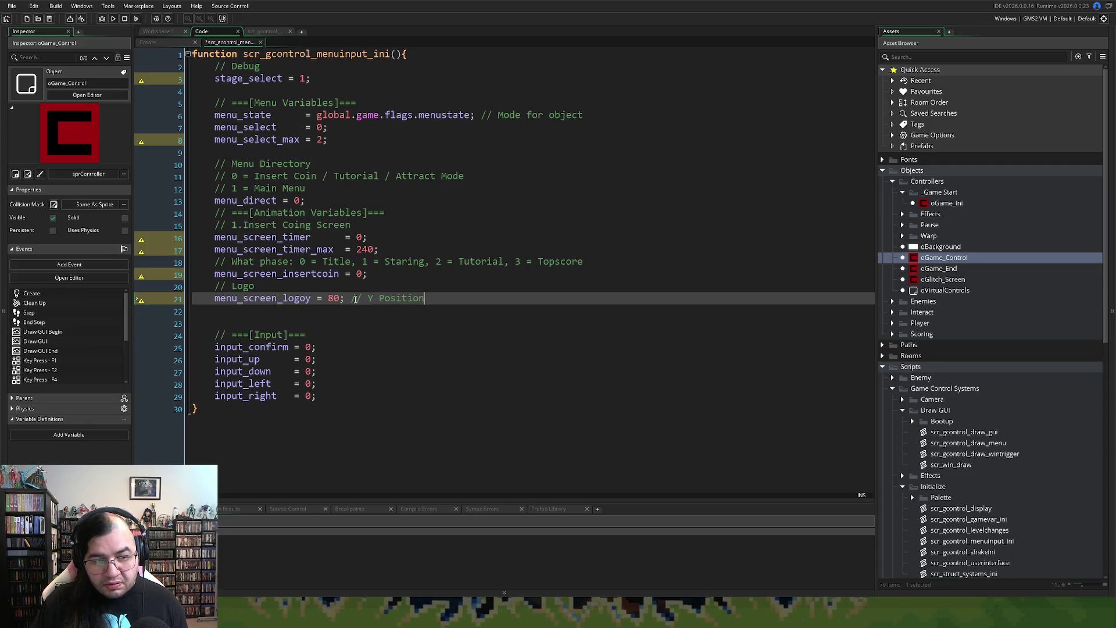
Step: Add menu_screen_logovis = false; on line 22 by reusing the menu_screen_logo prefix
key(Return)
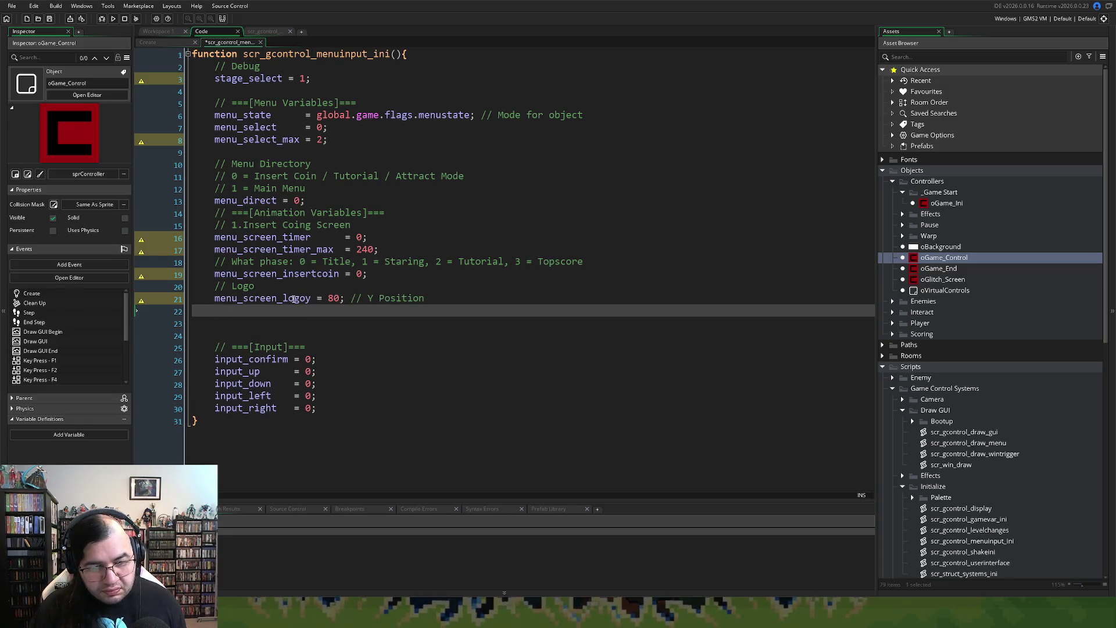
drag(306, 298, 215, 300)
key(ctrl+c)
click(243, 312)
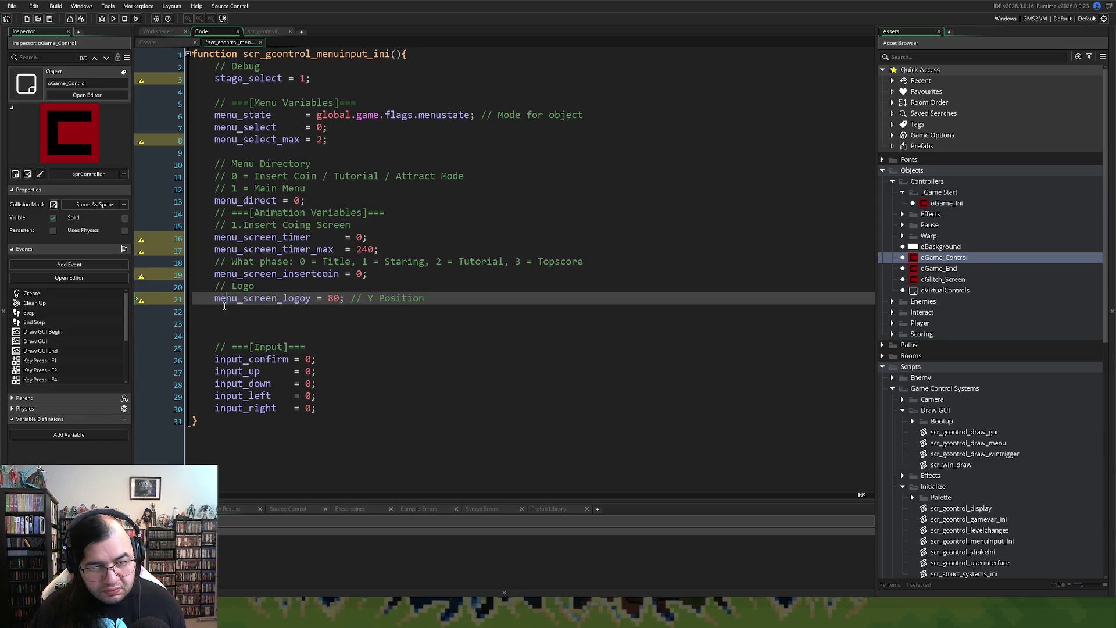
key(ctrl+v)
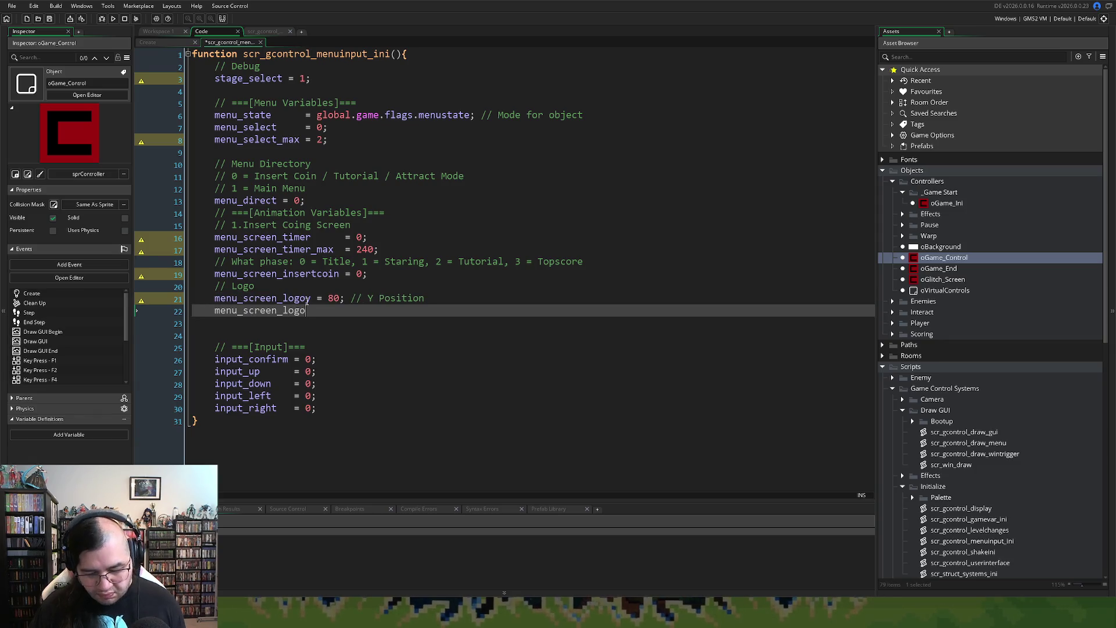
text(vis)
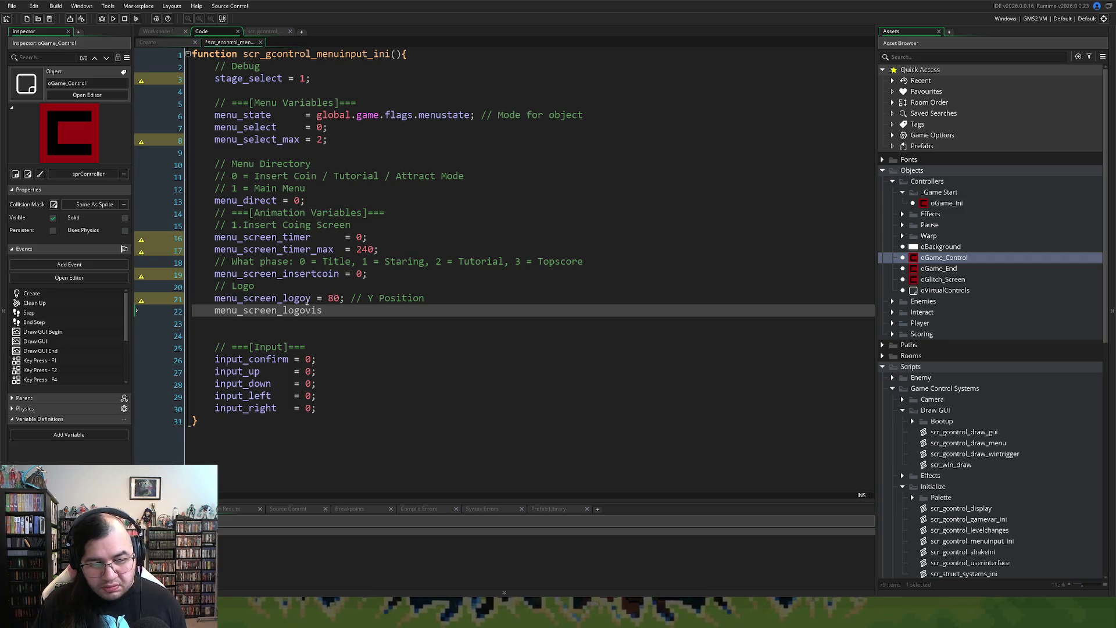
click(316, 299)
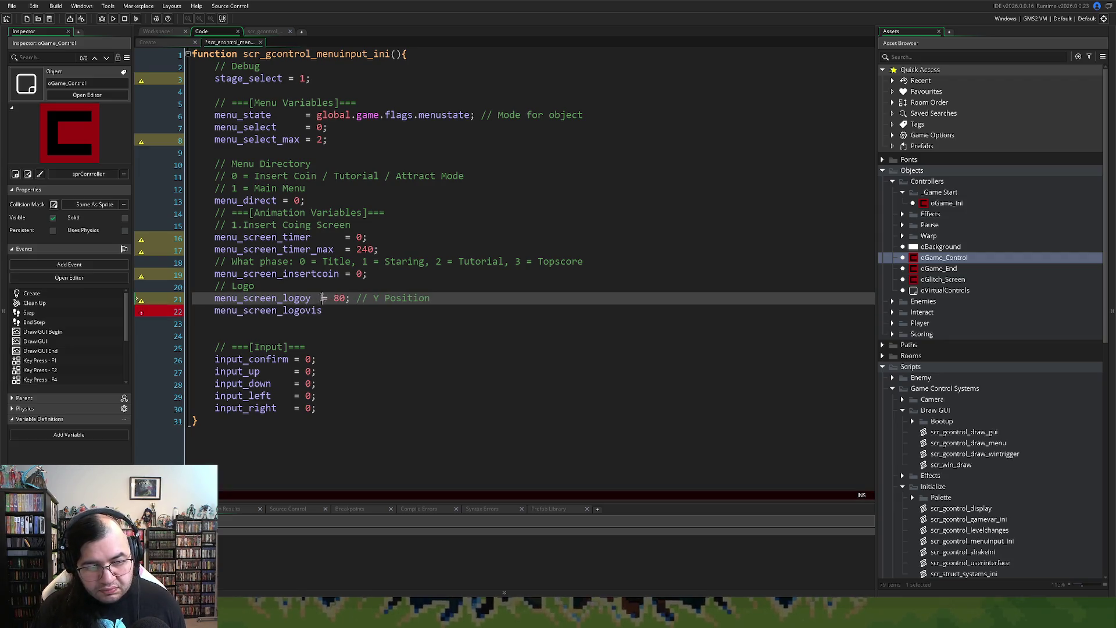
click(359, 316)
text(= )
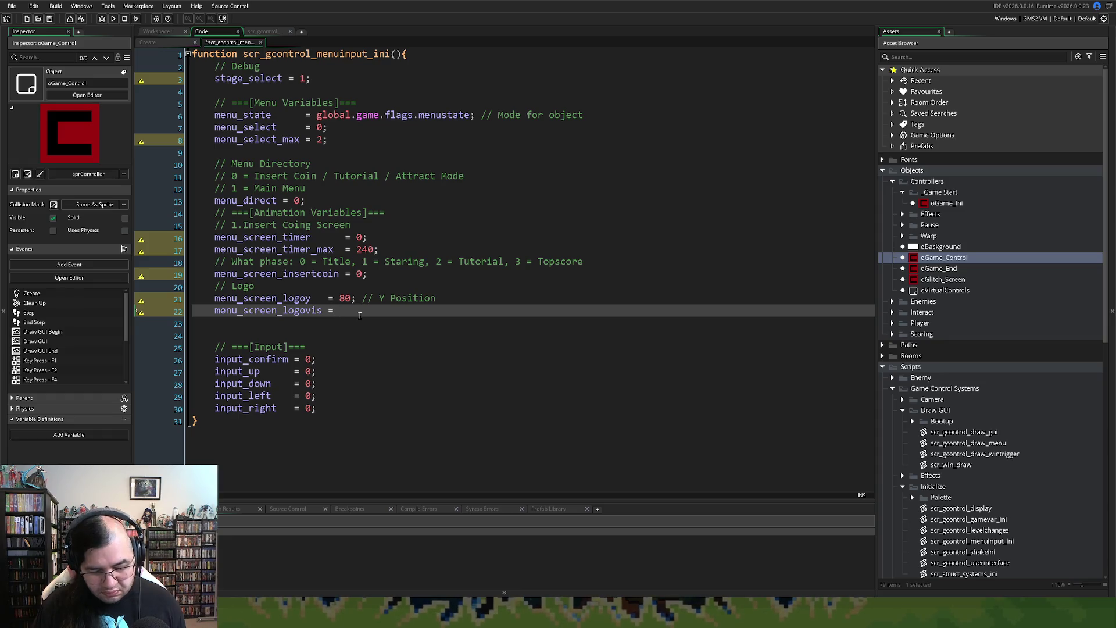
text(false;)
Step: Comment the menu_screen_logovis line as Not Visible and return to scr_gcontrol_draw_menu
click(363, 299)
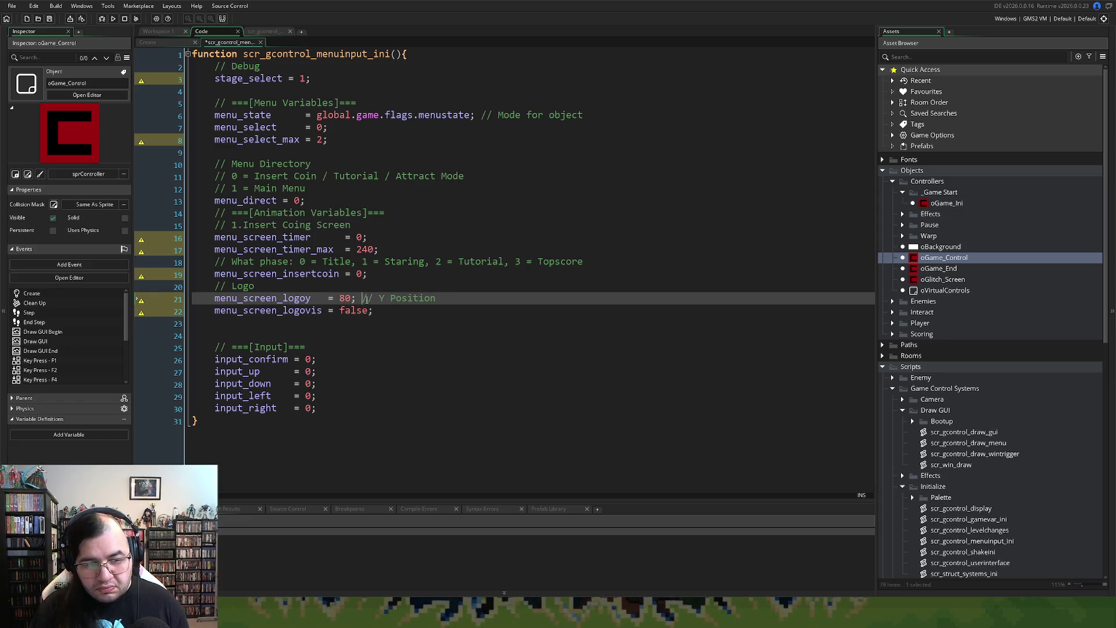
click(393, 311)
text(//Visible)
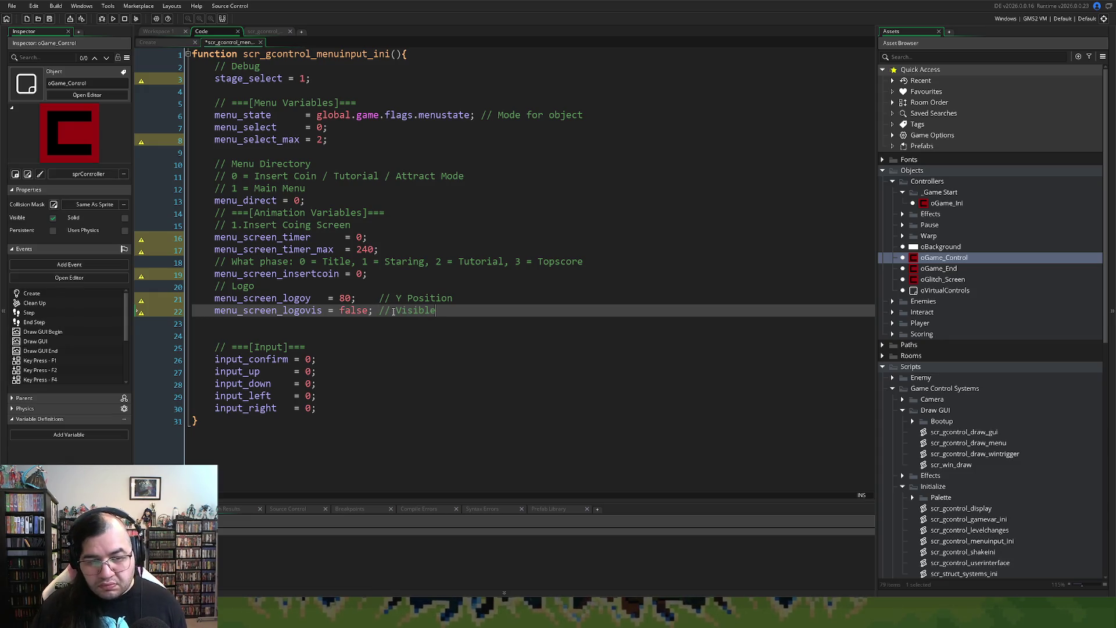
click(394, 310)
text(Not)
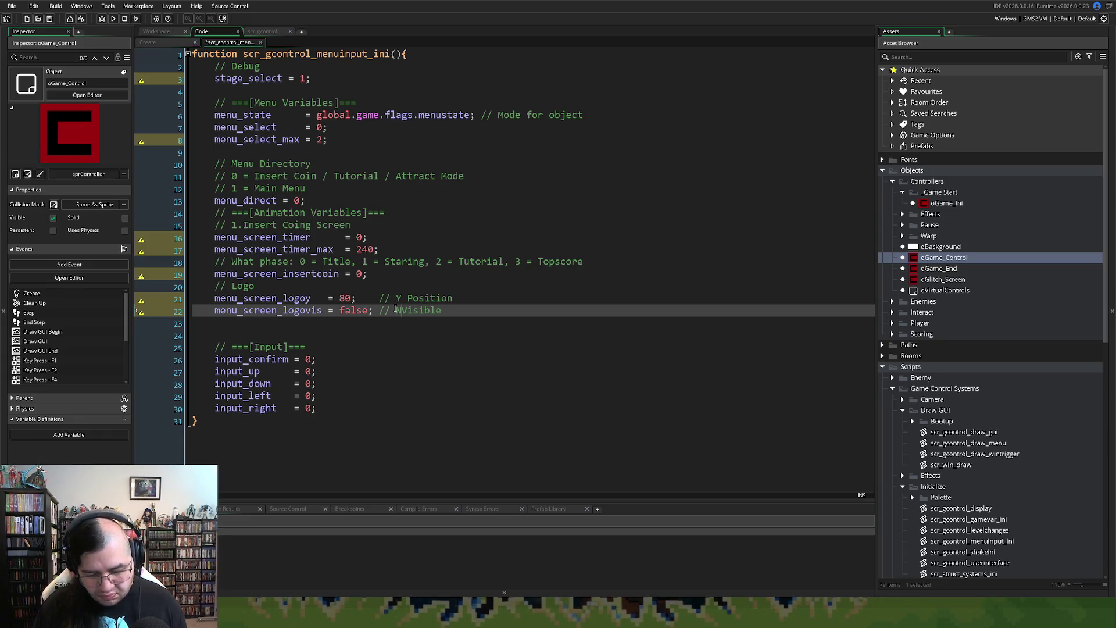
click(479, 321)
click(472, 310)
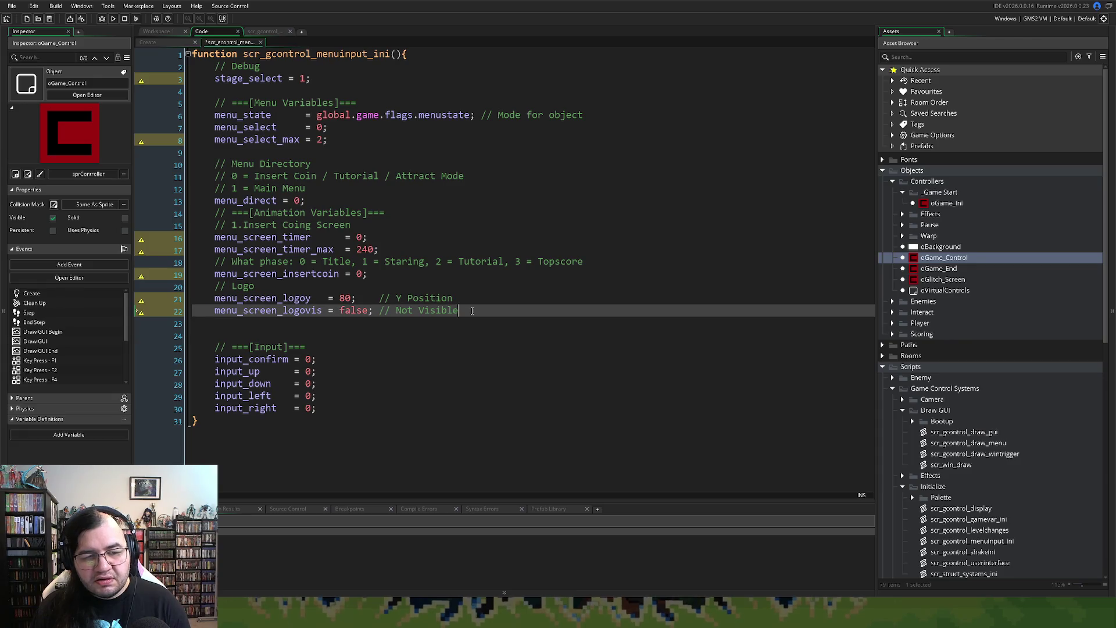
double_click(289, 314)
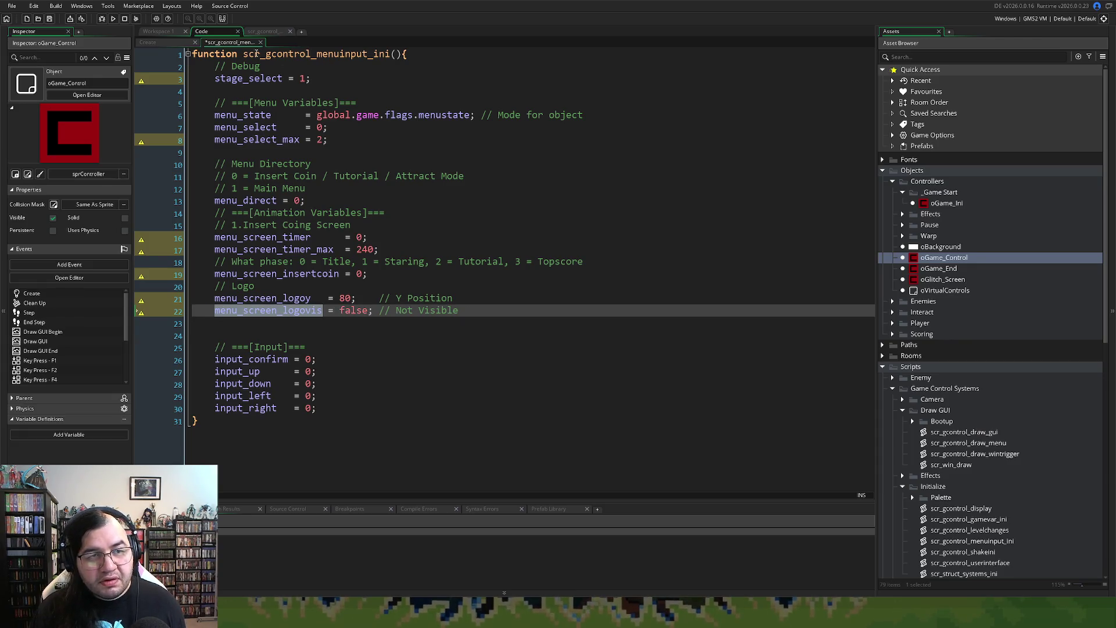
click(264, 32)
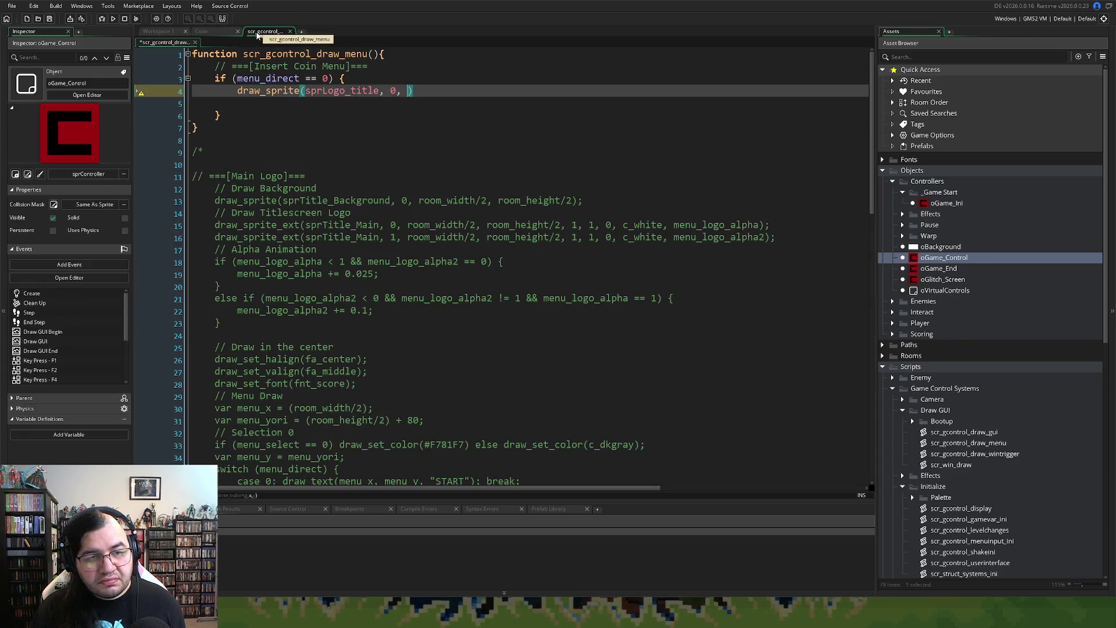
Step: Prefix the draw_sprite logo call with if (menu_screen_logovis) and jump to the flag's definition
click(238, 93)
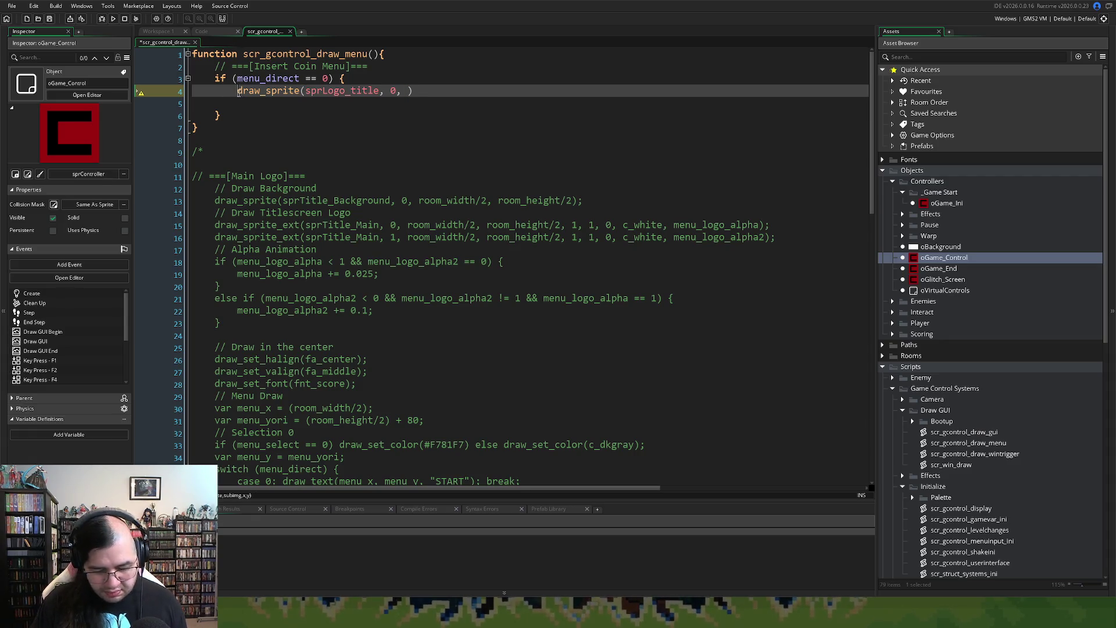
text(if (menu_screen_logovis)
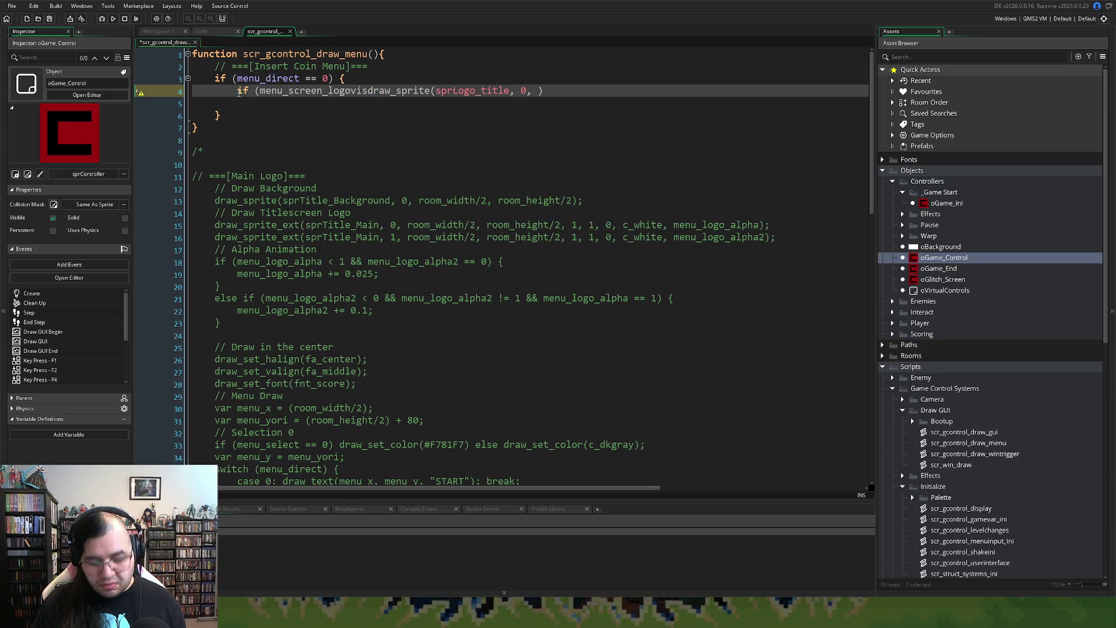
text())
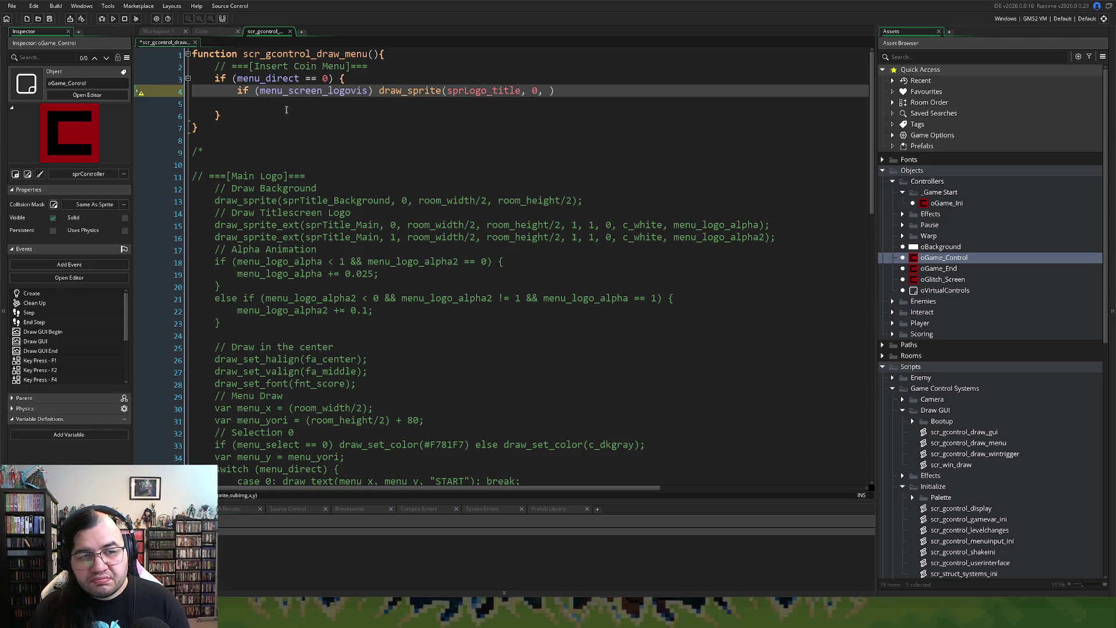
middle_click(267, 90)
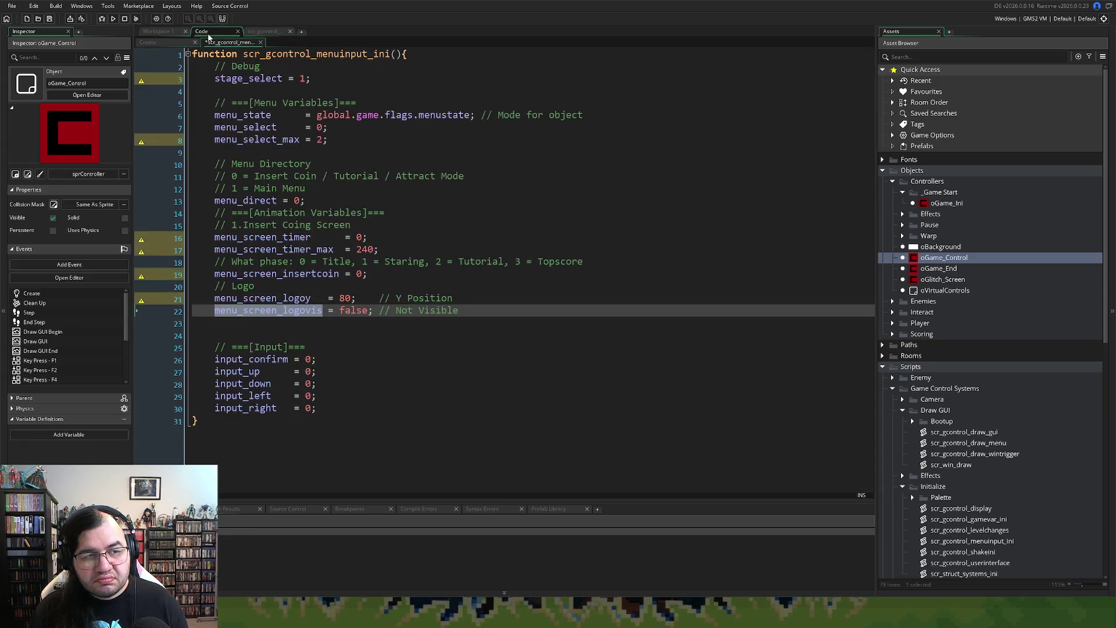
Step: Change menu_screen_logovis = false to true on line 22, then return to the draw_menu logo call
double_click(349, 311)
text(rey)
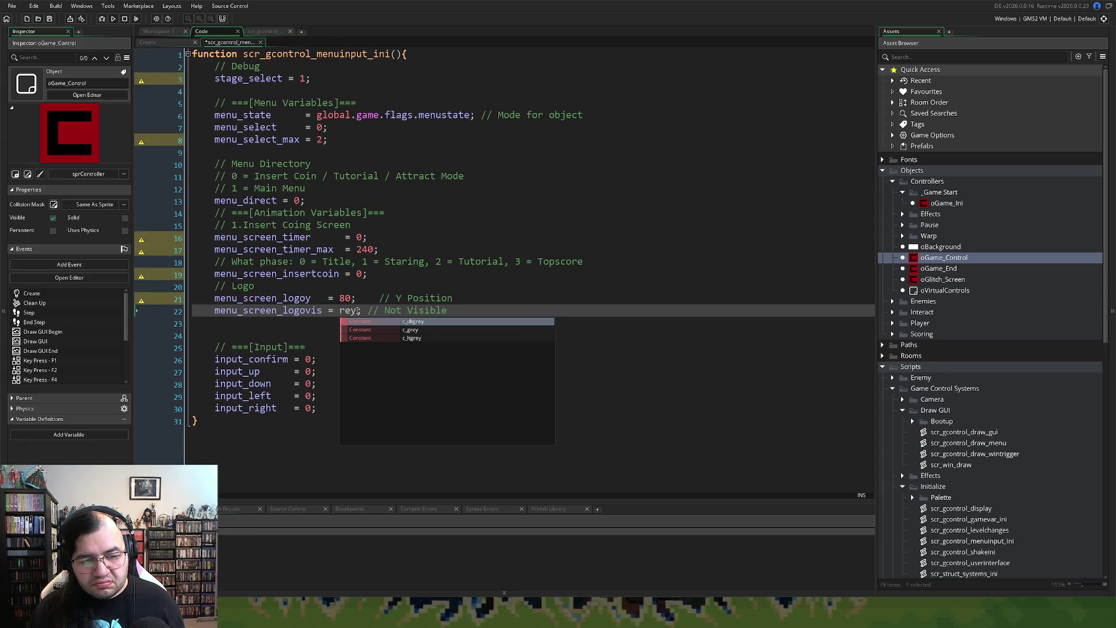
text(trur)
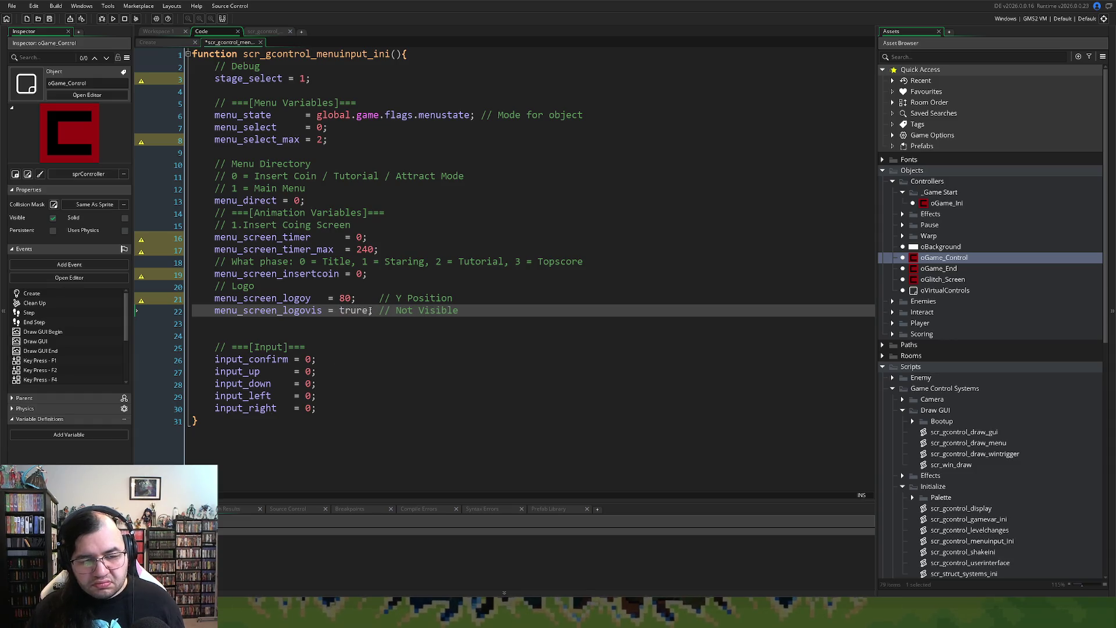
key(BackSpace)
text(e)
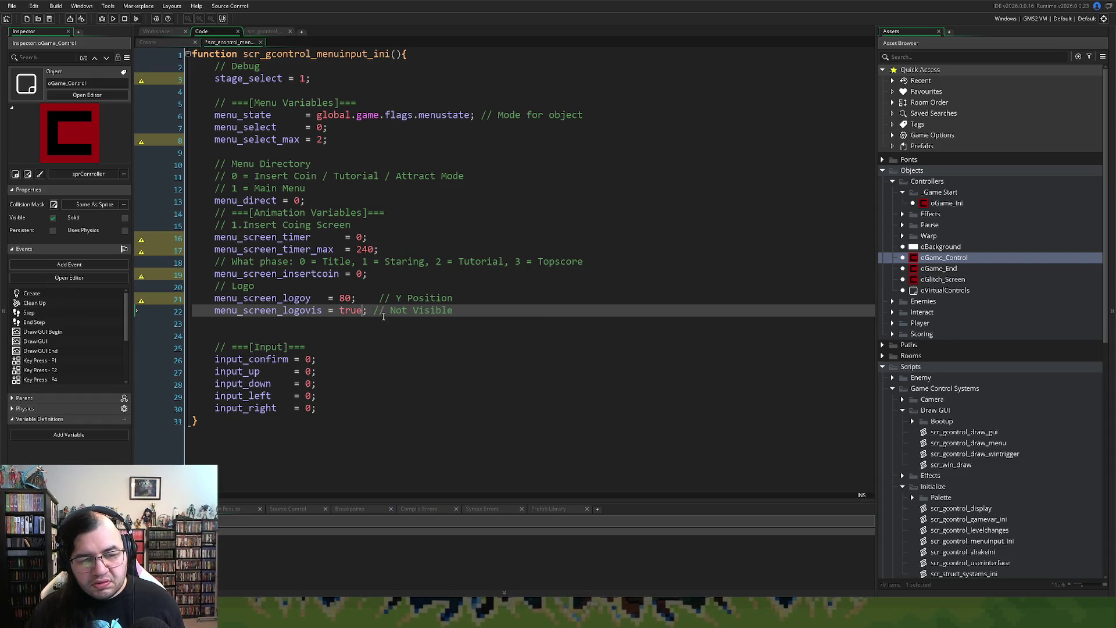
click(266, 32)
click(549, 91)
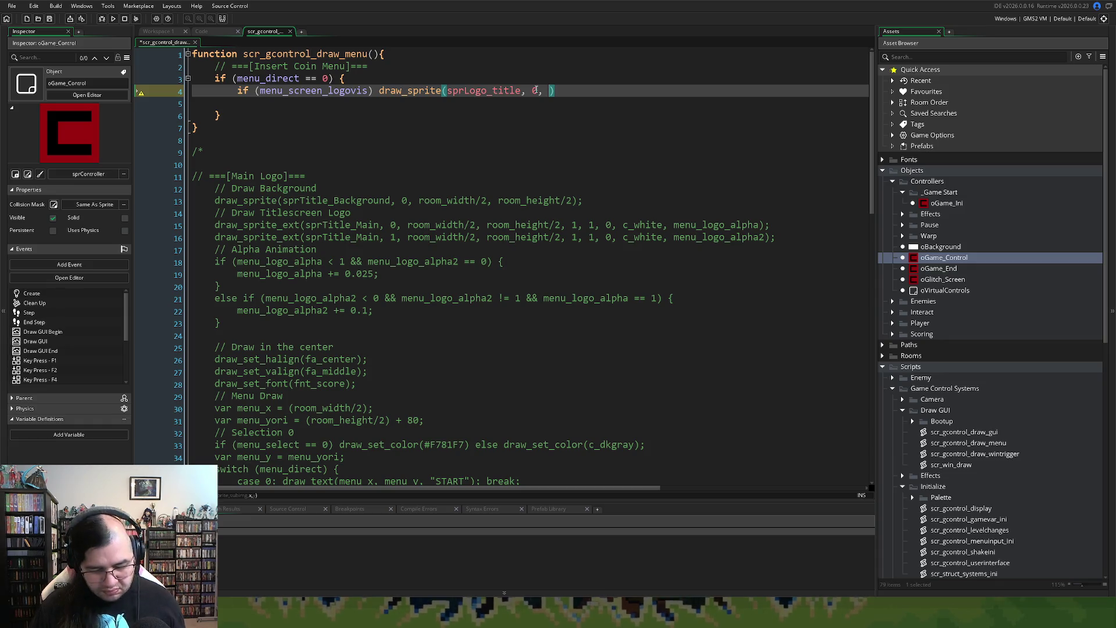
Step: Enter room_width/2 as the logo's x argument, correcting the mistyped underscore
text(room?width/2)
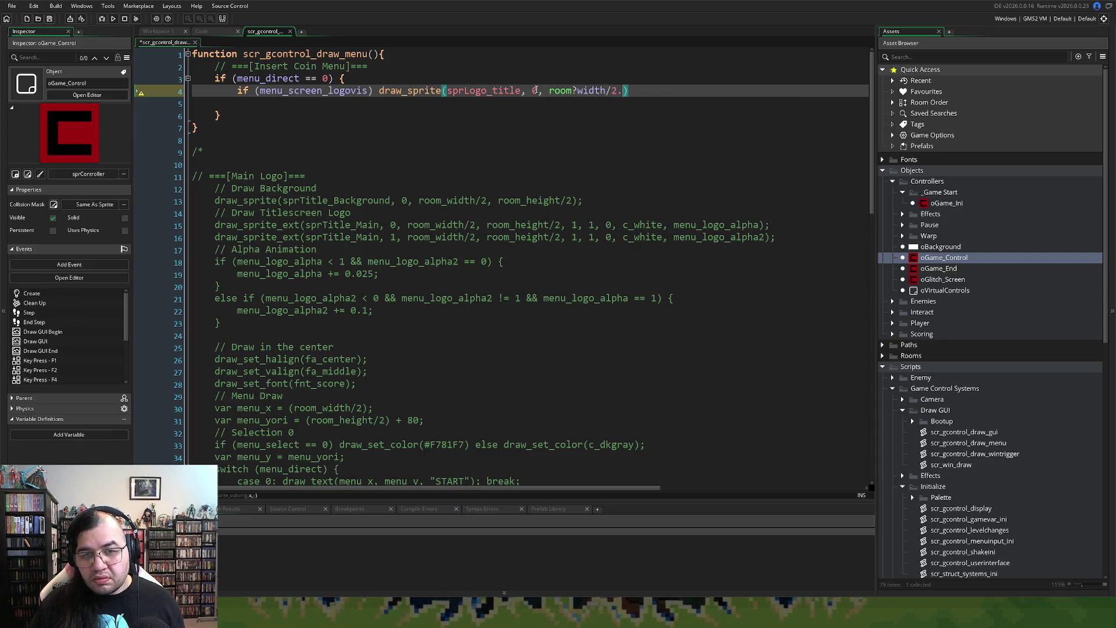
text(,)
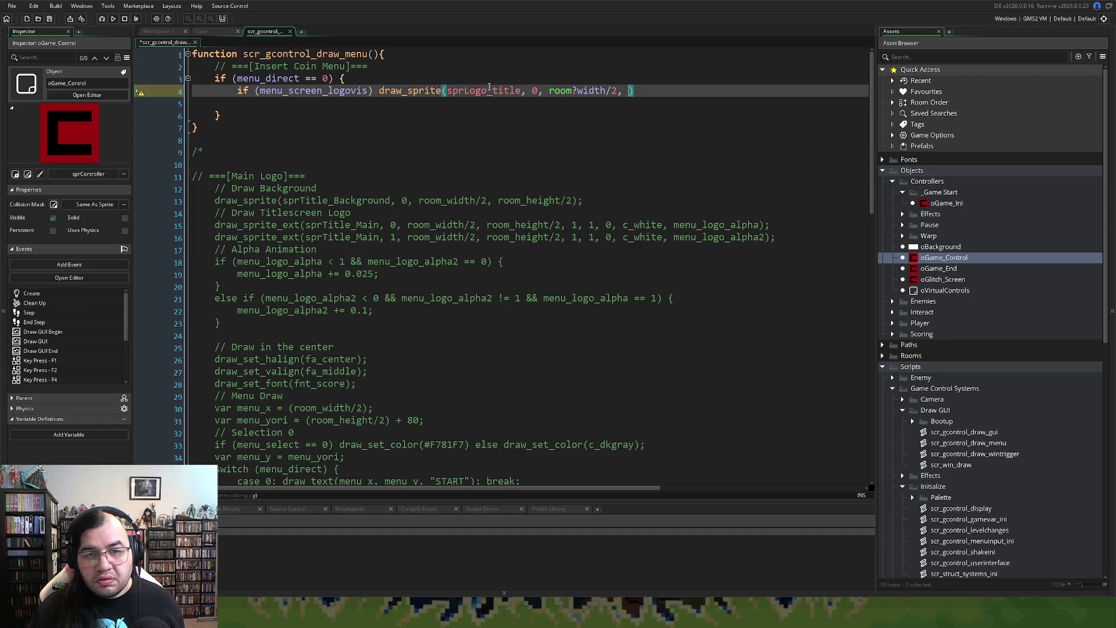
click(580, 90)
key(BackSpace)
text(_)
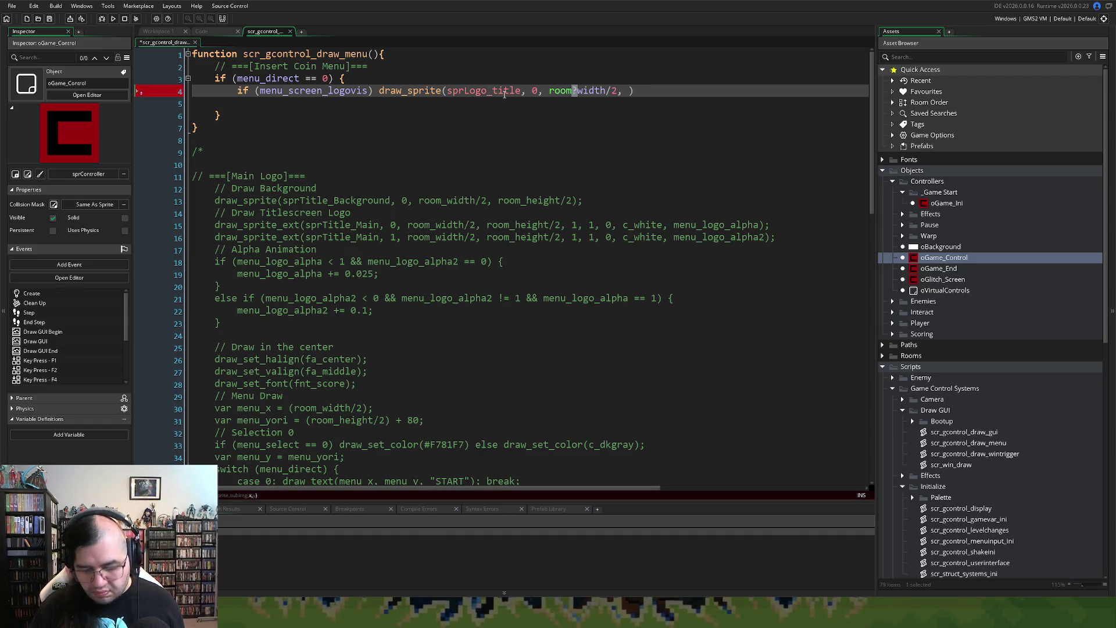
Step: Use menu_screen_logoy from the init script as the y argument, end the line with ';', and drop the blank line below
click(202, 31)
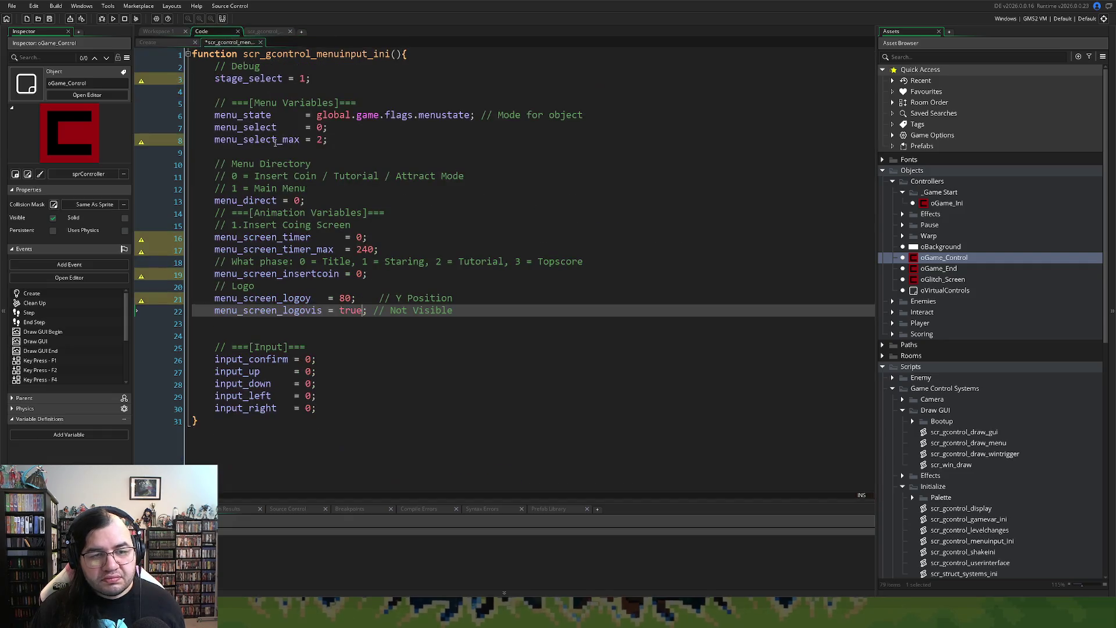
double_click(304, 302)
key(ctrl+c)
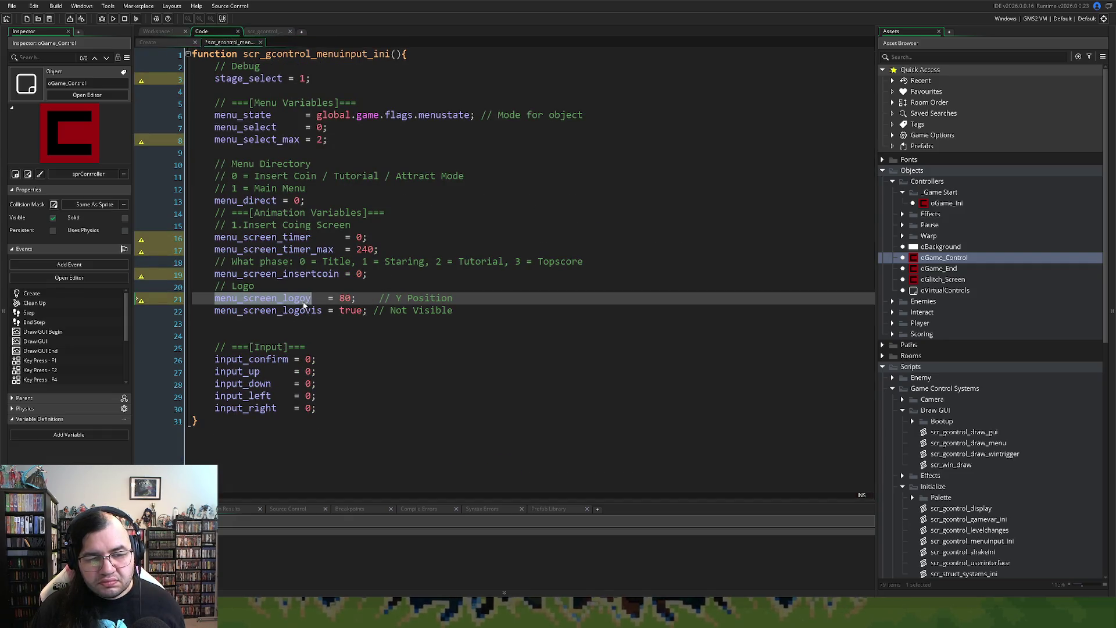
click(264, 31)
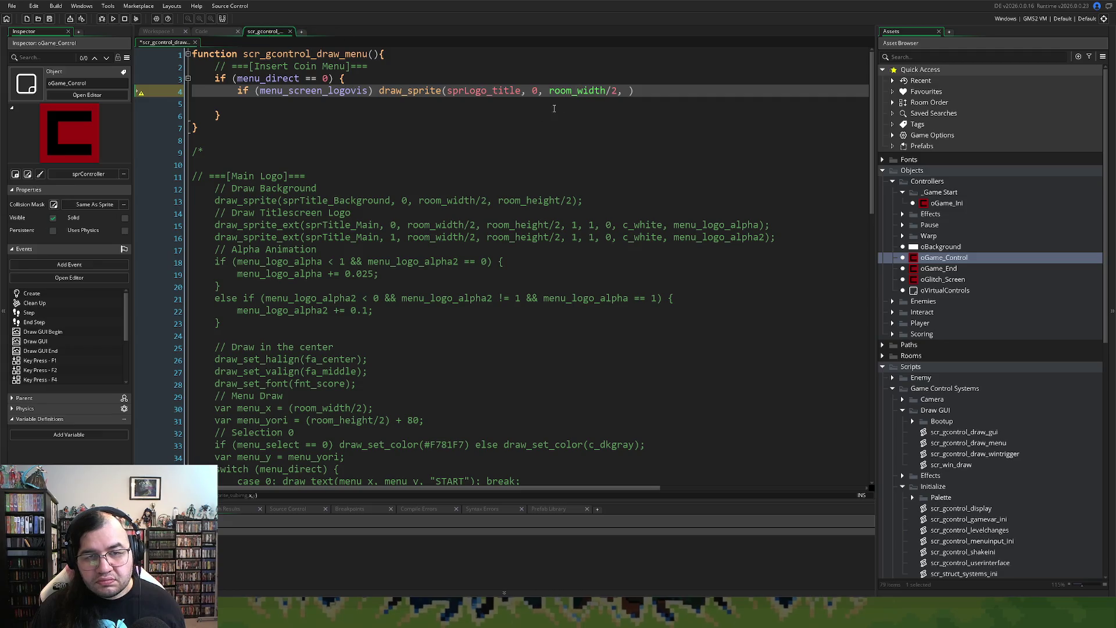
click(622, 91)
key(ctrl+v)
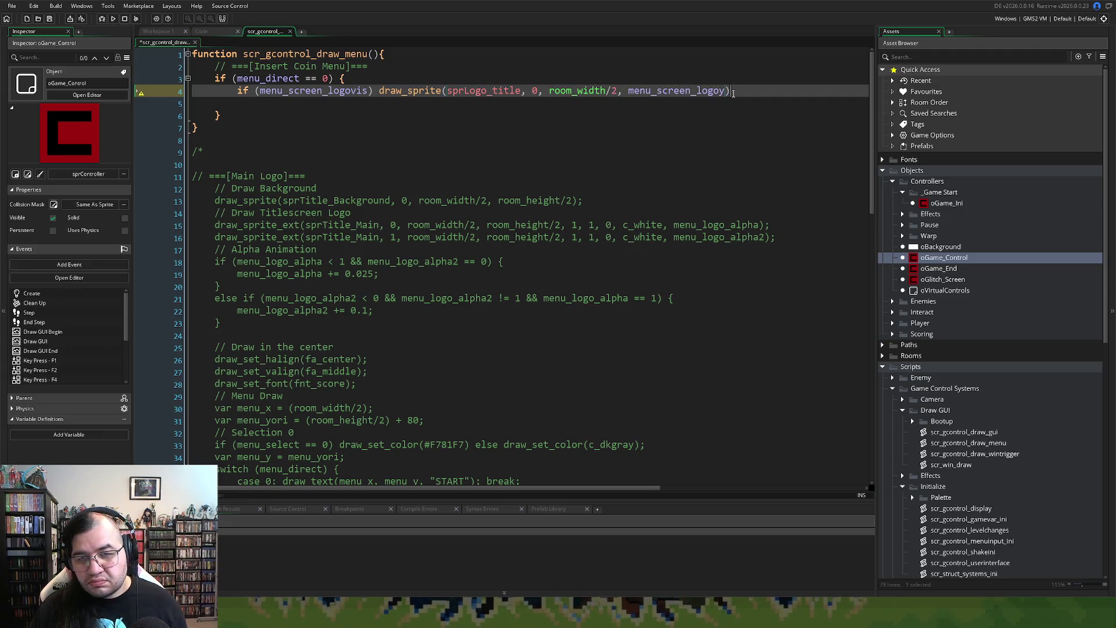
key(End)
text(;)
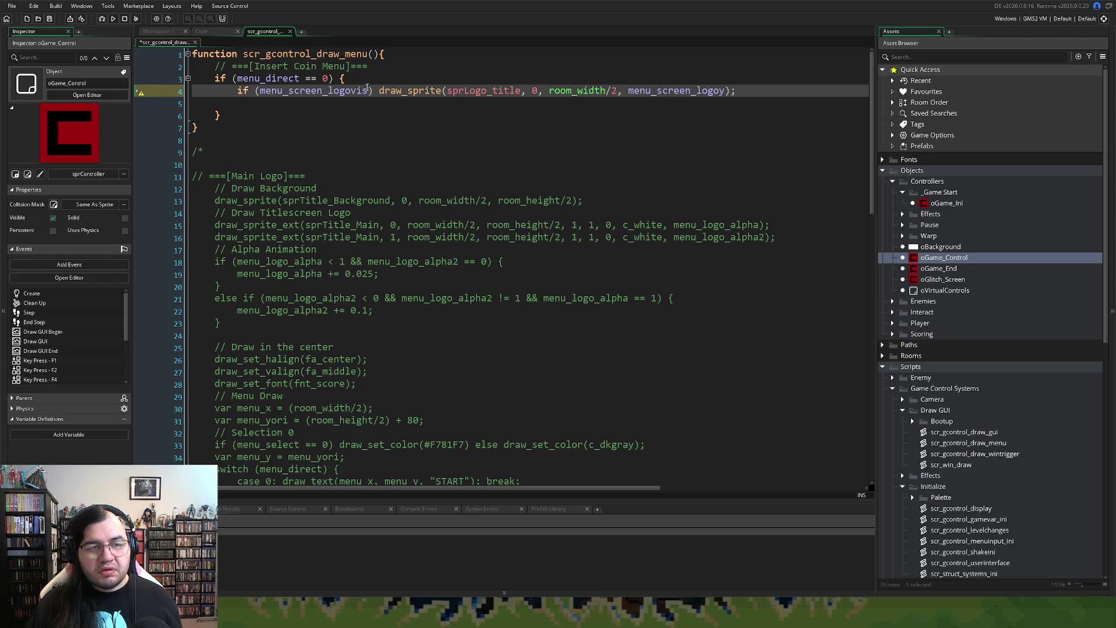
click(251, 99)
key(BackSpace)
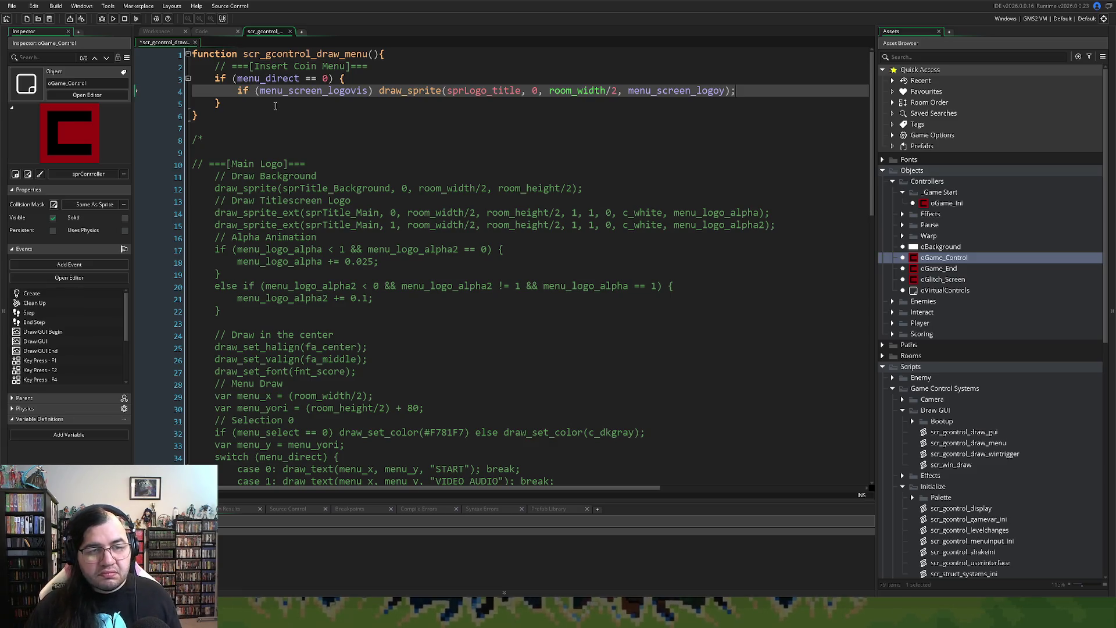
Step: Look over the menu init script and oGame_Control Create code, then return to the Draw GUI workspace
click(221, 33)
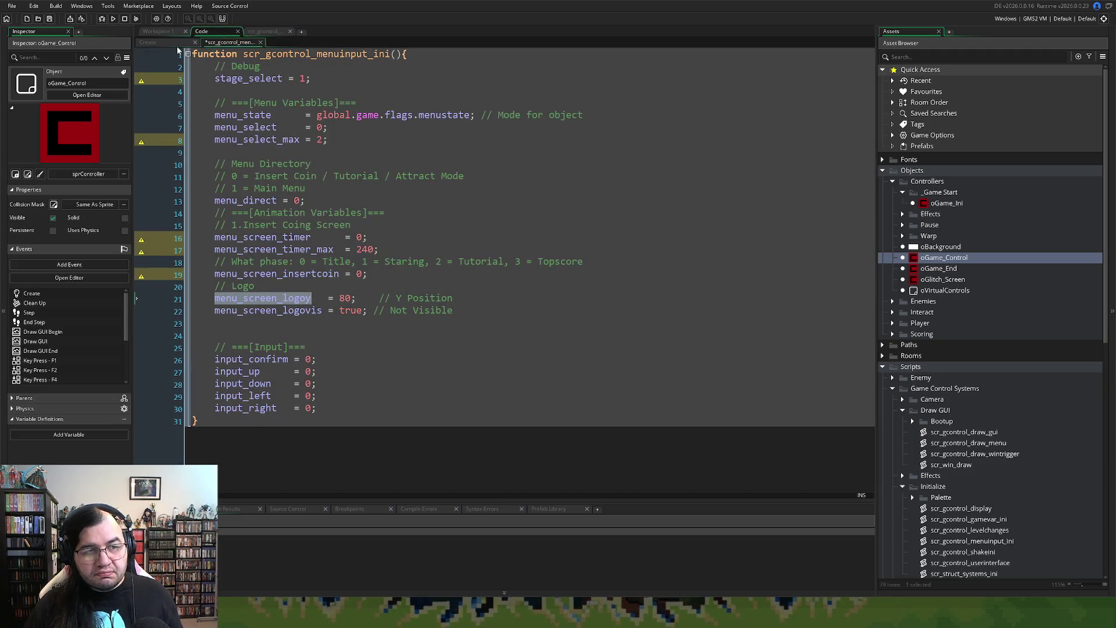
click(177, 45)
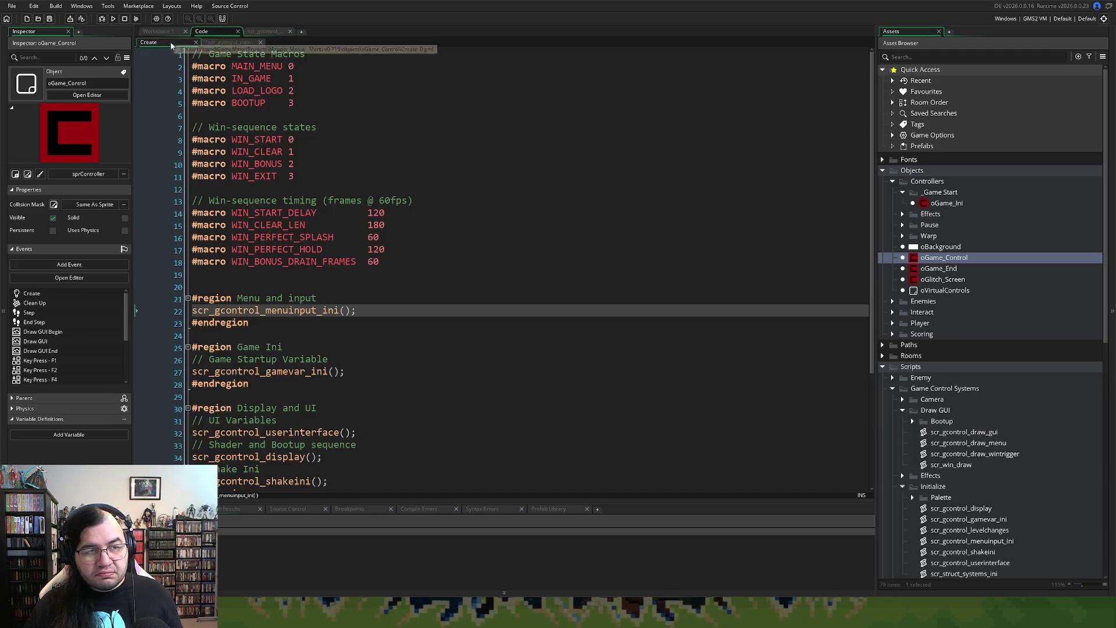
click(235, 42)
click(264, 31)
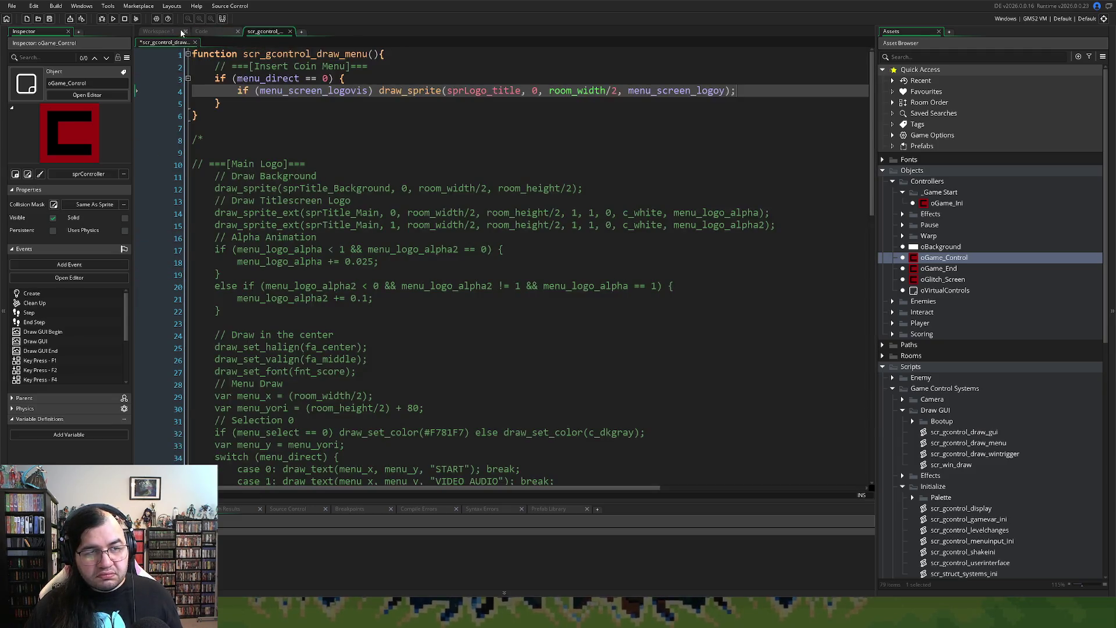
click(175, 31)
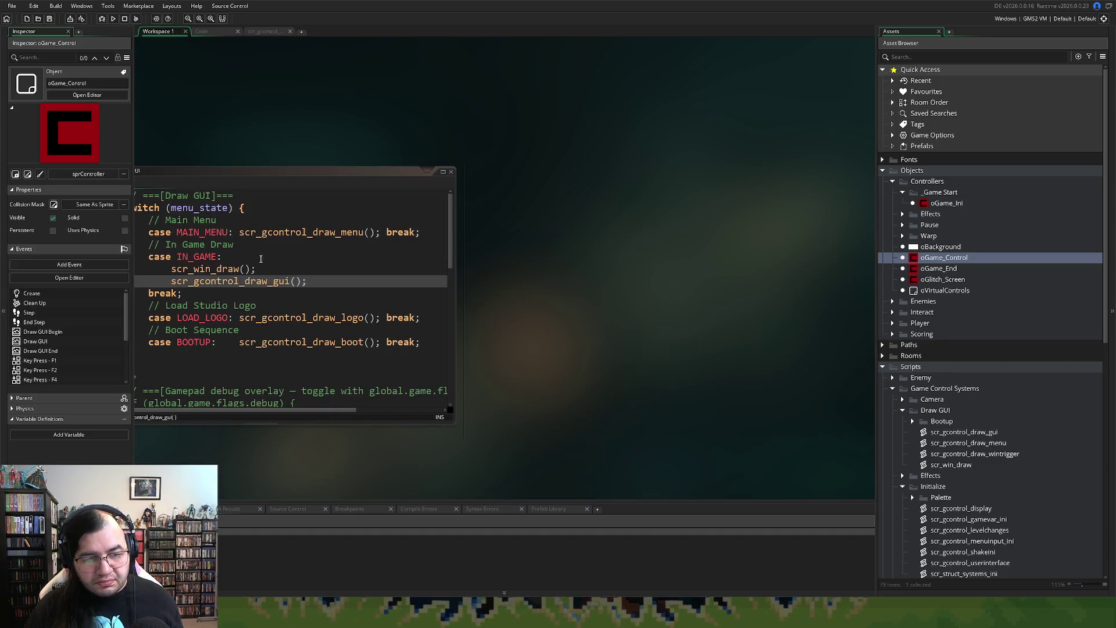
Step: Open oGame_Control's Step event and the scr_gcontrol_mainmenu script called on its line 14
click(242, 177)
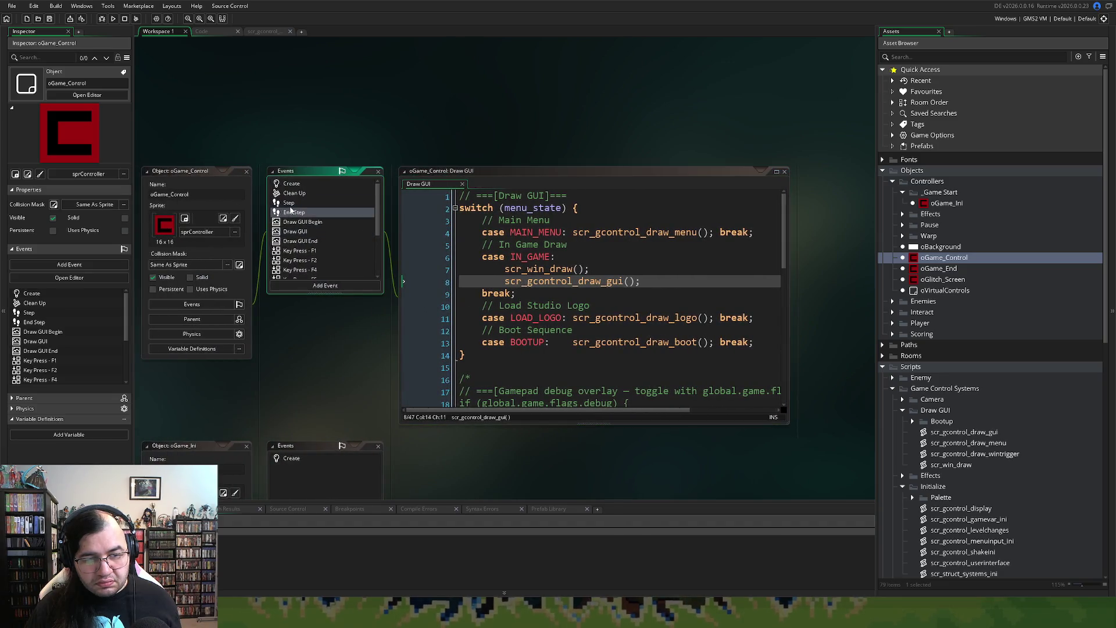
click(290, 205)
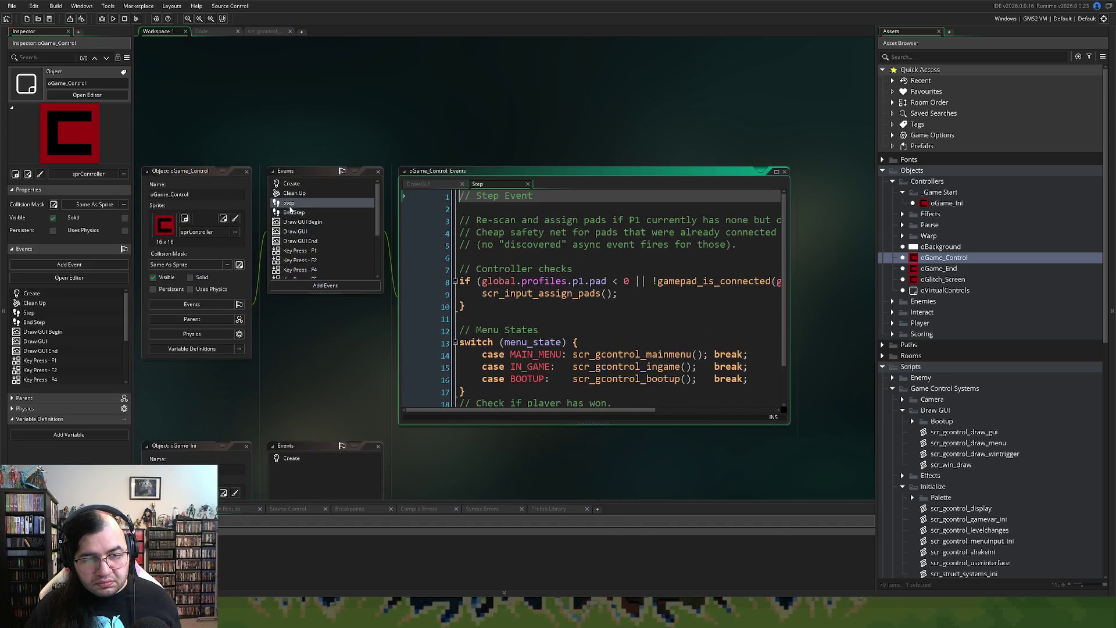
middle_click(605, 355)
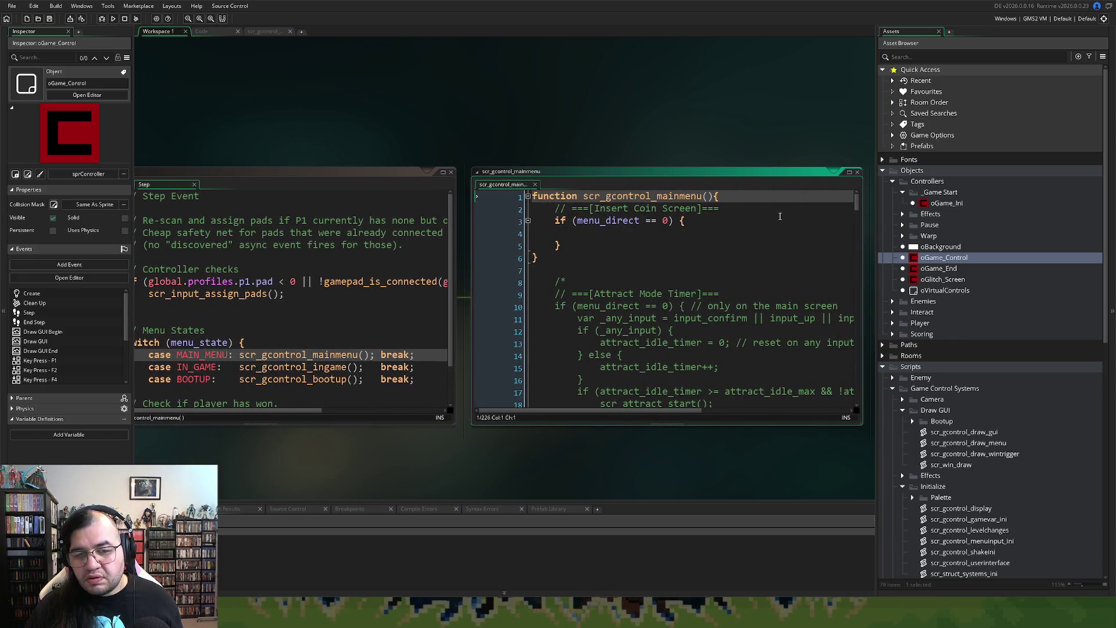
Step: Maximize scr_gcontrol_mainmenu and delete the empty menu_direct == 0 block on lines 3–5
click(849, 173)
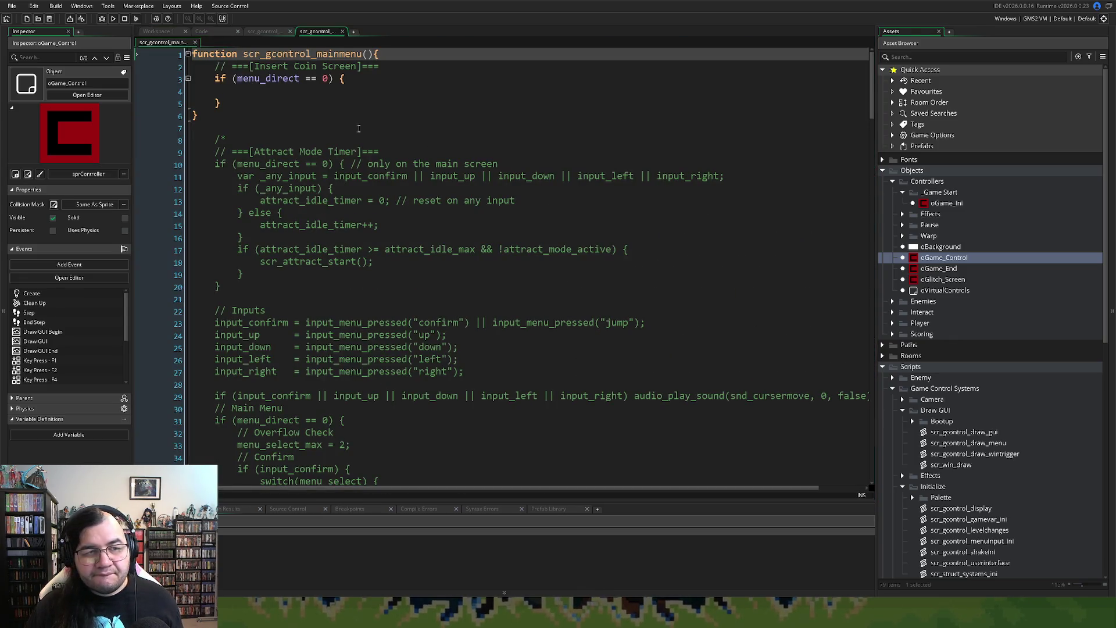
drag(238, 103, 169, 72)
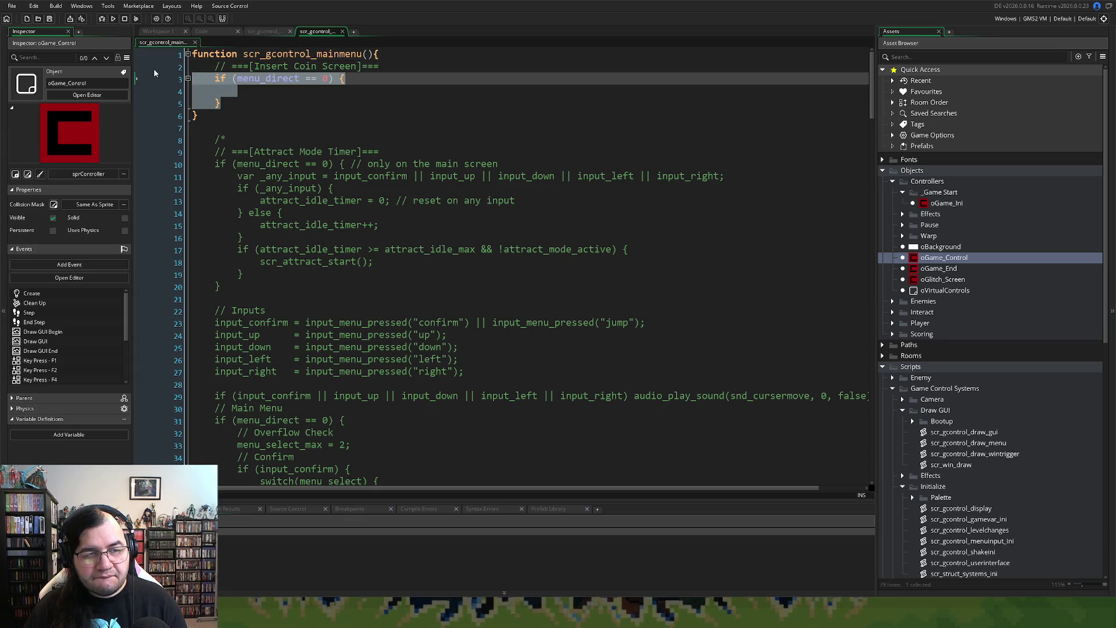
key(BackSpace)
key(BackSpace)
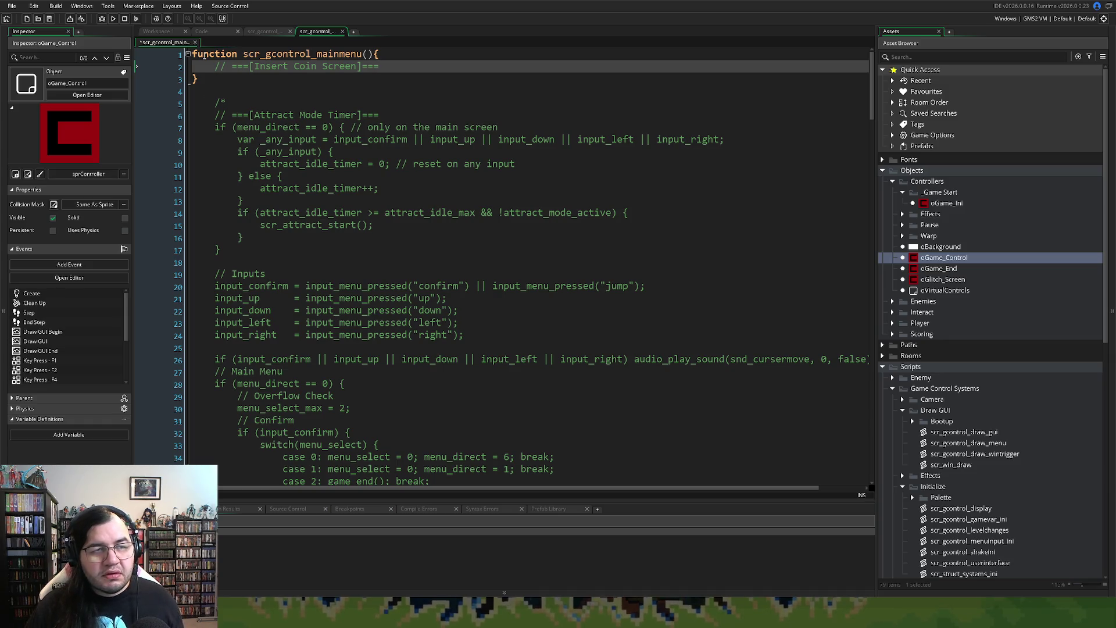
Step: Move the mainmenu script tab ahead of draw_menu among the open scripts, then run the game
click(249, 33)
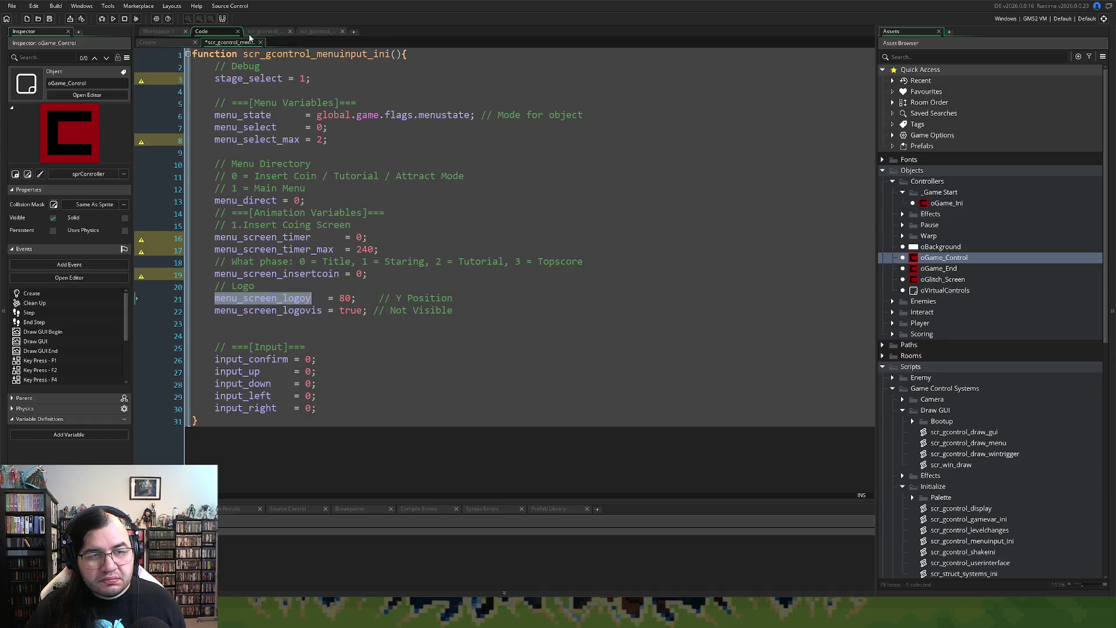
click(266, 33)
click(312, 33)
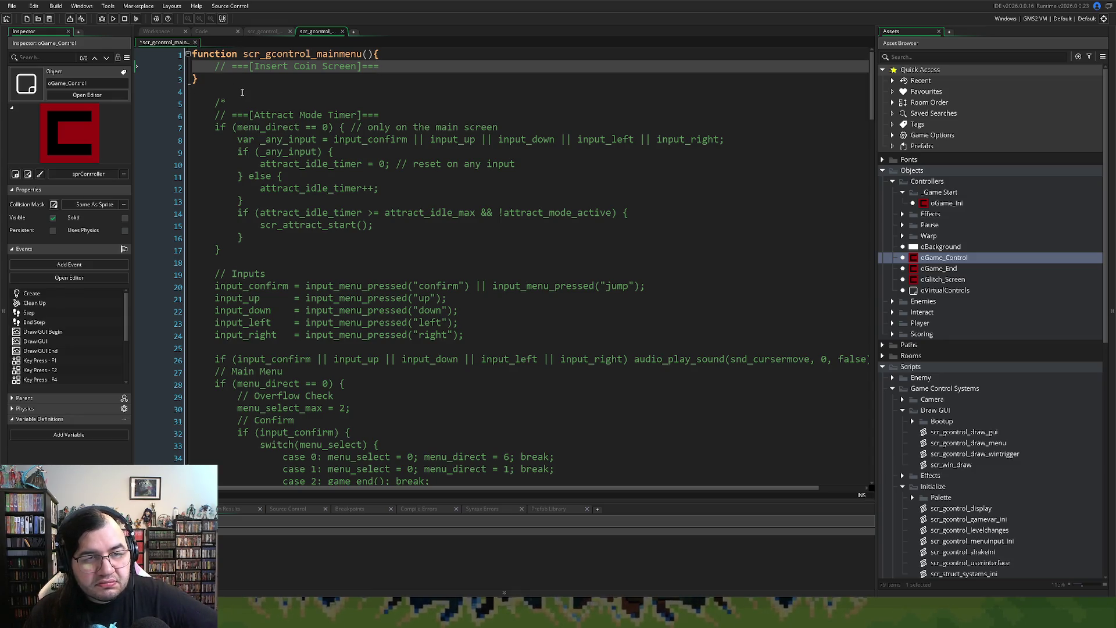
click(266, 32)
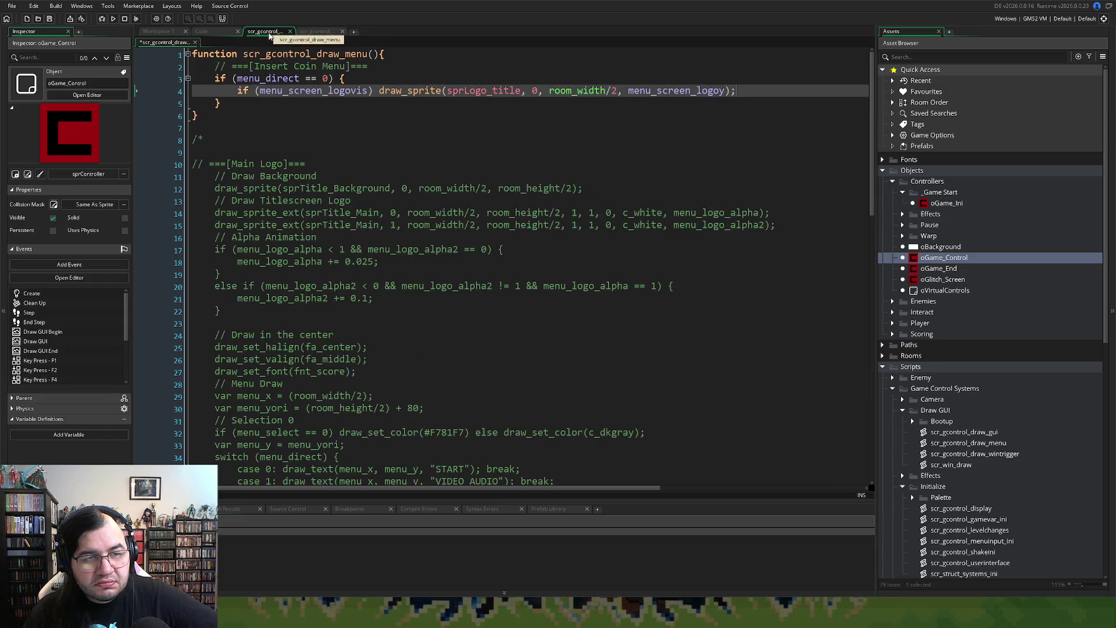
drag(320, 32, 251, 33)
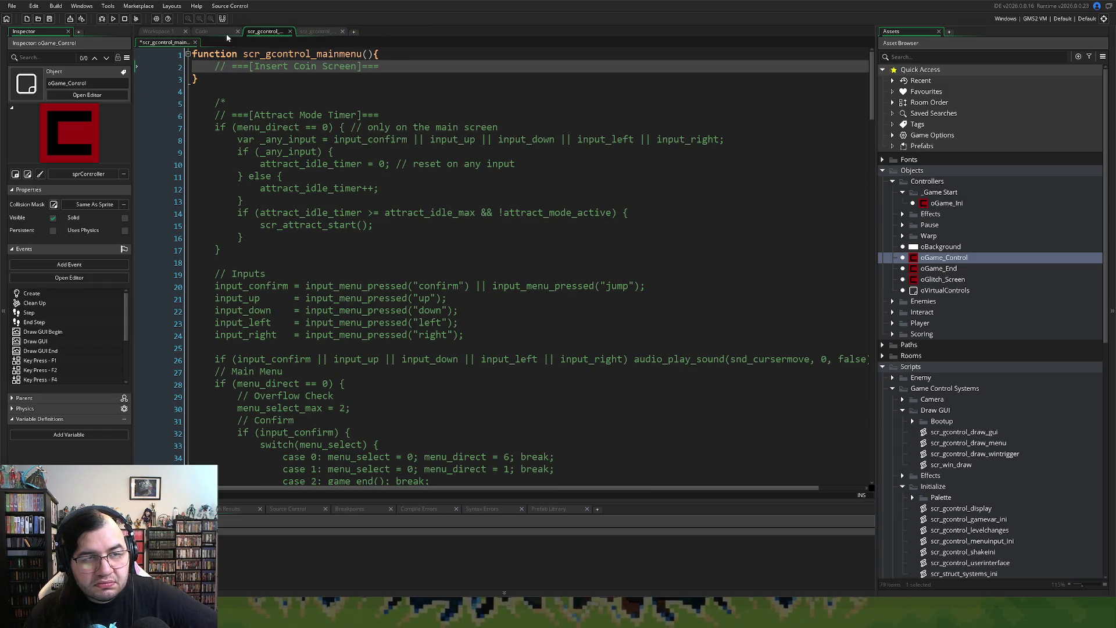
click(218, 33)
click(309, 34)
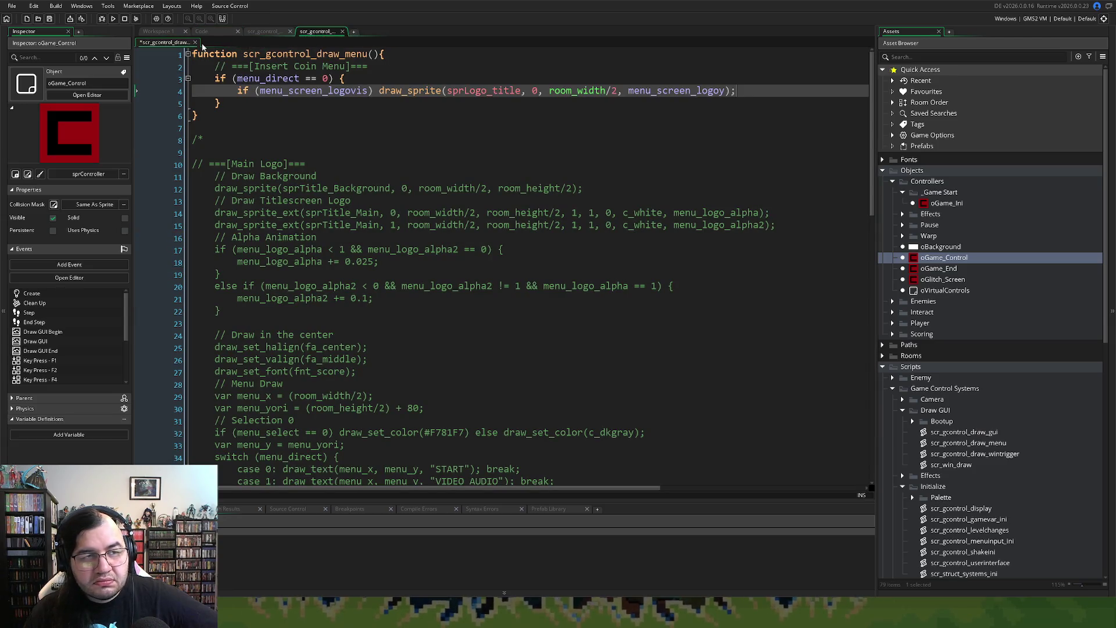
click(114, 22)
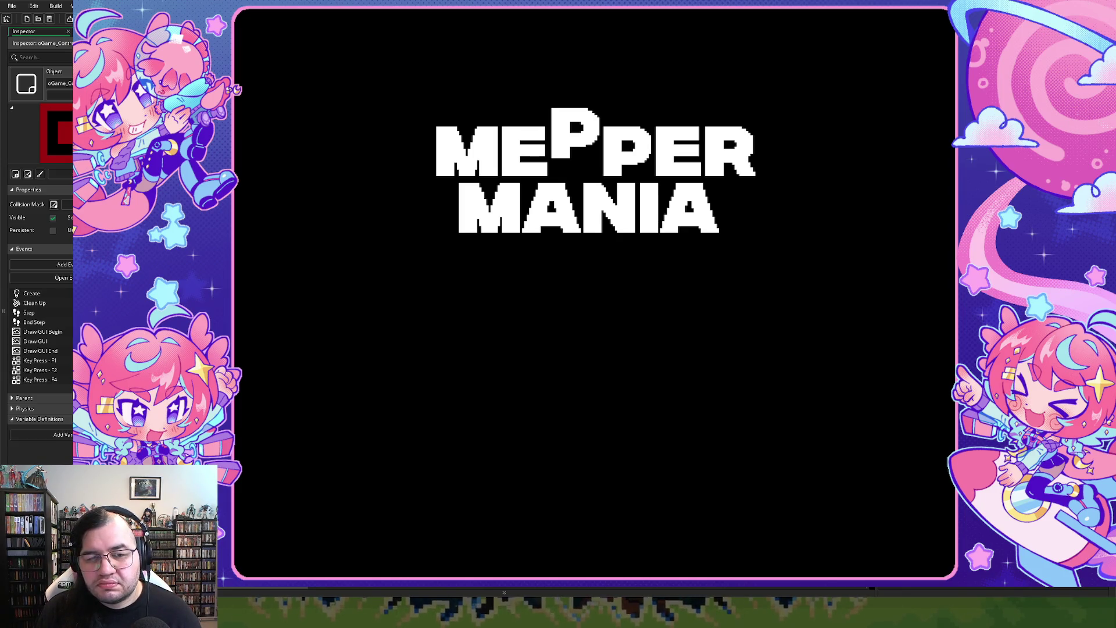
Step: Close the running game after checking the MEPPER MANIA logo on the Insert Coin screen
key(Escape)
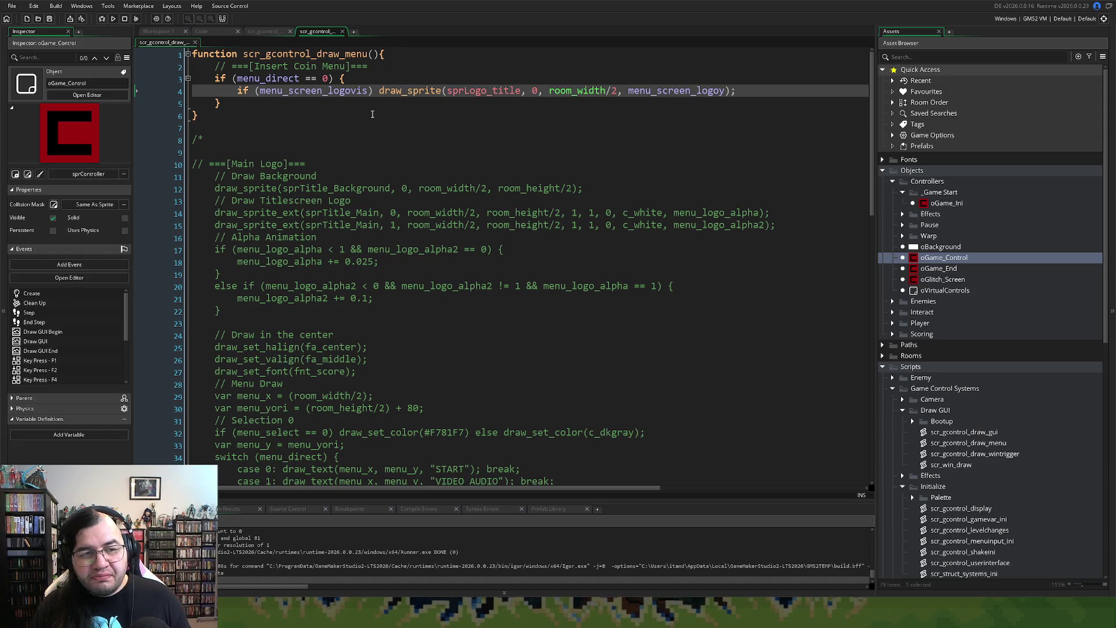
Step: In scr_gcontrol_menuinput_ini, change menu_screen_logovis from true to false and add blank lines after line 19
click(263, 31)
click(209, 31)
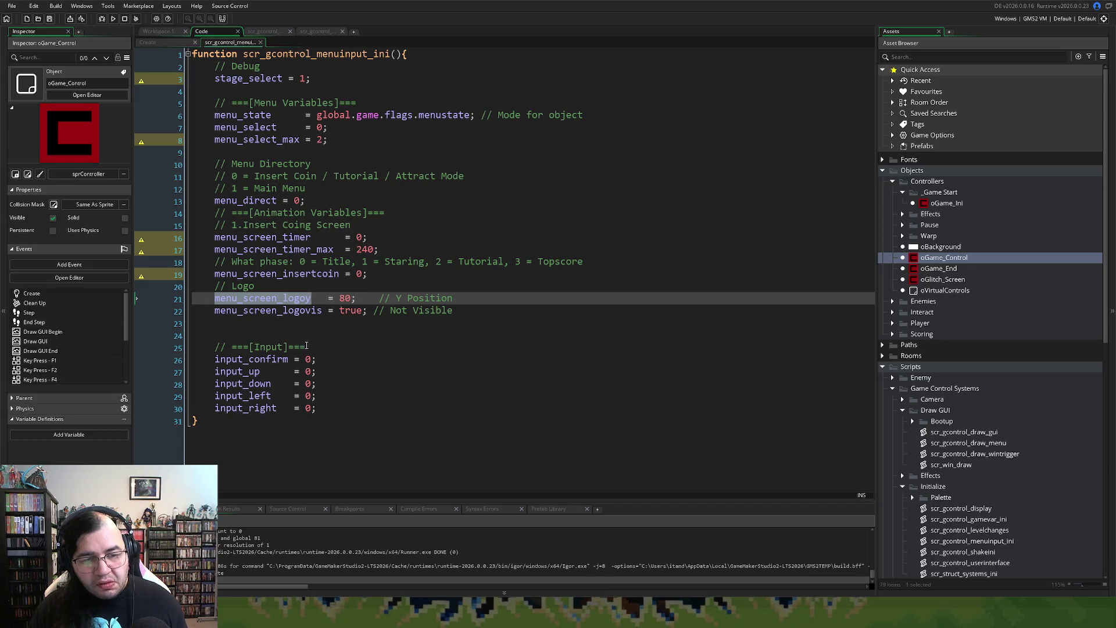
double_click(345, 298)
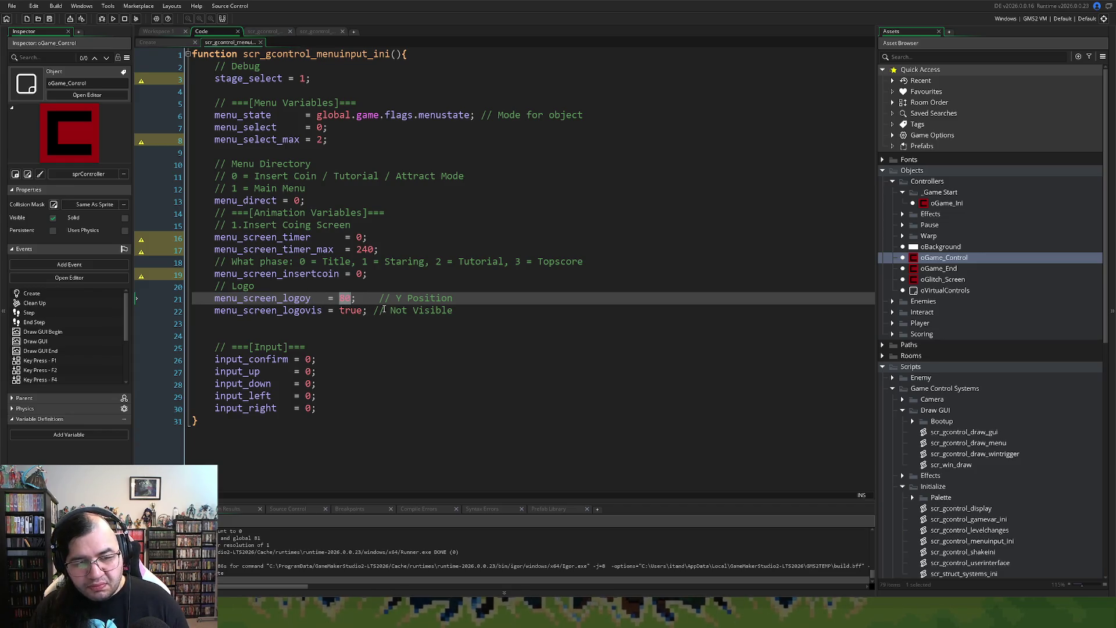
double_click(348, 310)
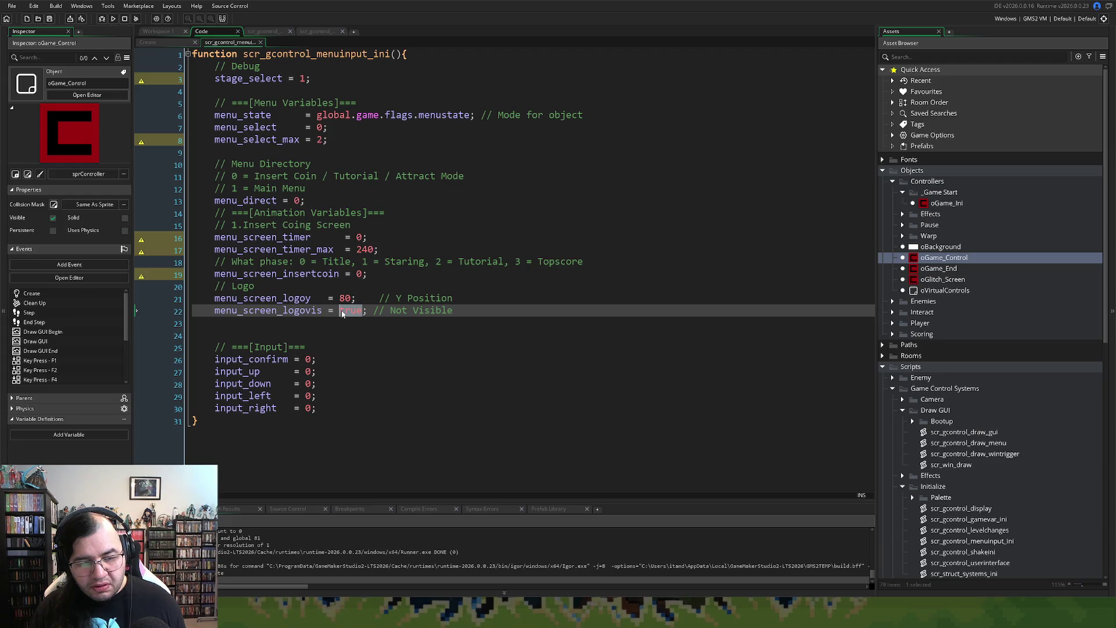
text(false)
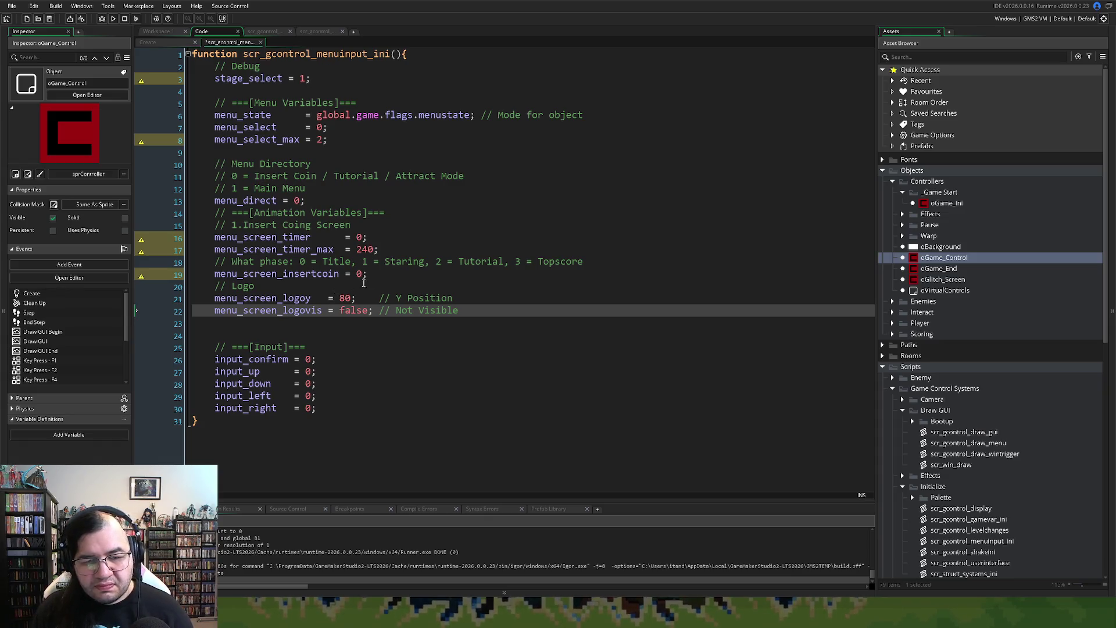
click(384, 275)
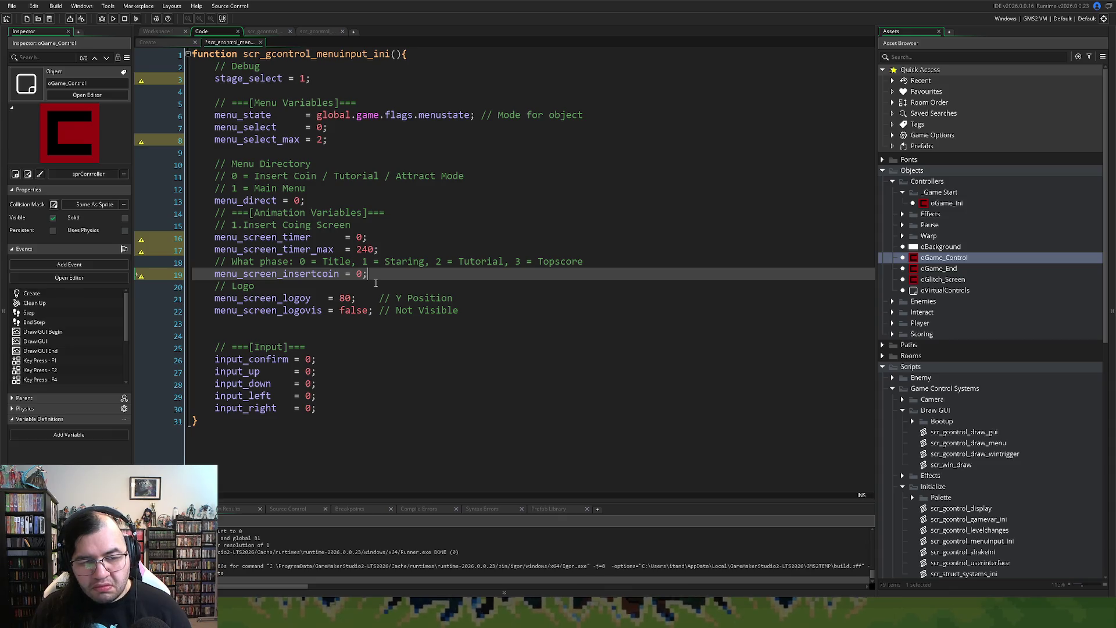
key(Return)
key(Return)
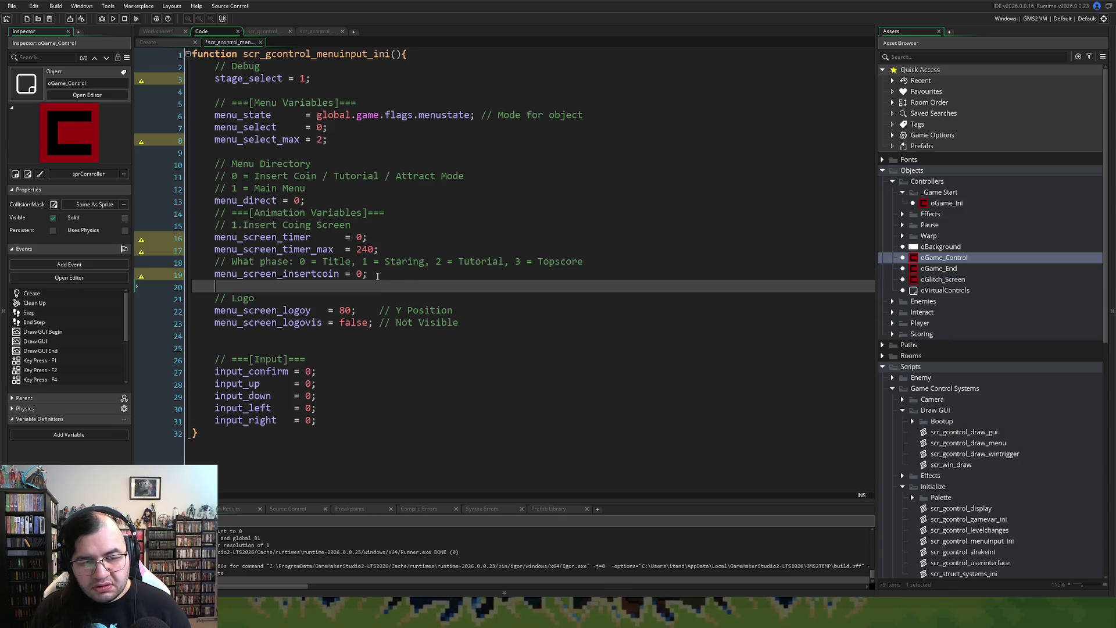
Step: Start a comment line and add a menu_screen_insertcoin_tracker = 0; statement copied from menu_screen_insertcoin
key(BackSpace)
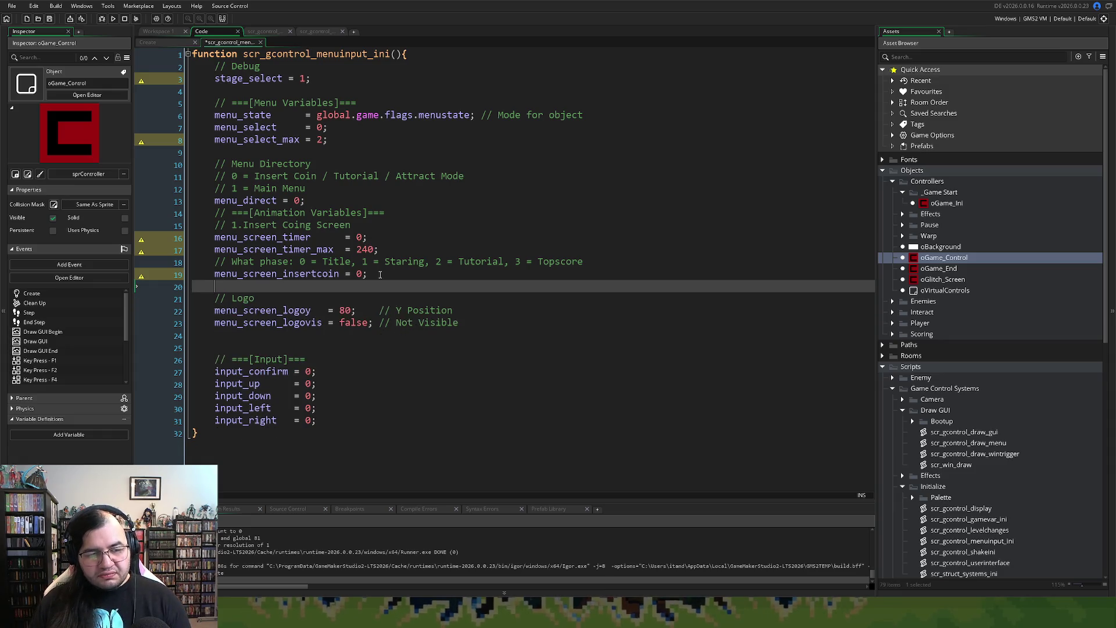
text(//)
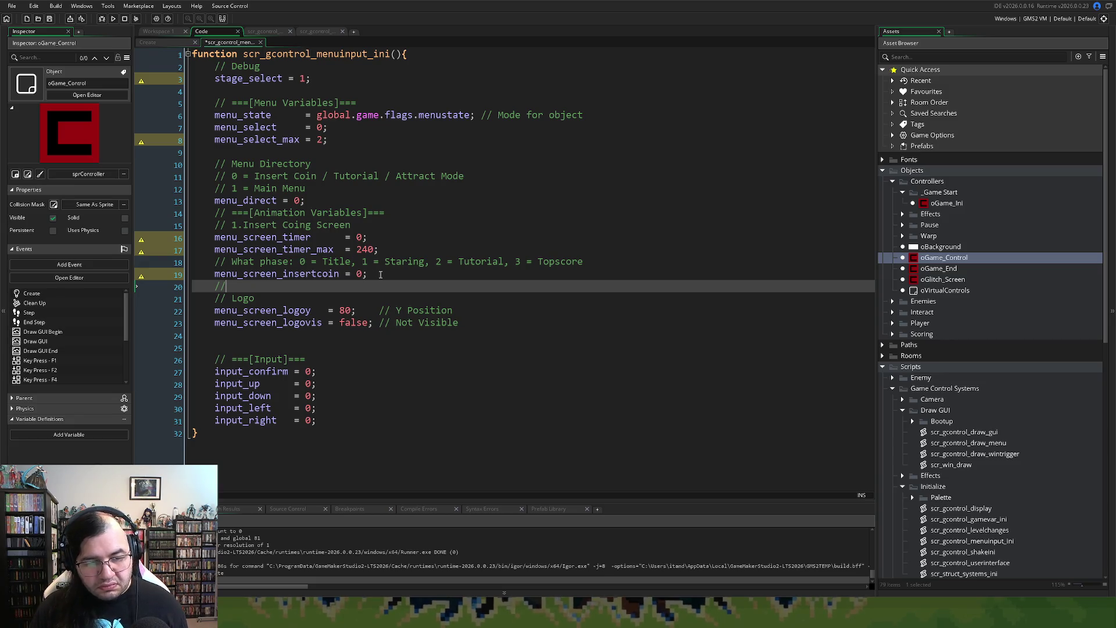
drag(375, 272, 208, 278)
key(ctrl+c)
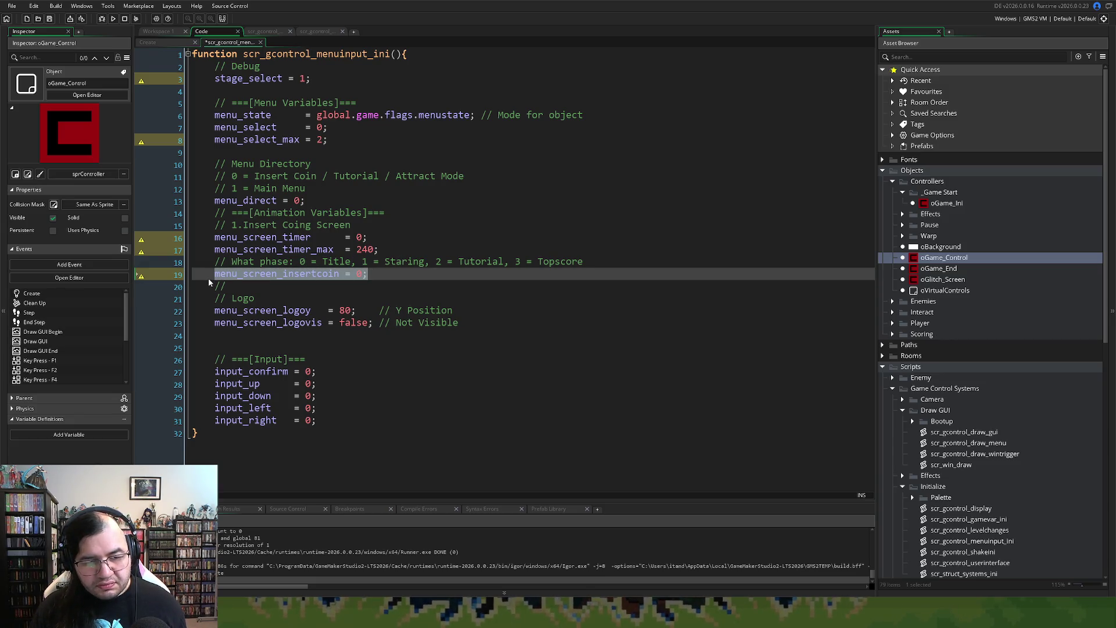
click(235, 285)
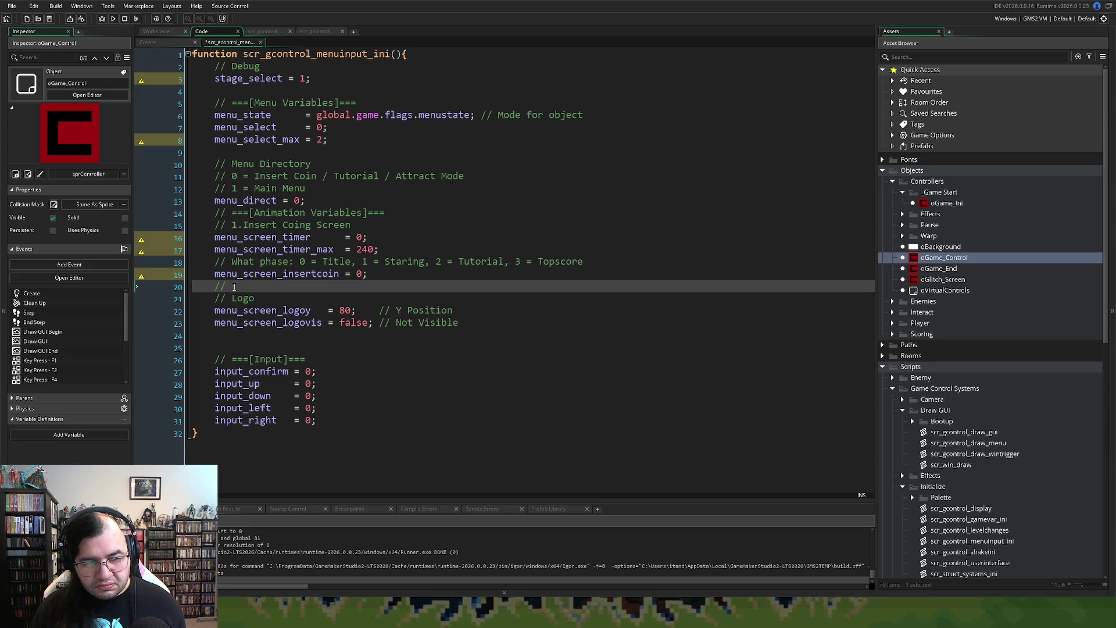
key(Return)
key(ctrl+v)
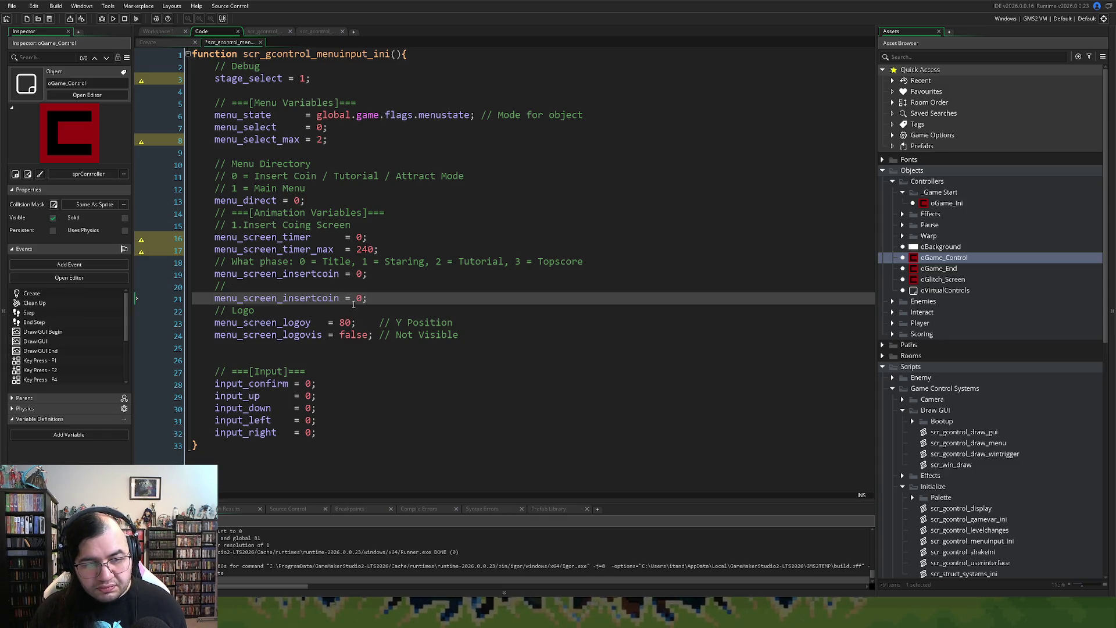
text(_tracker)
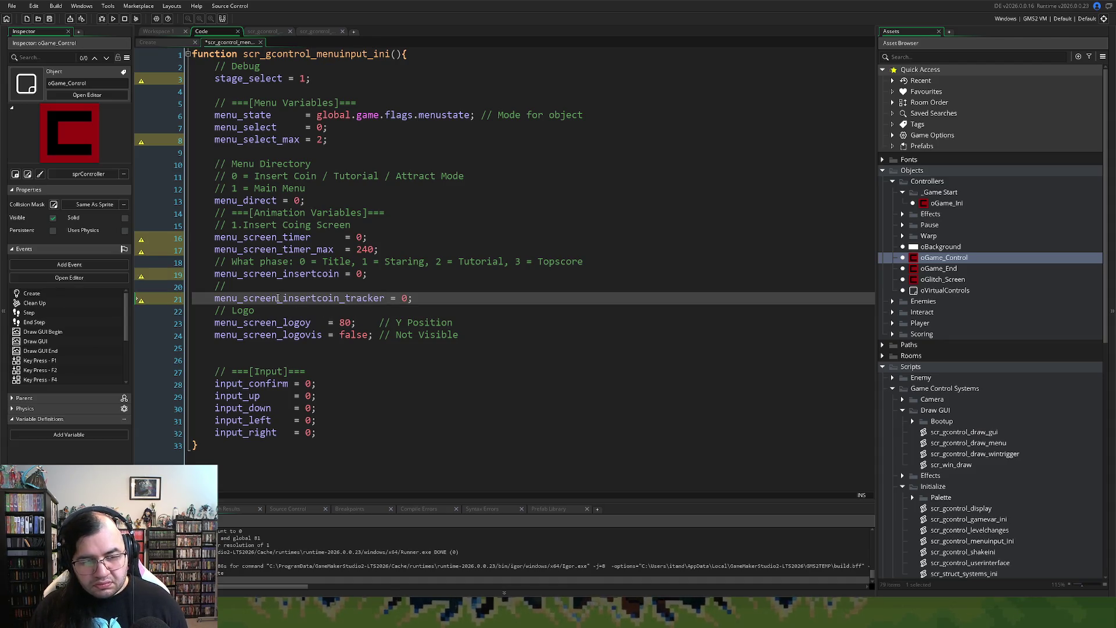
Step: Write the comment 'Actions to change' and comment out the menu_screen_insertcoin_tracker line
click(257, 285)
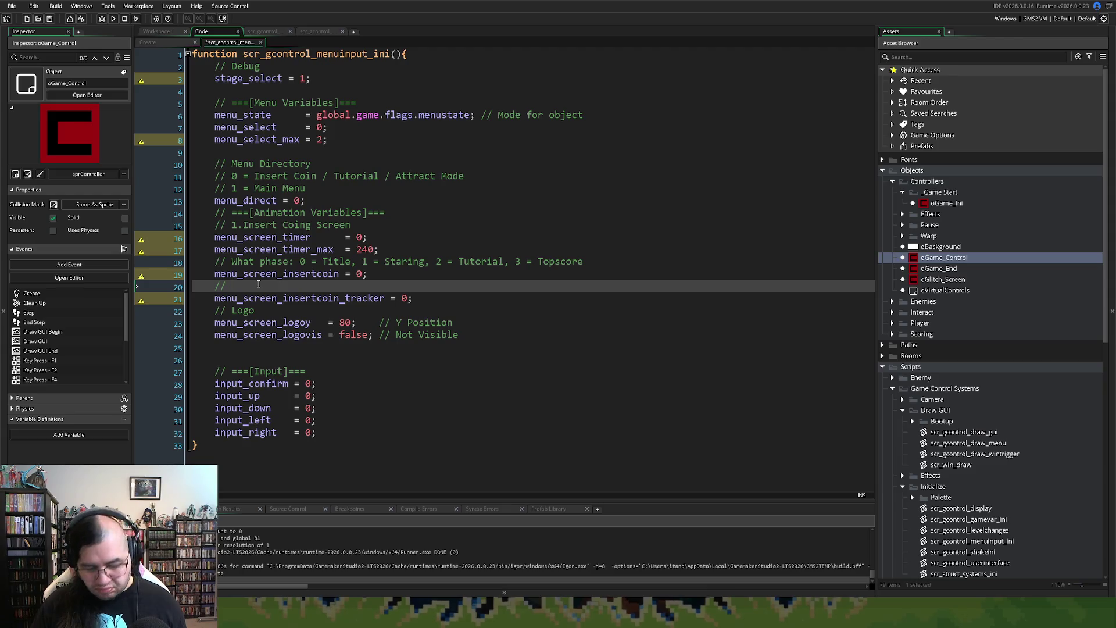
text(/)
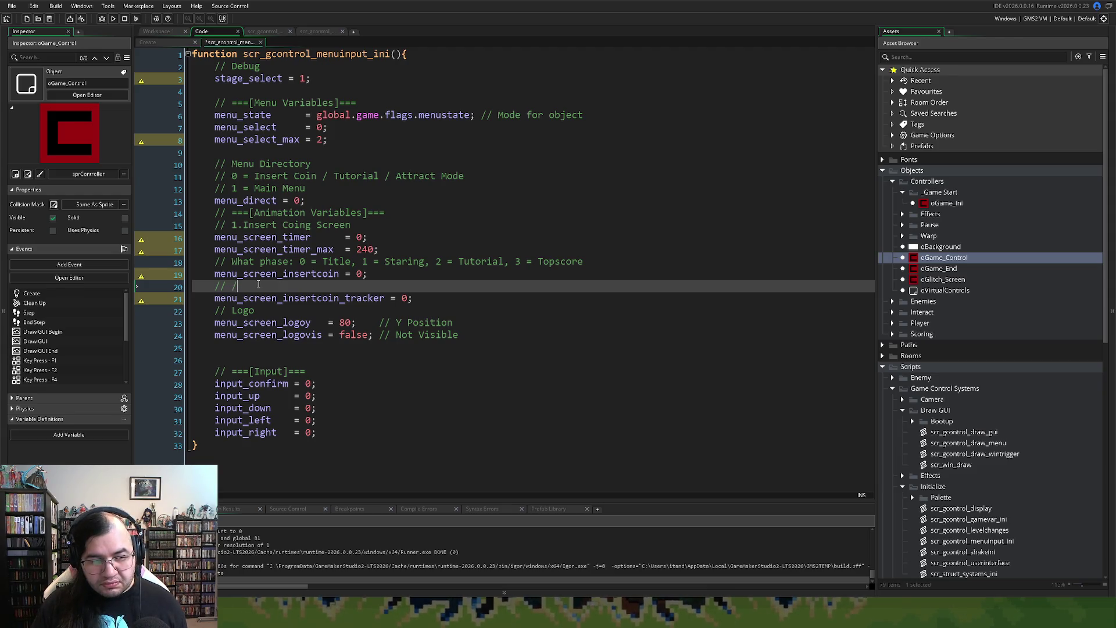
key(BackSpace)
key(BackSpace)
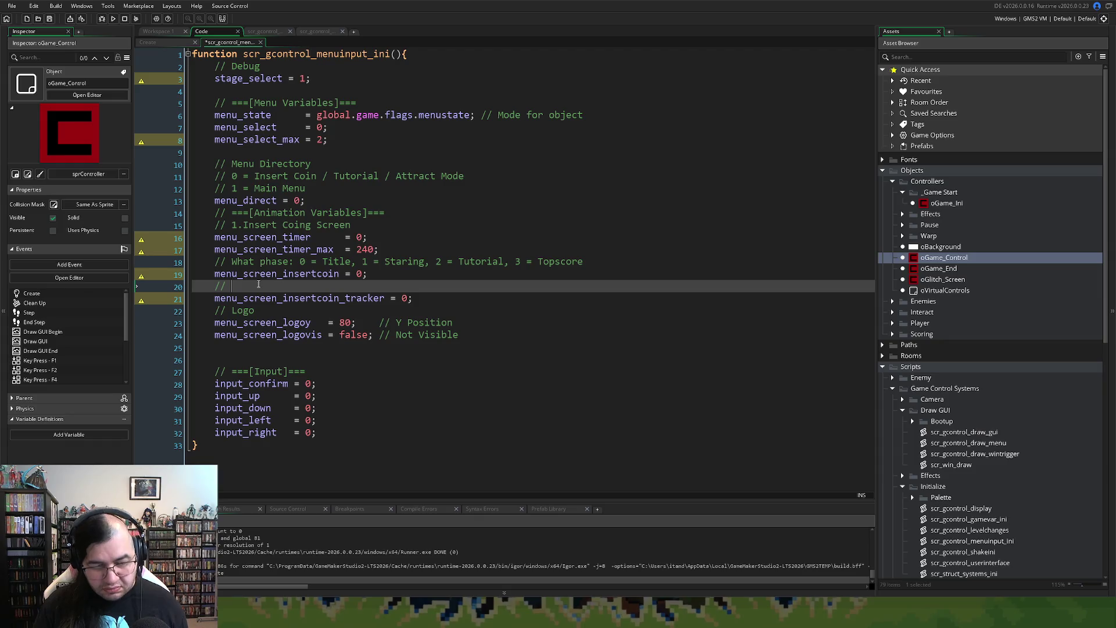
text(Actio)
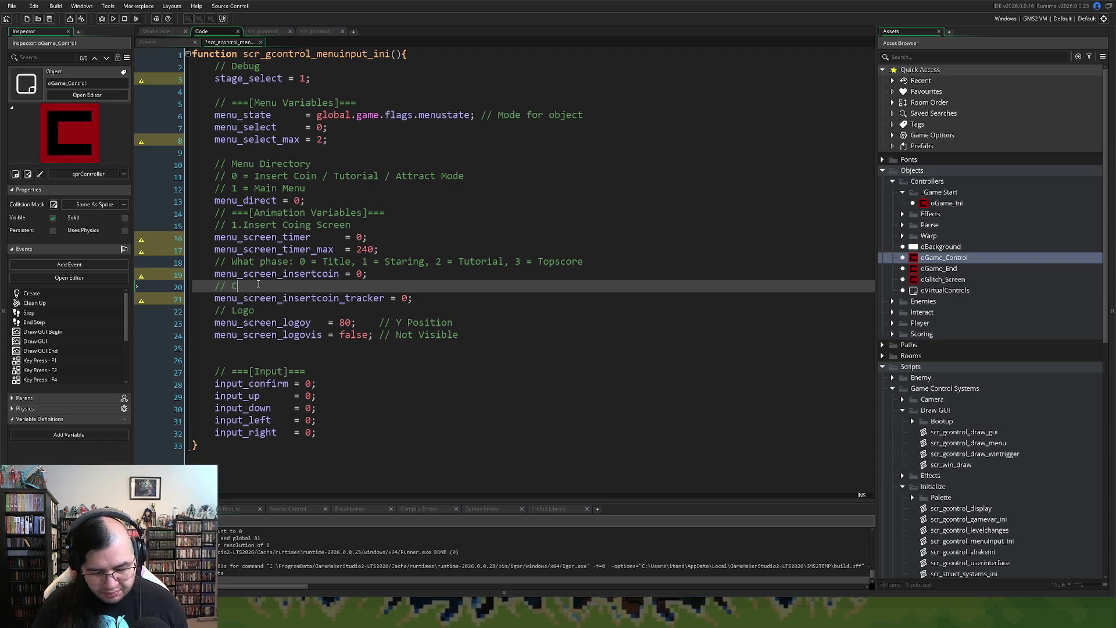
text(ns to change)
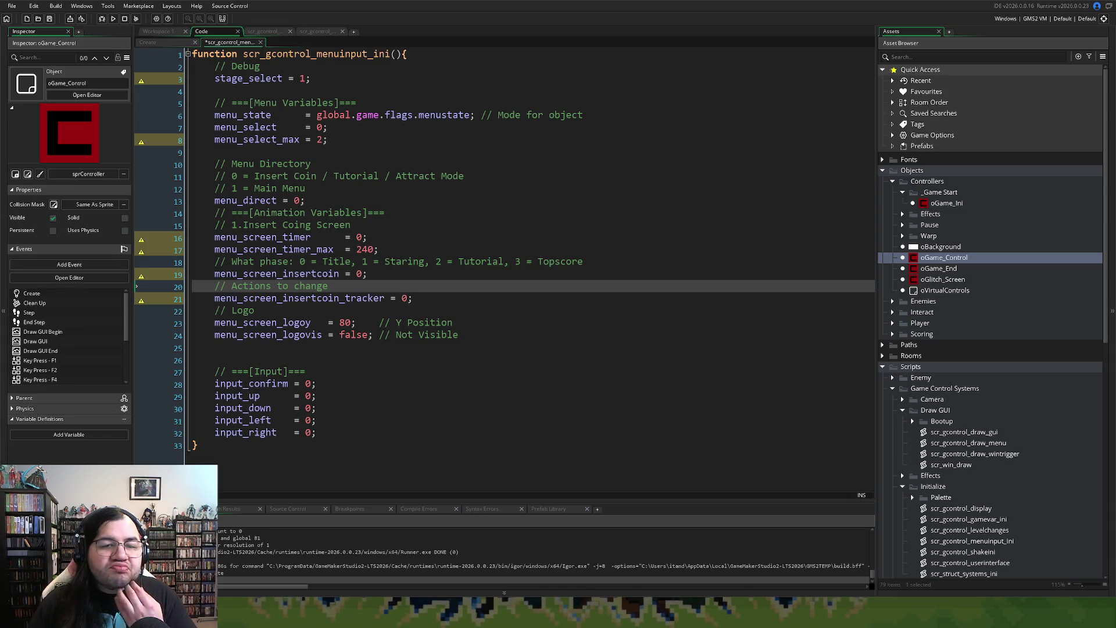
click(216, 298)
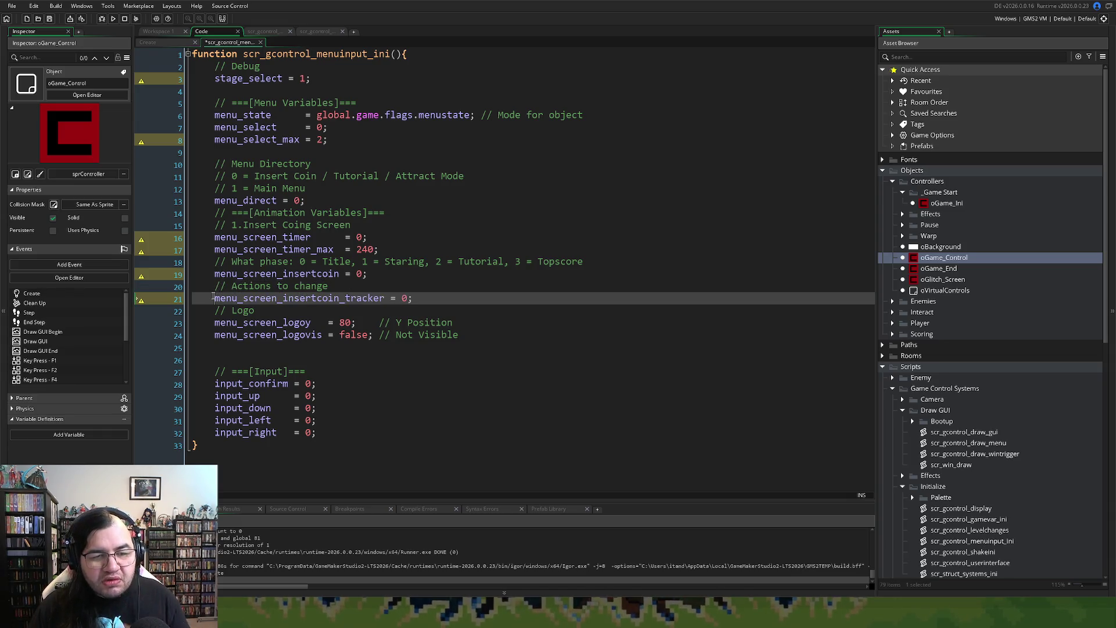
text(//)
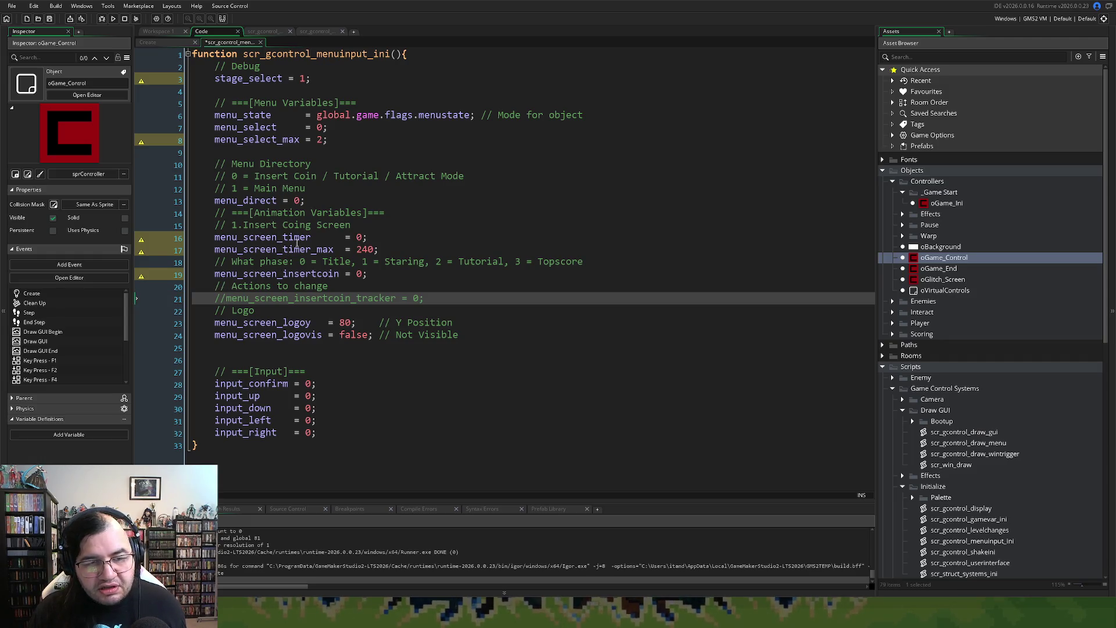
double_click(279, 238)
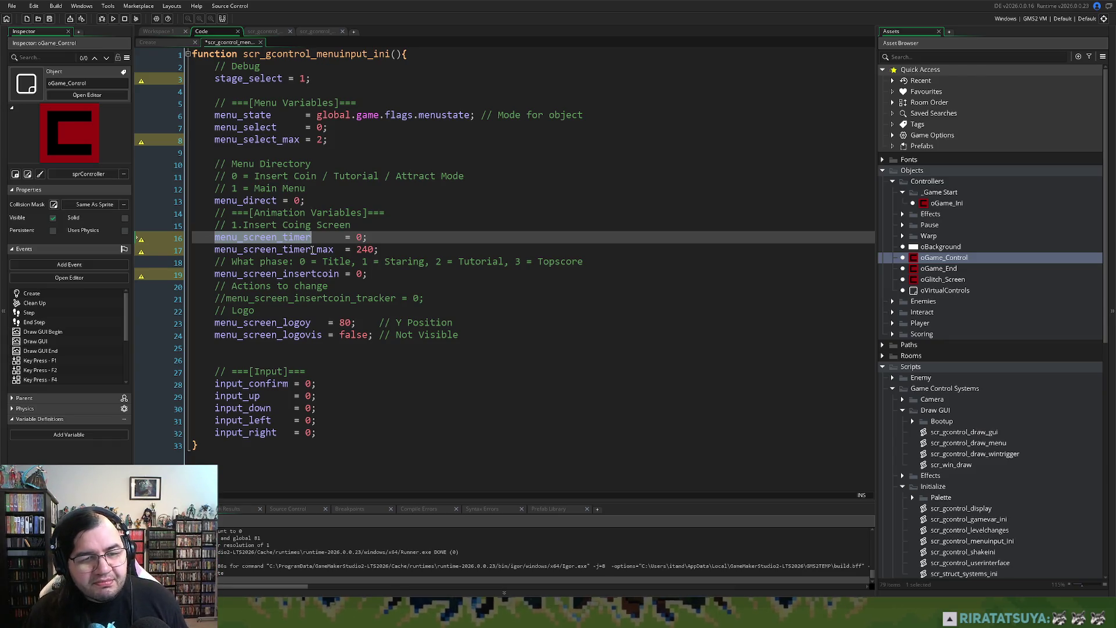
Step: Insert draw_set_font(fnt_menu); on a new line above the logo-drawing line in draw_menu
click(316, 31)
key(Tab)
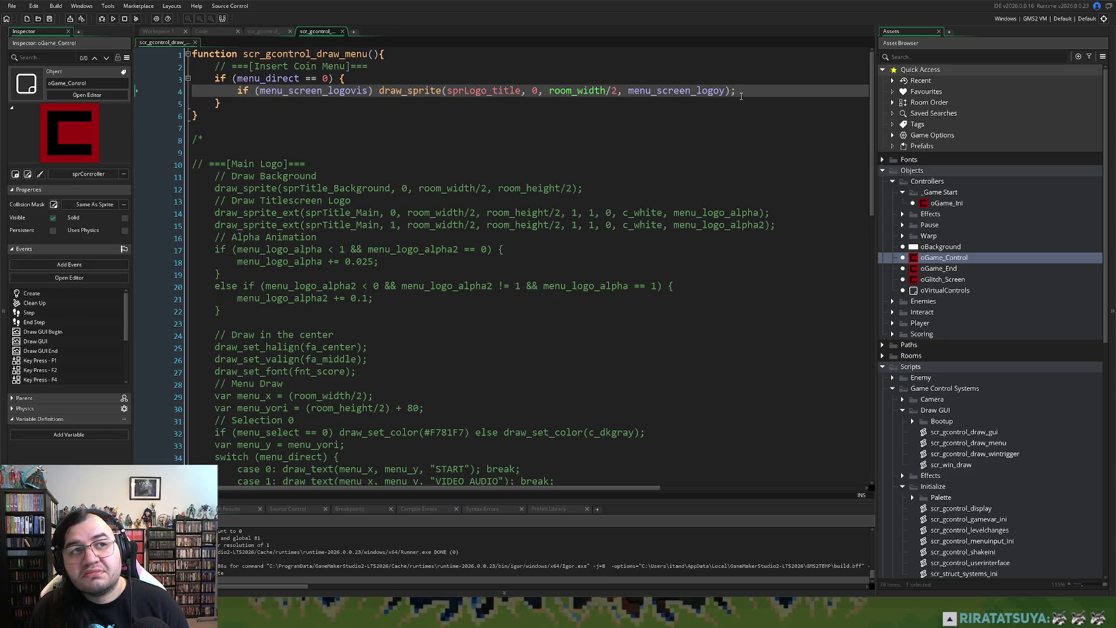
key(Return)
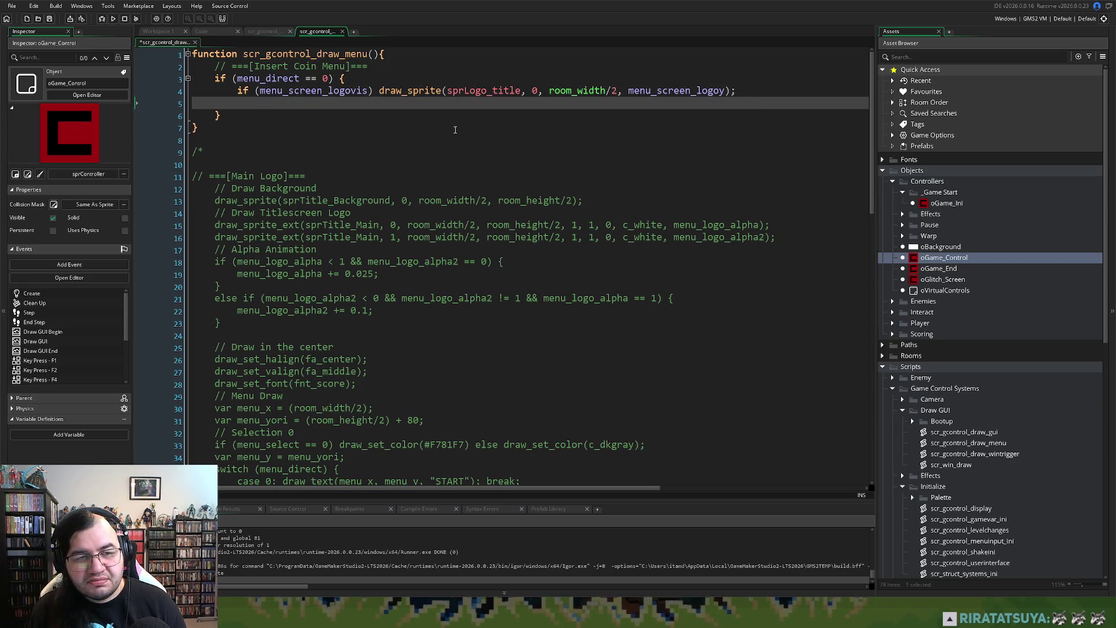
click(237, 90)
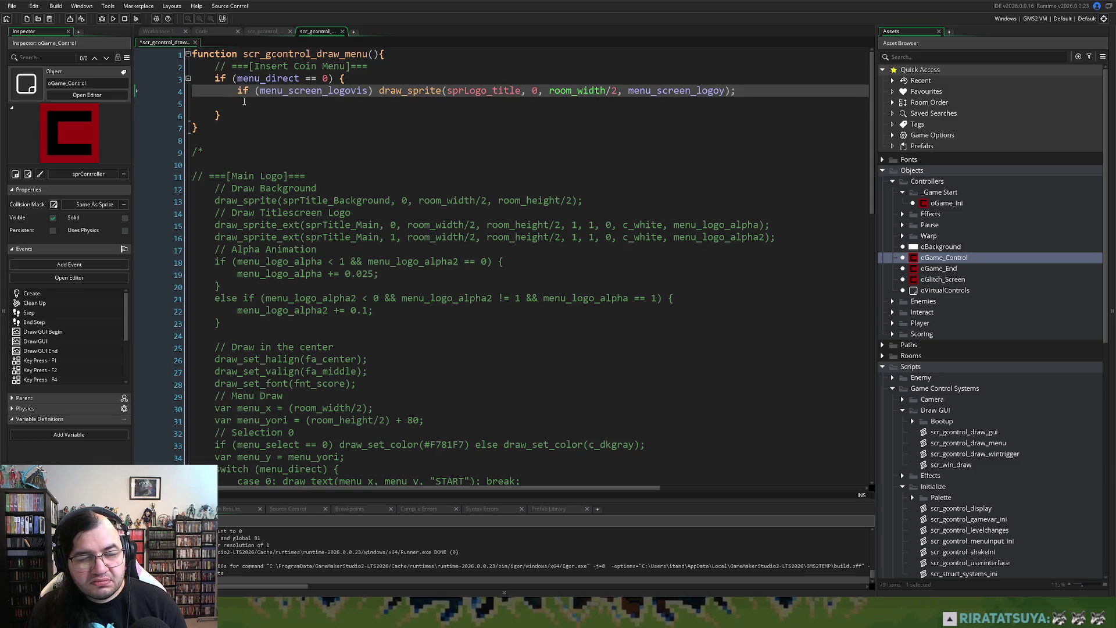
key(Return)
key(Return)
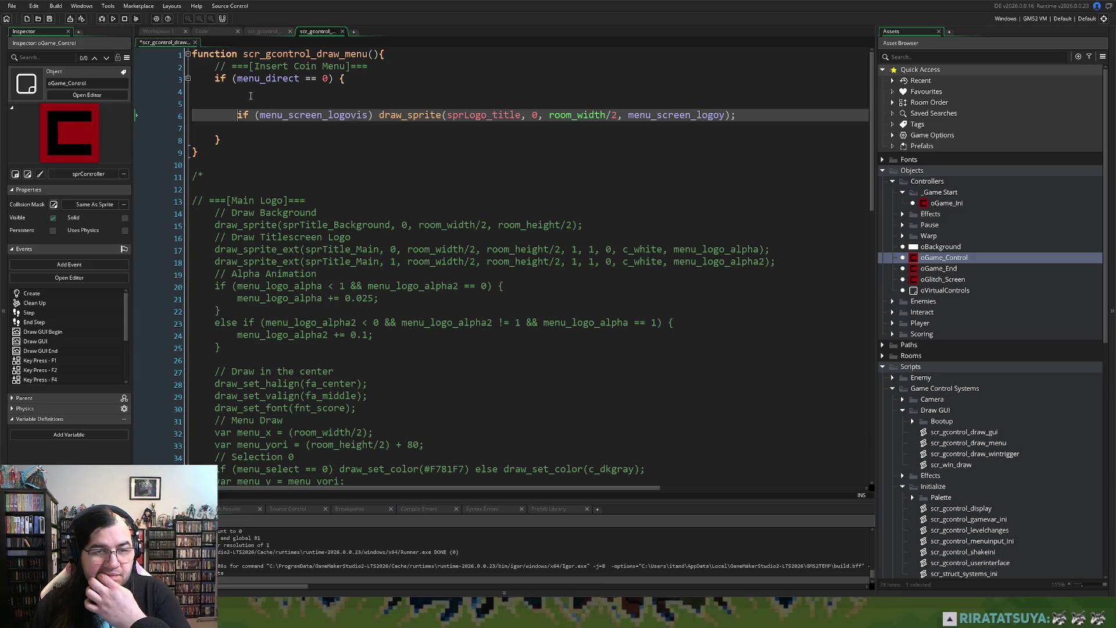
click(253, 91)
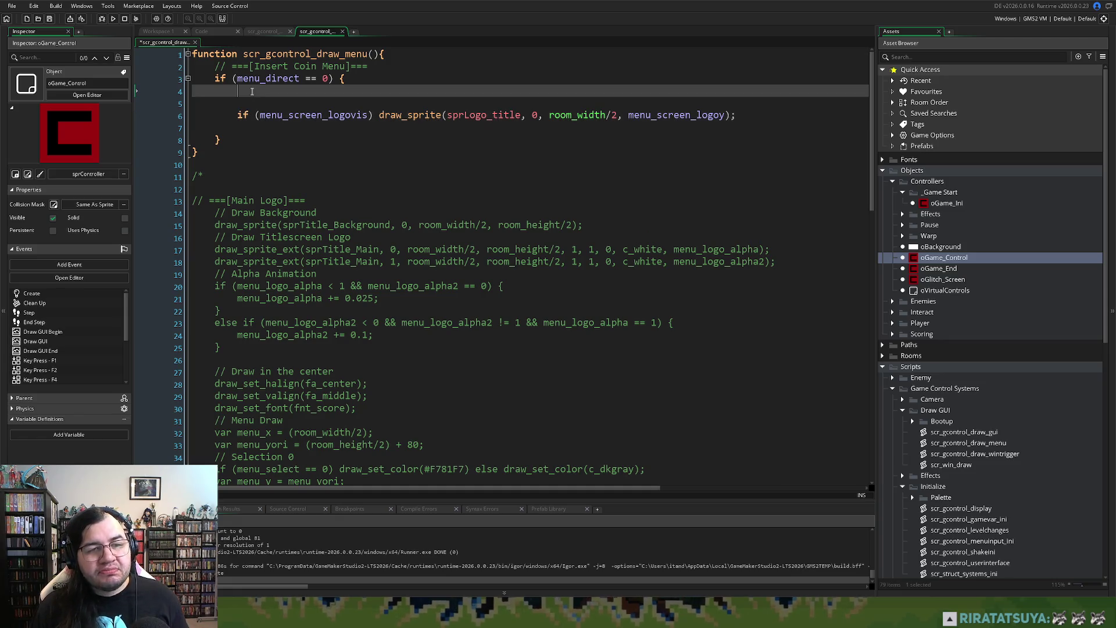
text(draw_set)
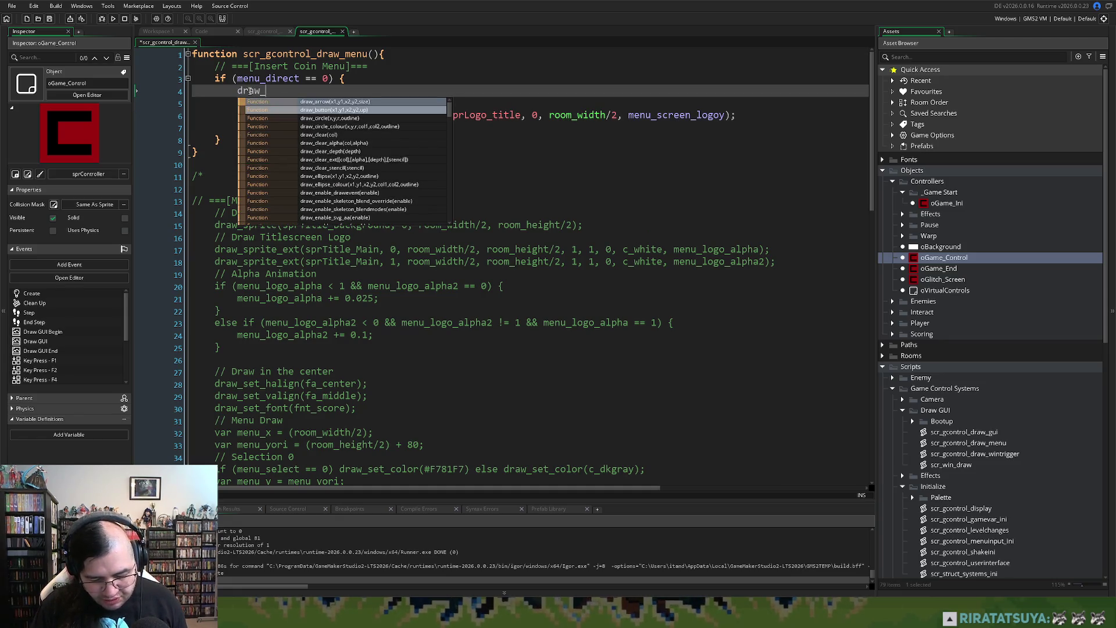
text(_font)
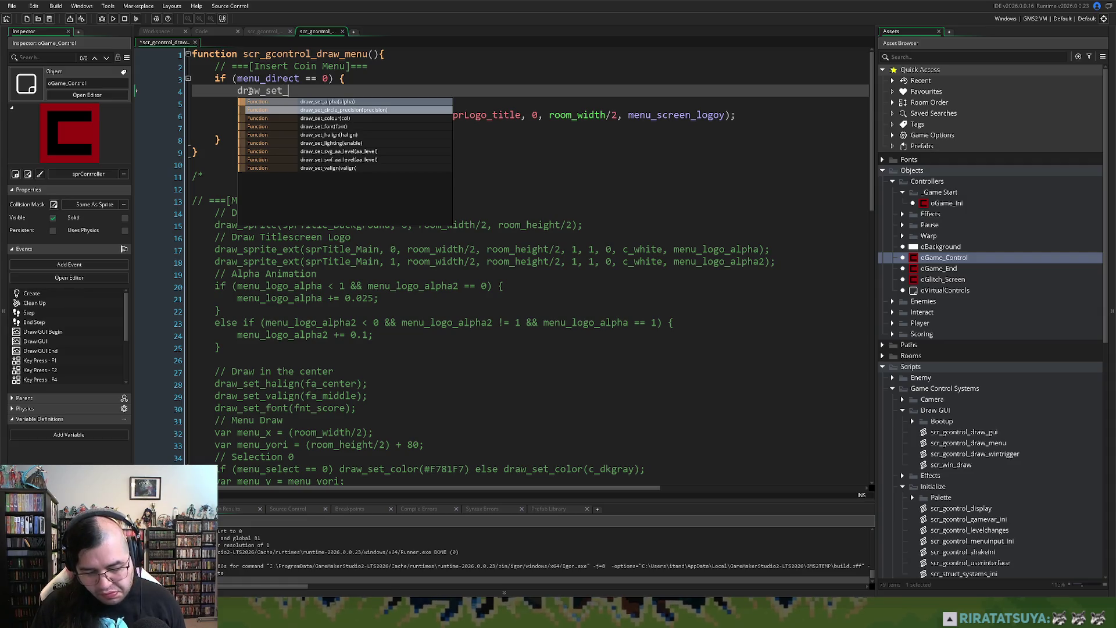
text((fnt)
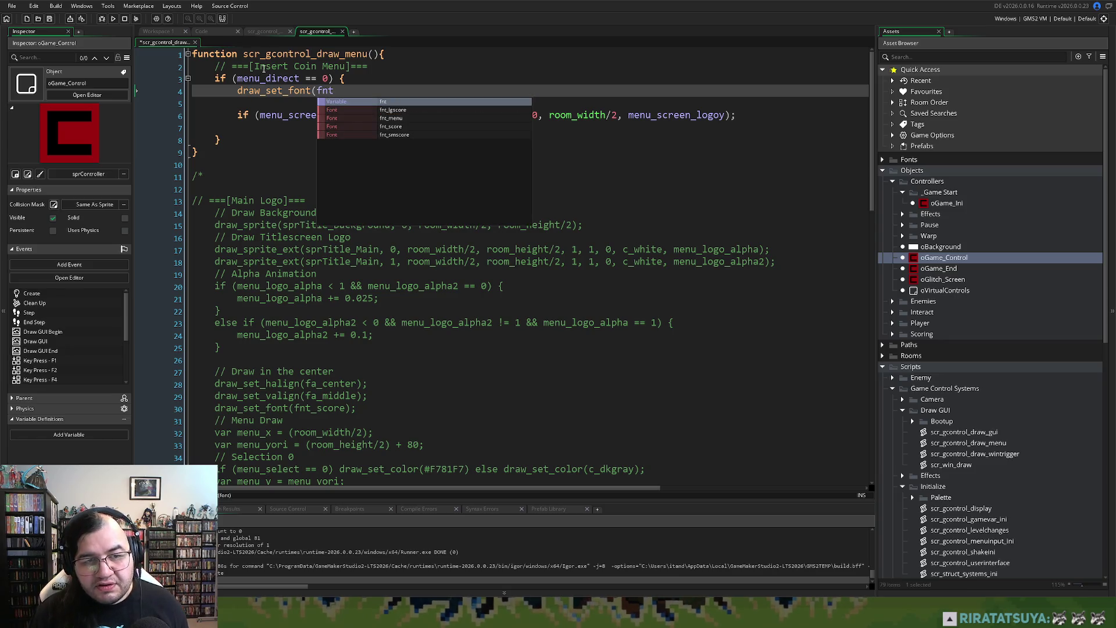
click(389, 118)
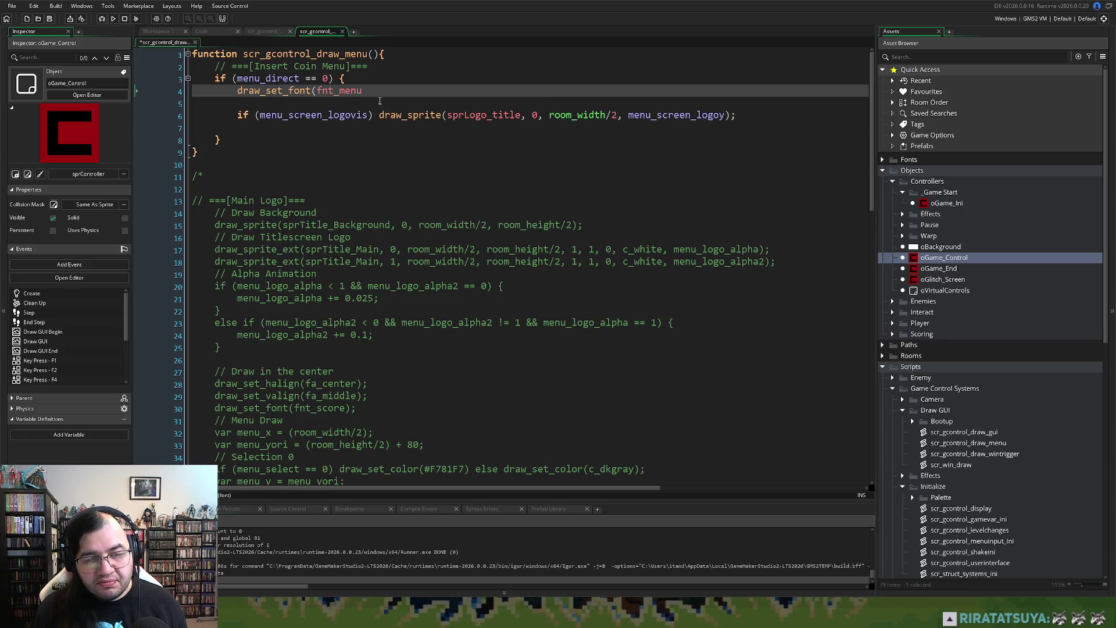
text();)
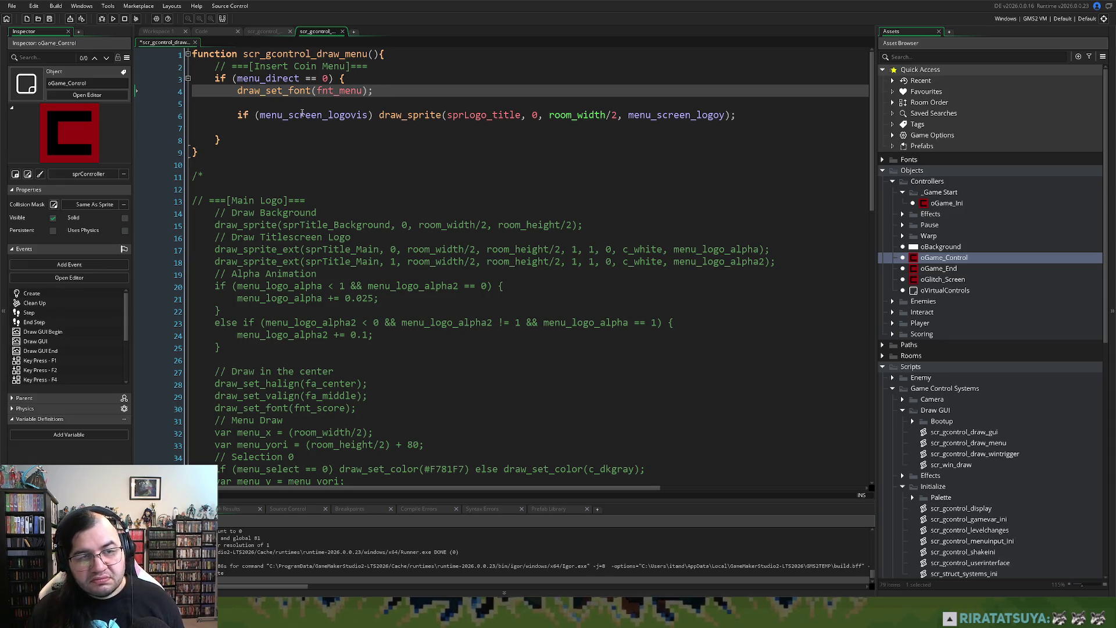
Step: Add draw_set_color(c_white); above the font line, fixing the 'colour' spelling and a stray character
key(Home)
key(Return)
key(Up)
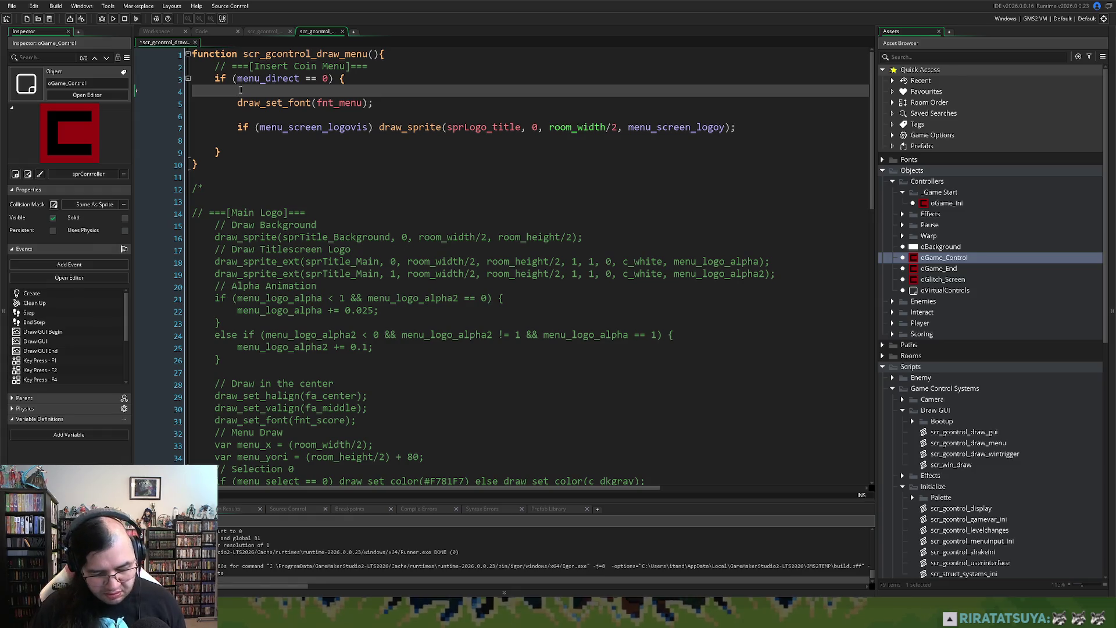
text(draw_set_co)
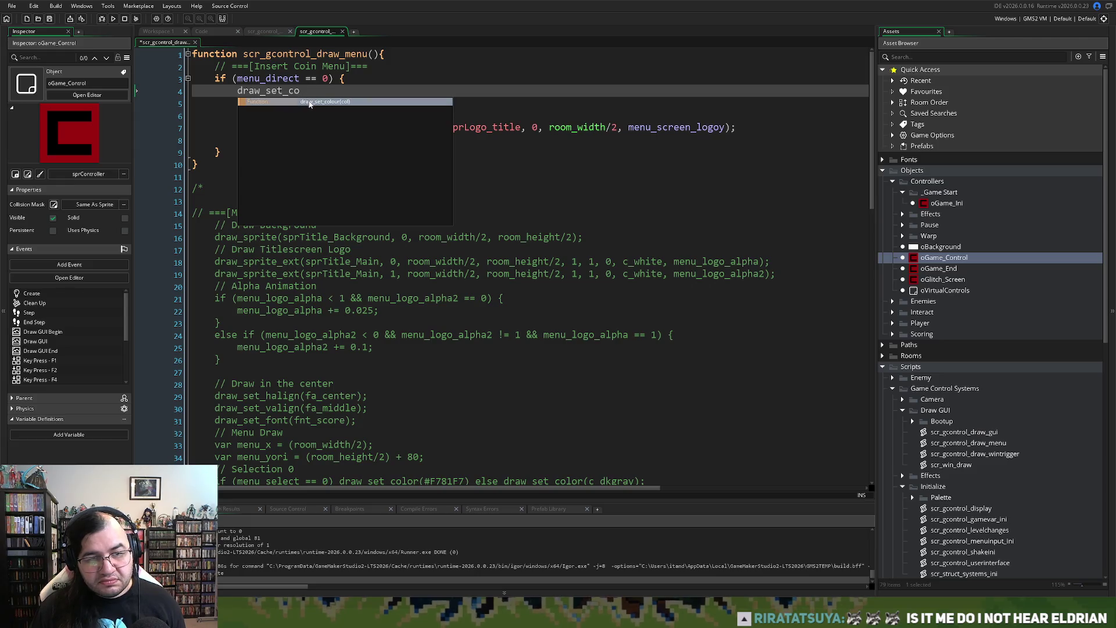
click(308, 102)
click(318, 91)
key(BackSpace)
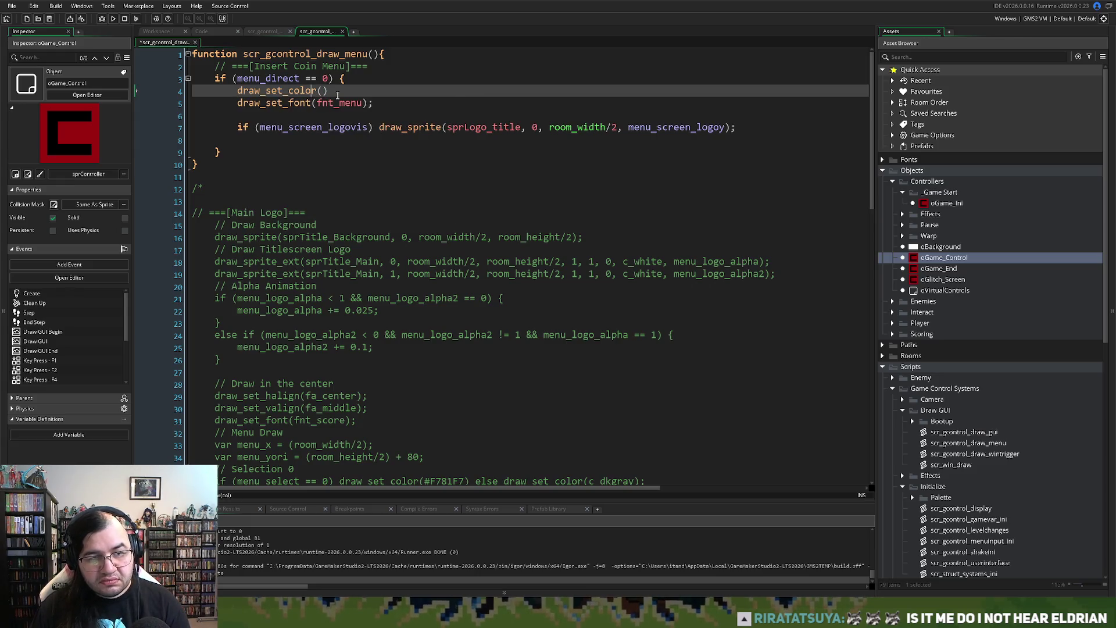
click(325, 92)
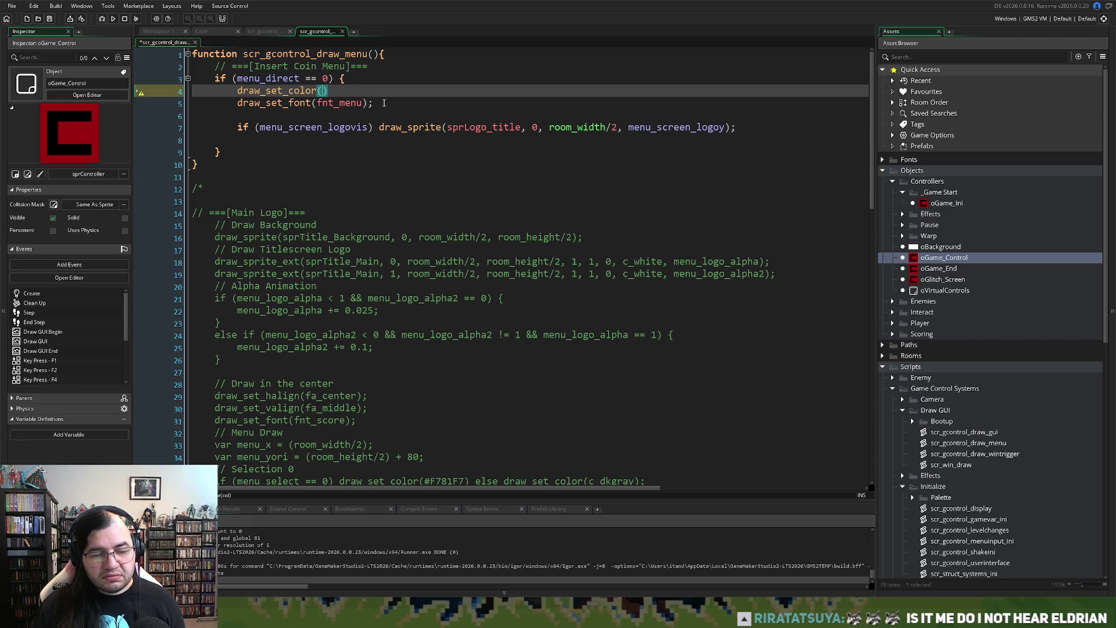
text(c_white)
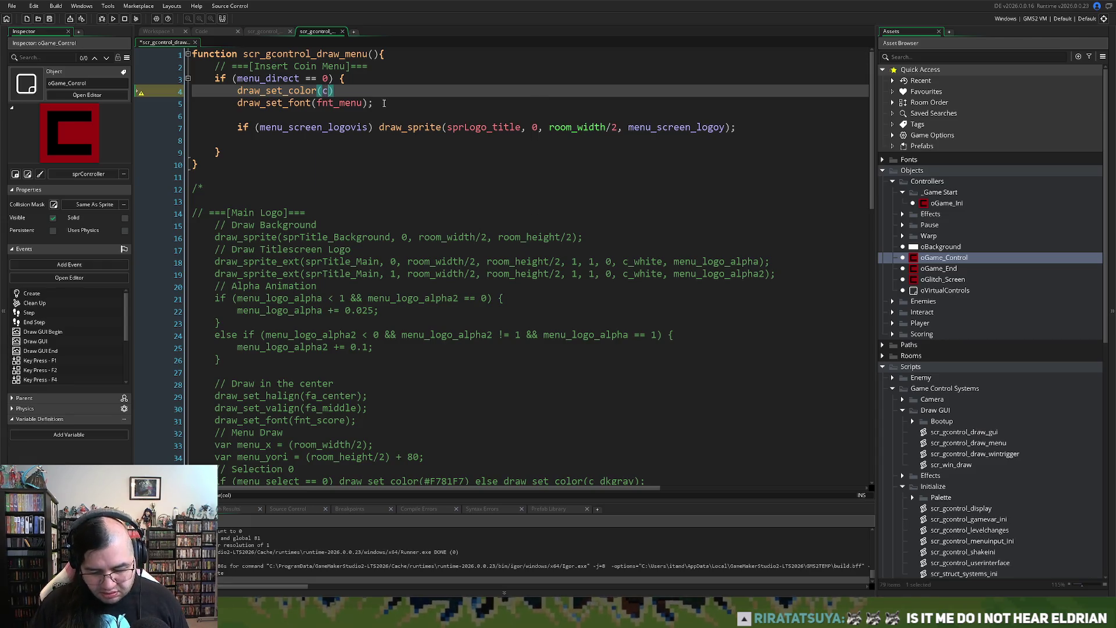
key(End)
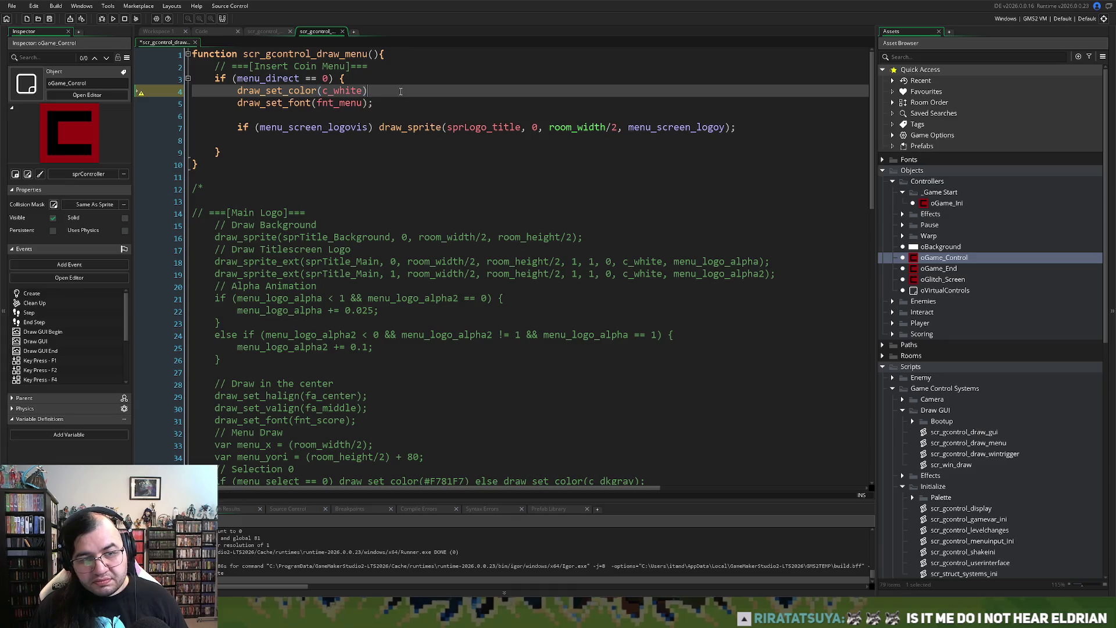
text(;l)
key(BackSpace)
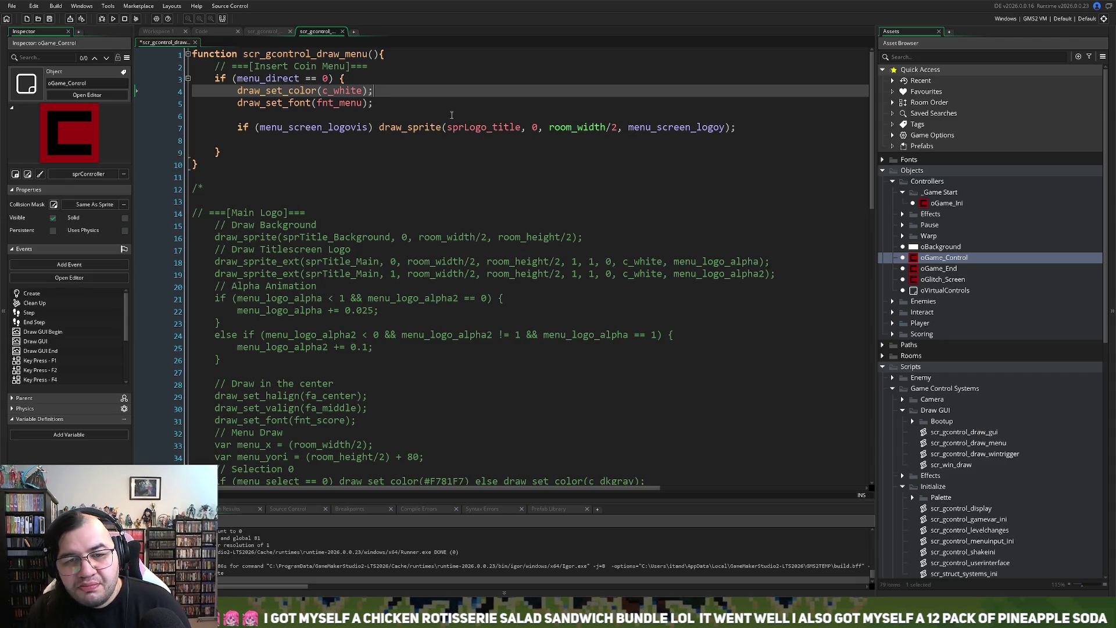
Step: Review the guarded logo-drawing line and the blank line above it in the Insert Coin block
click(237, 126)
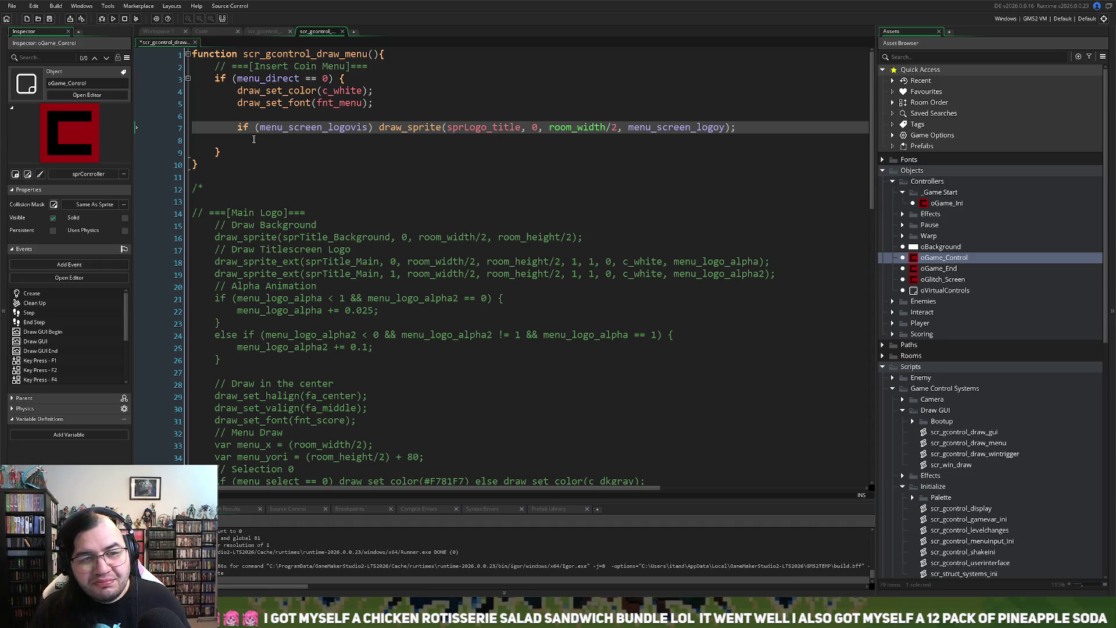
click(278, 116)
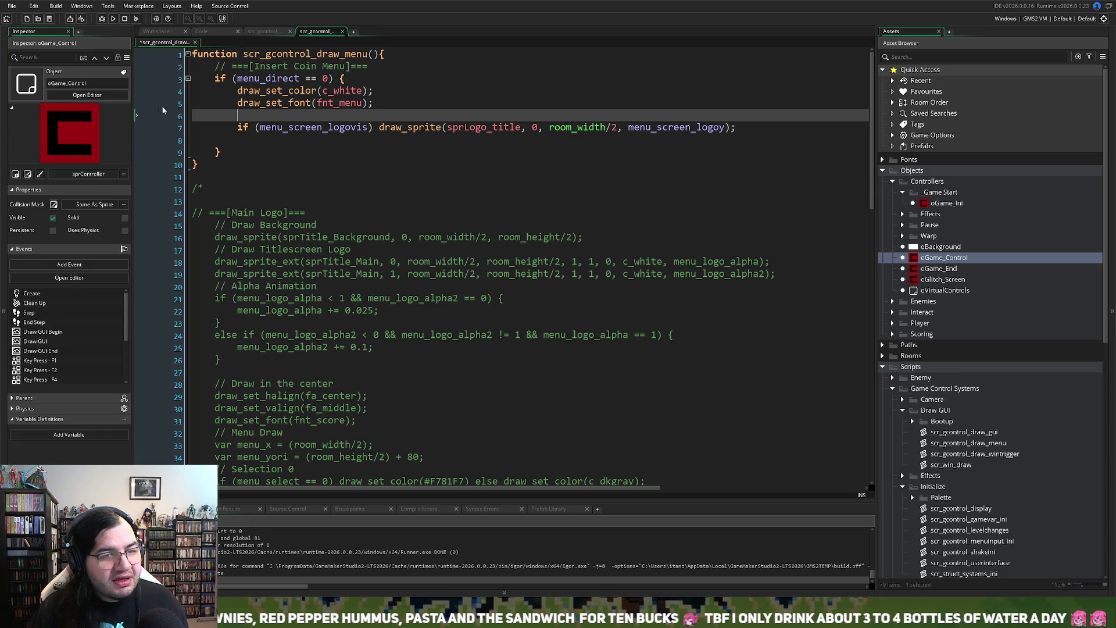
Step: Insert a blank line after the Insert Coin Screen comment on line 2 of scr_gcontrol_mainmenu
click(264, 33)
click(214, 34)
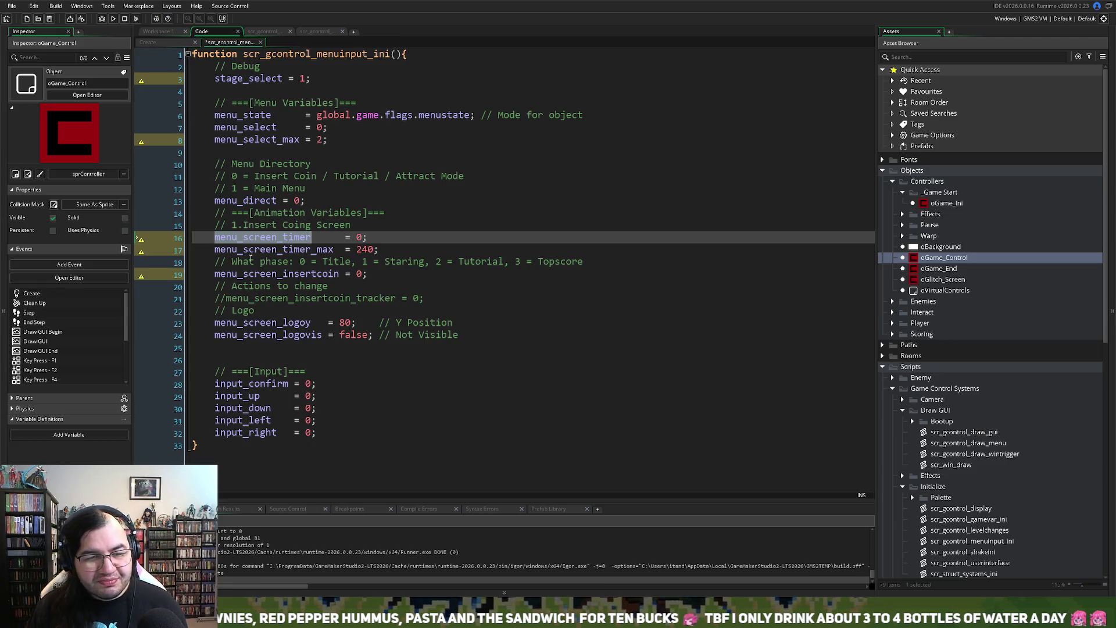
click(269, 33)
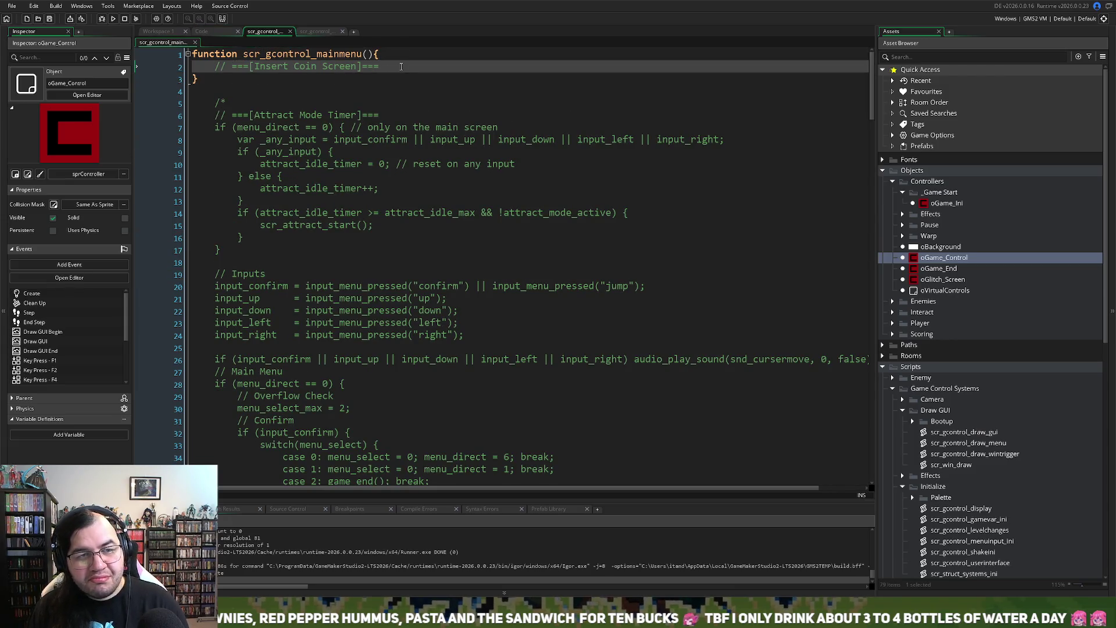
key(Return)
click(215, 33)
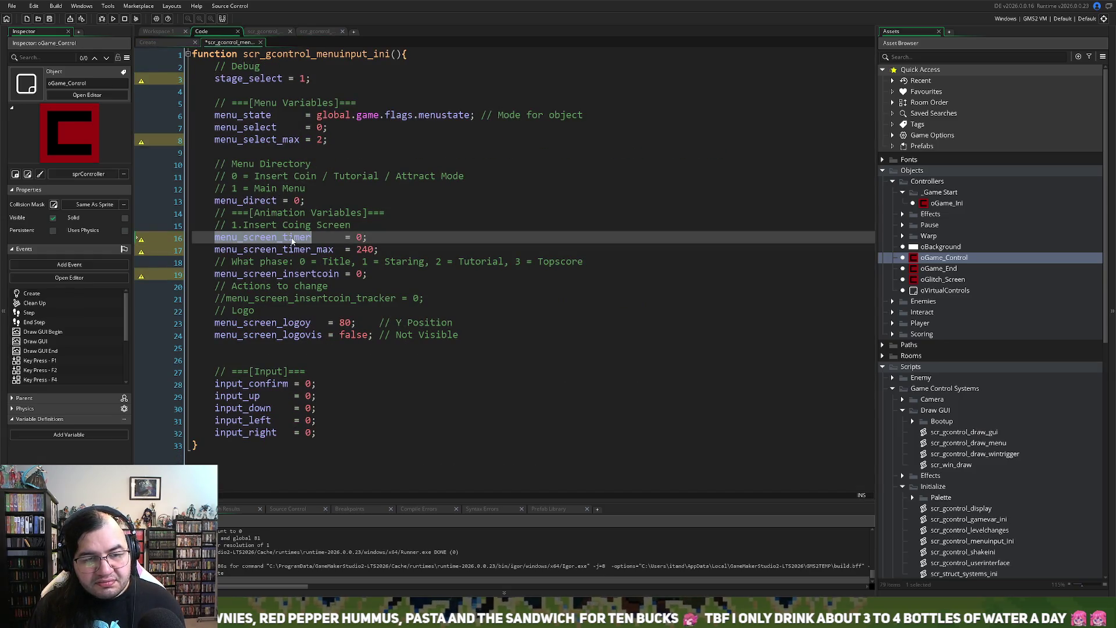
click(266, 31)
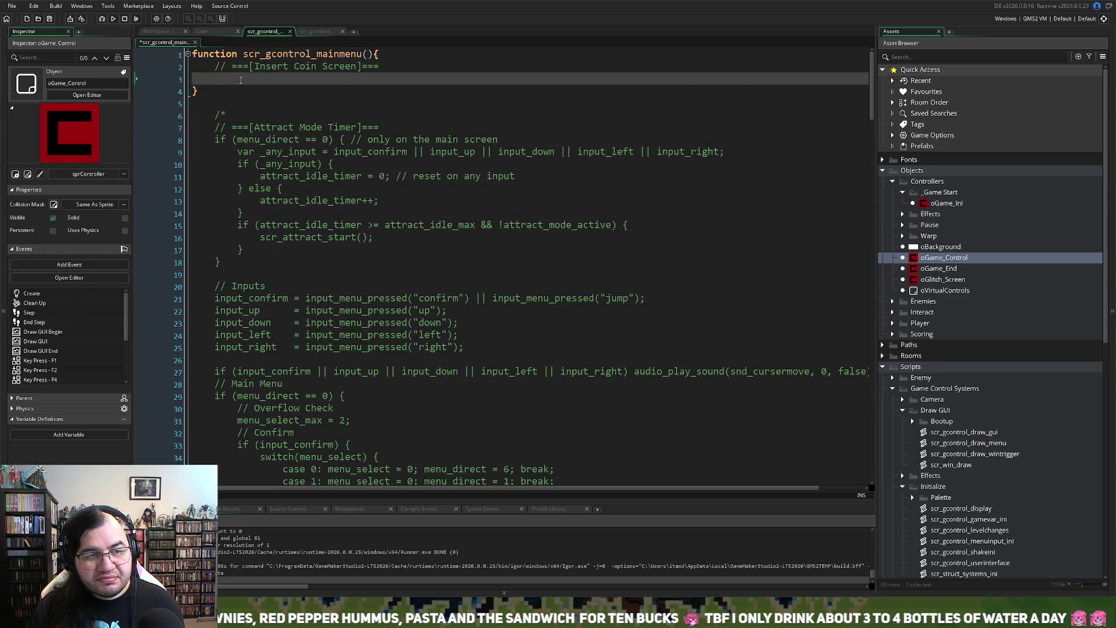
Step: Write 'if (menu_screen_timer >= 30 && !menu_screen_logovis) menu_screen_logovis = true;' on line 3, fixing the 'trye' typo
text(if (menu_screen_timer >= 30 a)
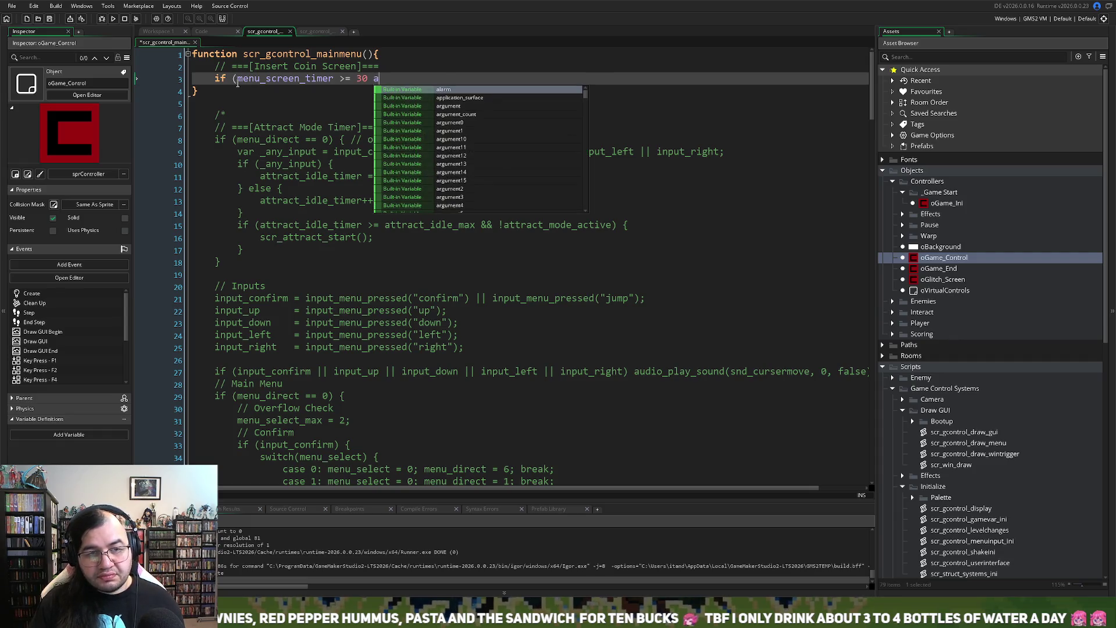
key(BackSpace)
text(&&)
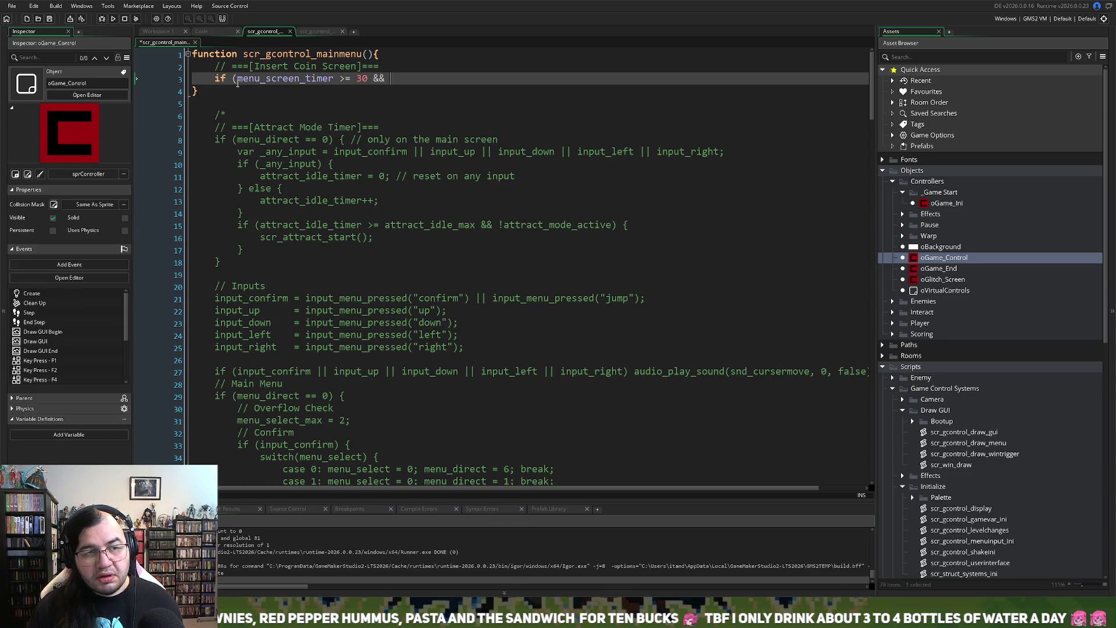
middle_click(237, 81)
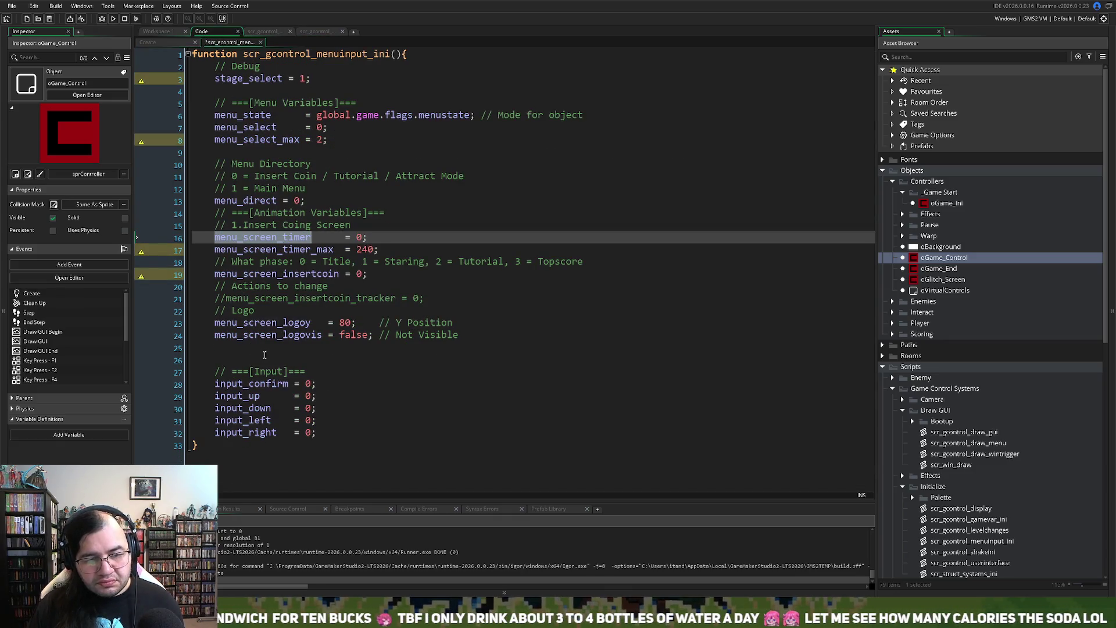
click(271, 324)
double_click(271, 335)
key(ctrl+c)
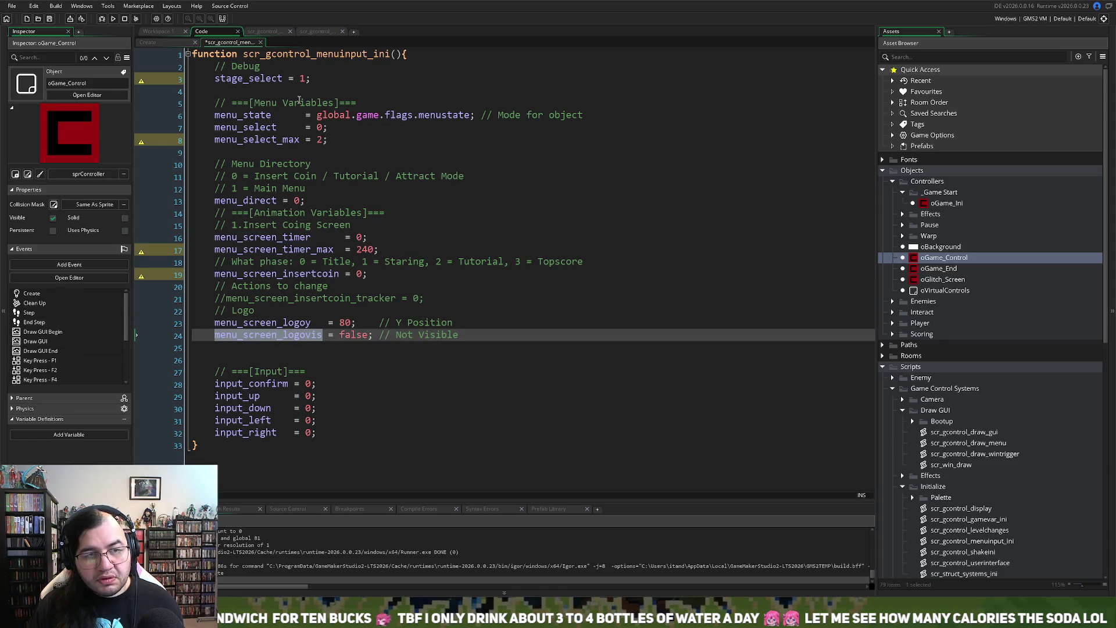
click(267, 33)
key(ctrl+v)
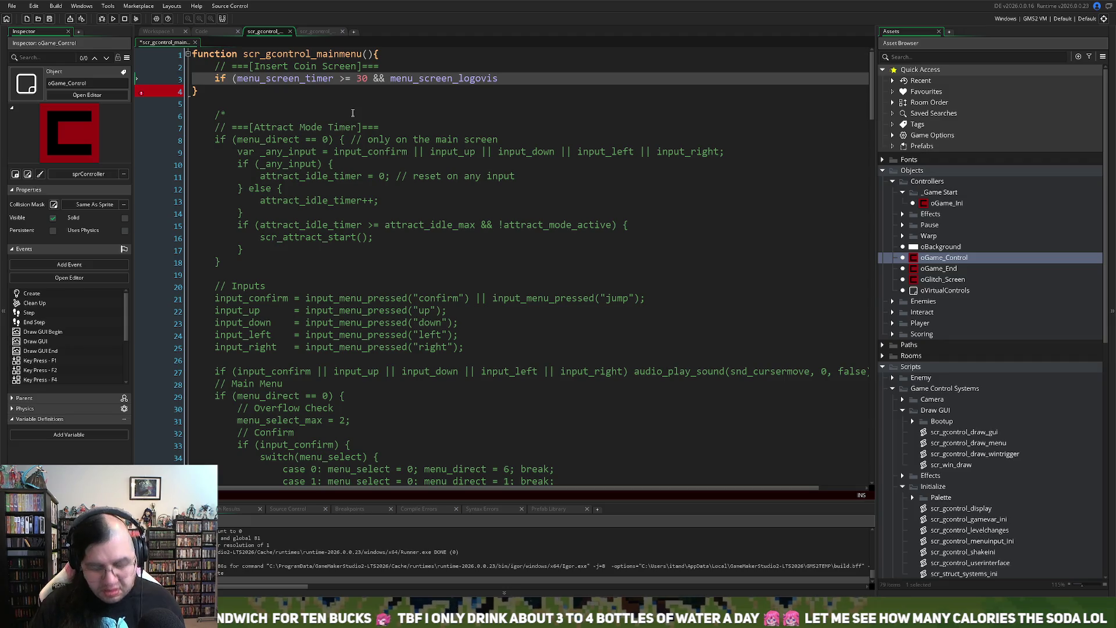
click(394, 78)
text(!menu_screen_logovis)
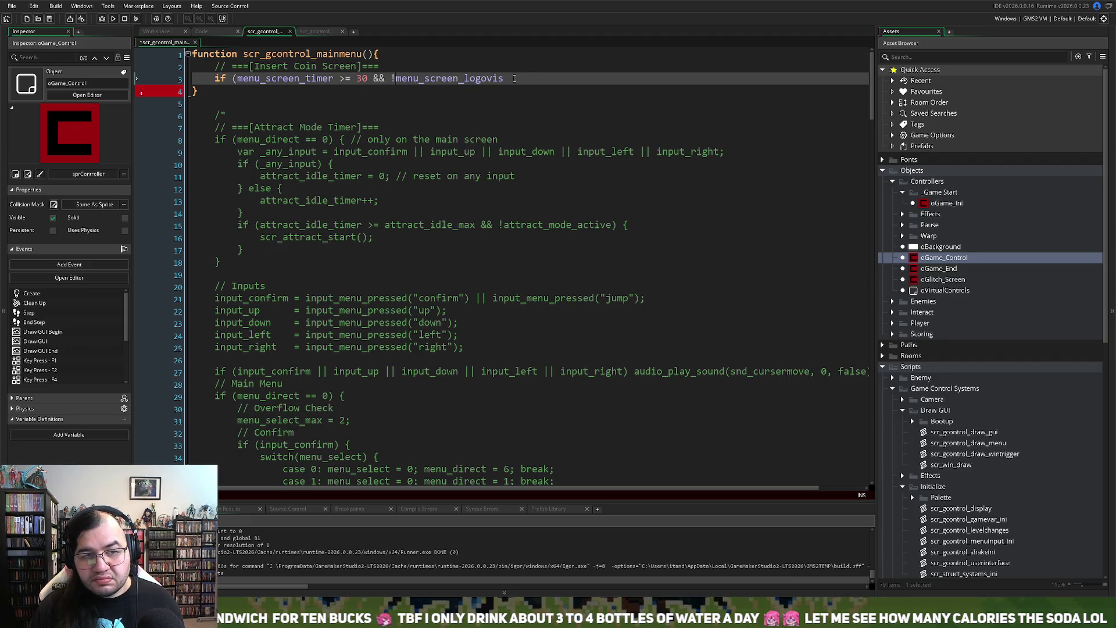
text() menu_screen_logovis)
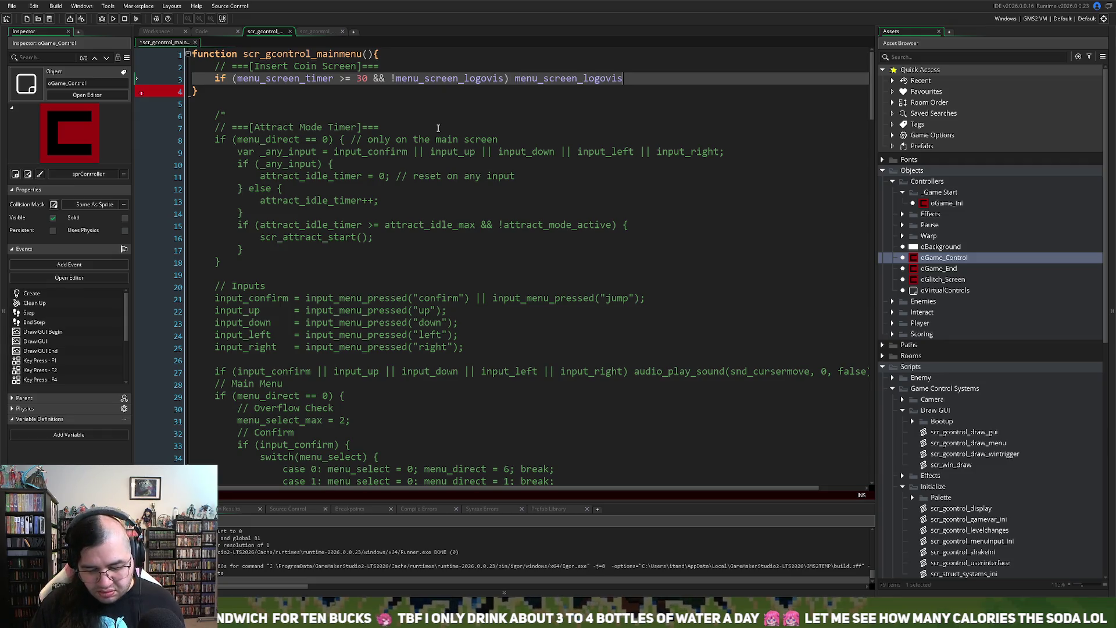
text( = trye)
key(BackSpace)
key(BackSpace)
text(ue;)
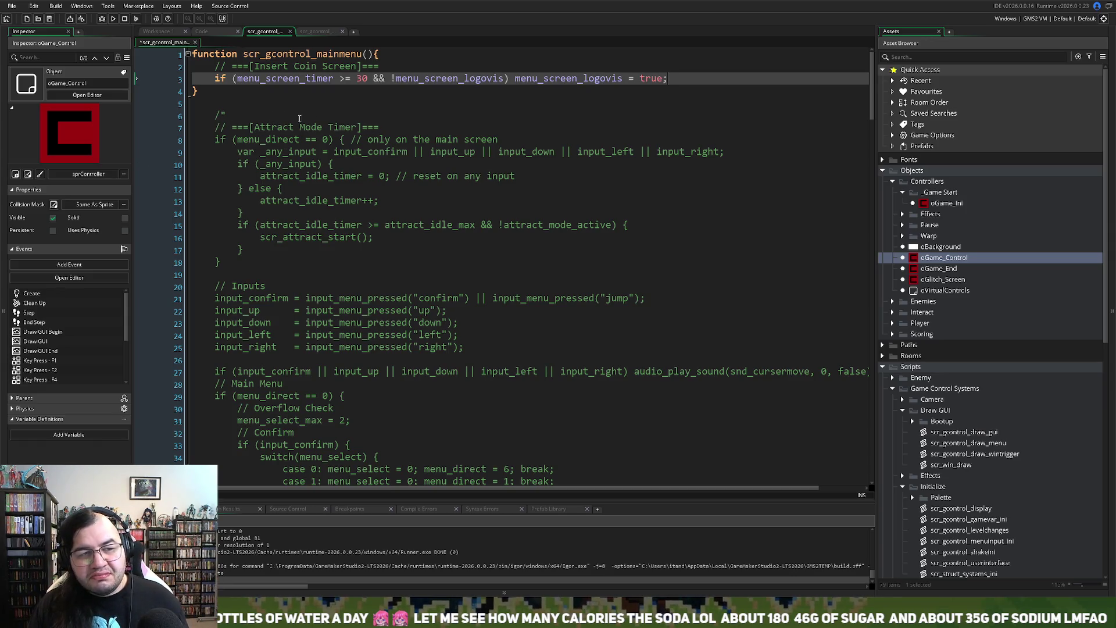
click(213, 31)
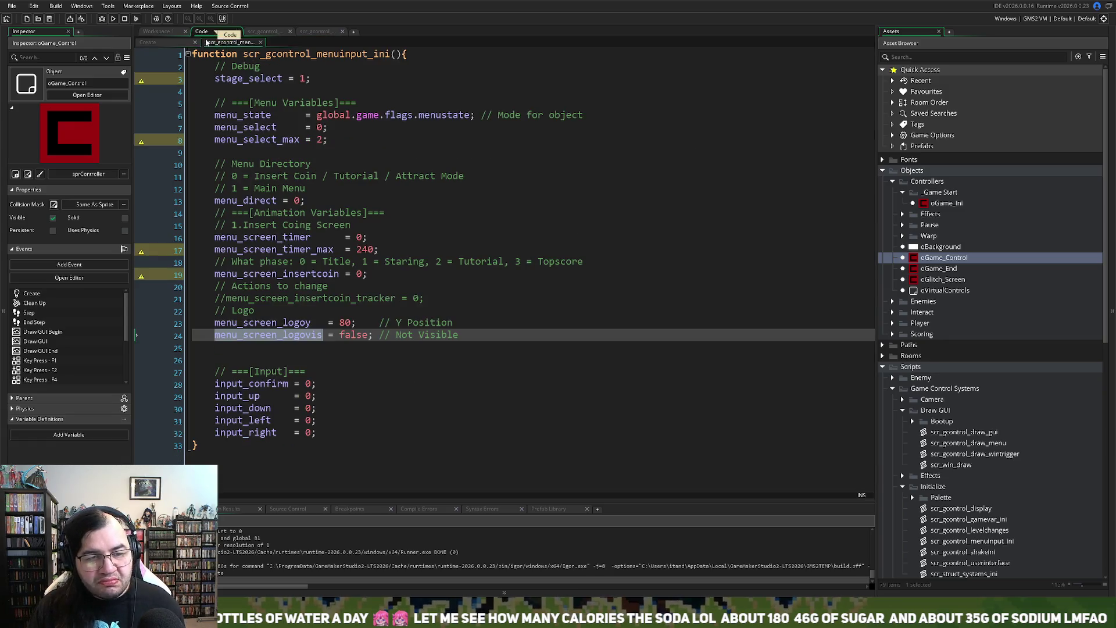
Step: Add 'if (menu_screen_insertcoin == 0){' above the logo-reveal line in scr_gcontrol_mainmenu
double_click(279, 275)
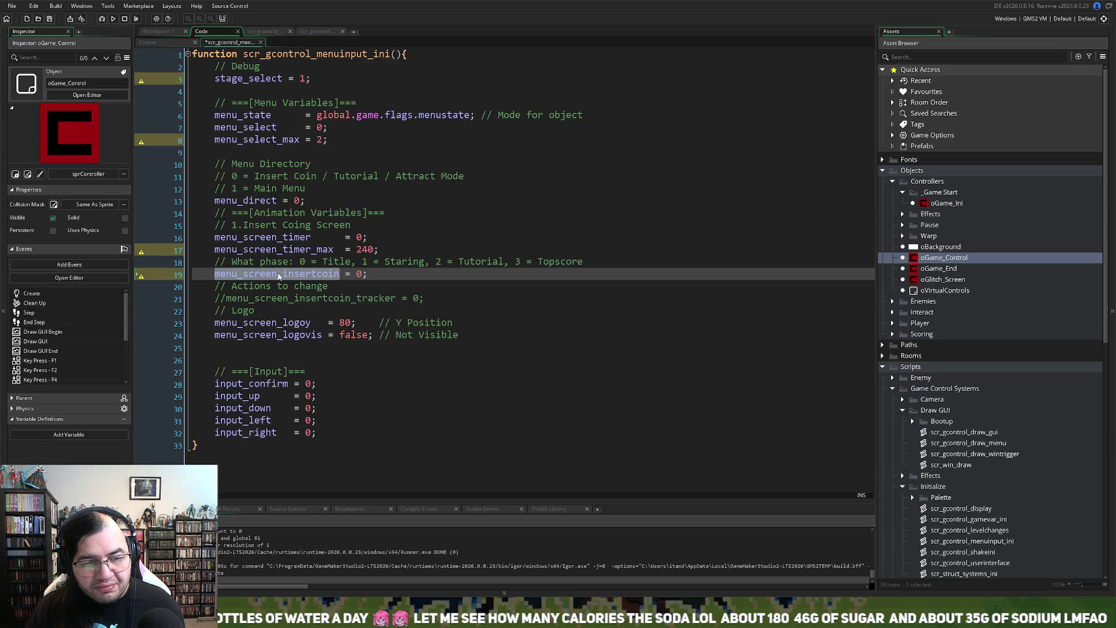
key(ctrl+Tab)
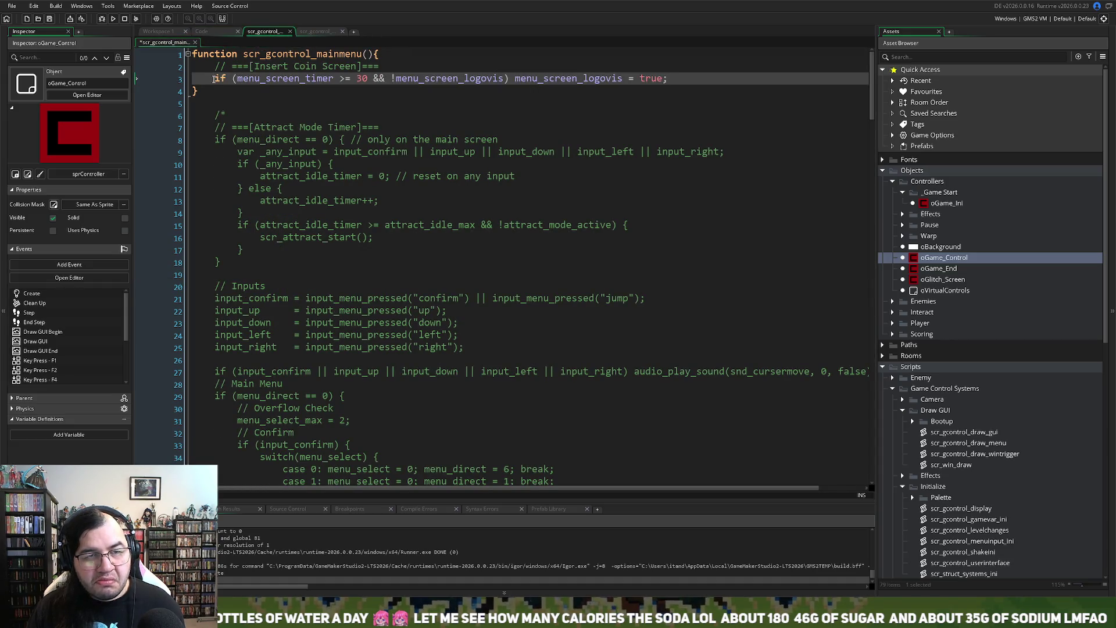
click(213, 79)
key(Return)
key(Up)
text(menu_screen_insertcoin)
click(214, 79)
text(if ))
key(BackSpace)
text(()
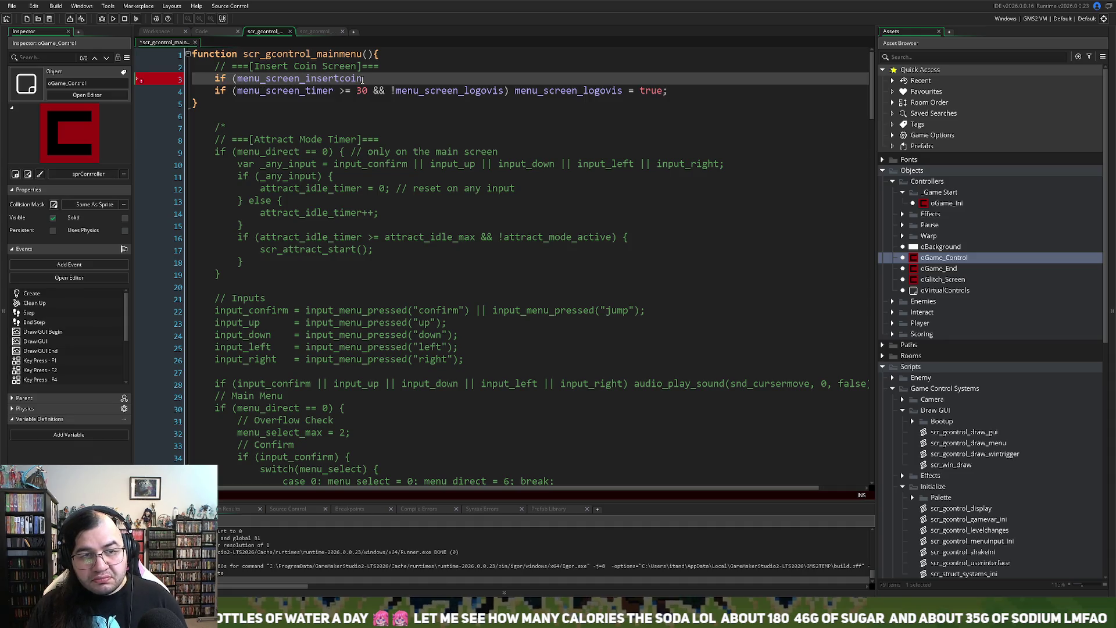
text( ==)
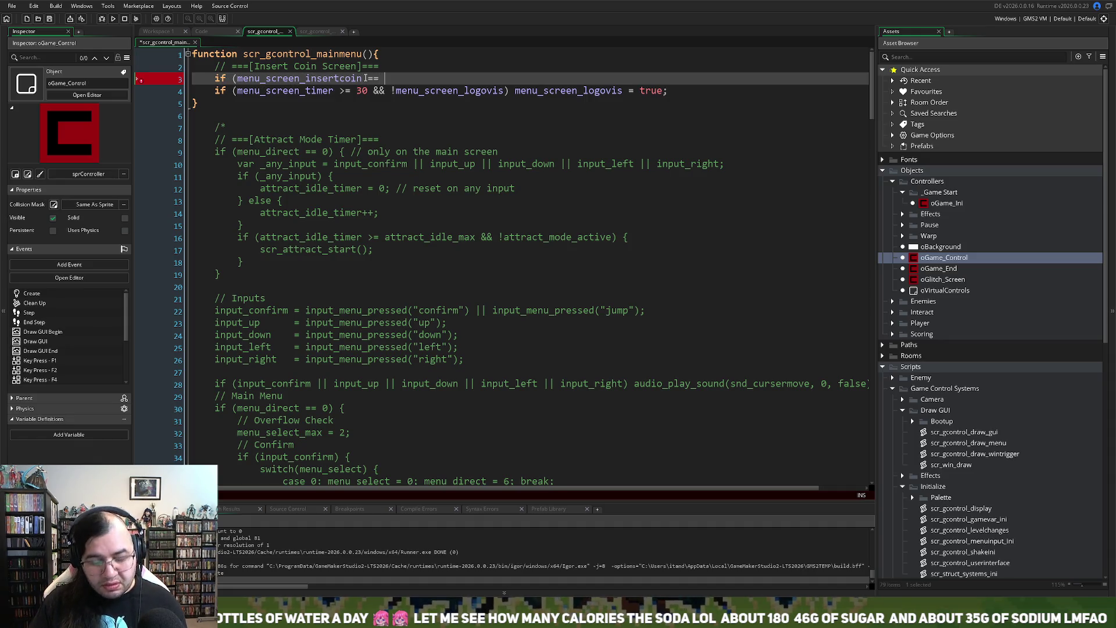
text( 0){)
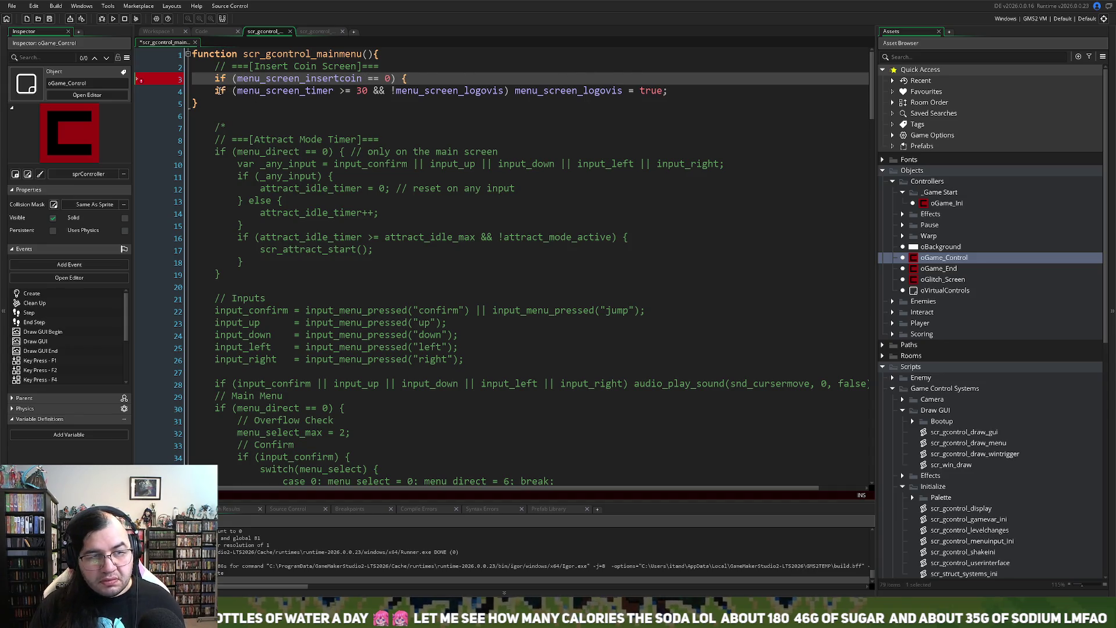
Step: Indent the logo-reveal line into the block and close it with '}'
click(219, 91)
key(Tab)
click(710, 92)
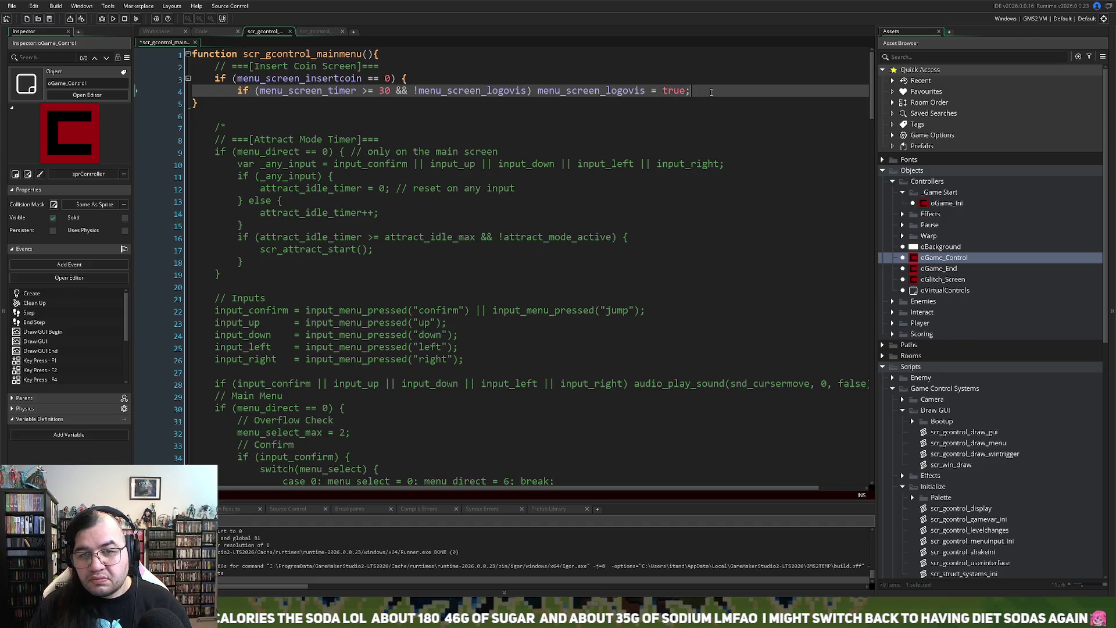
key(Return)
key(Return)
key(BackSpace)
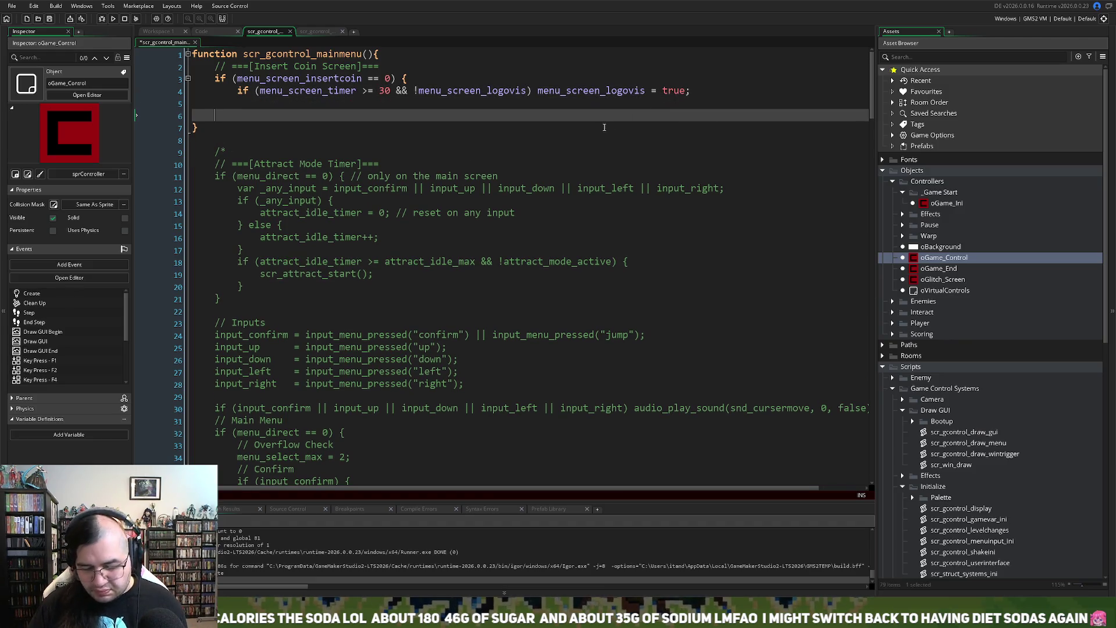
text(})
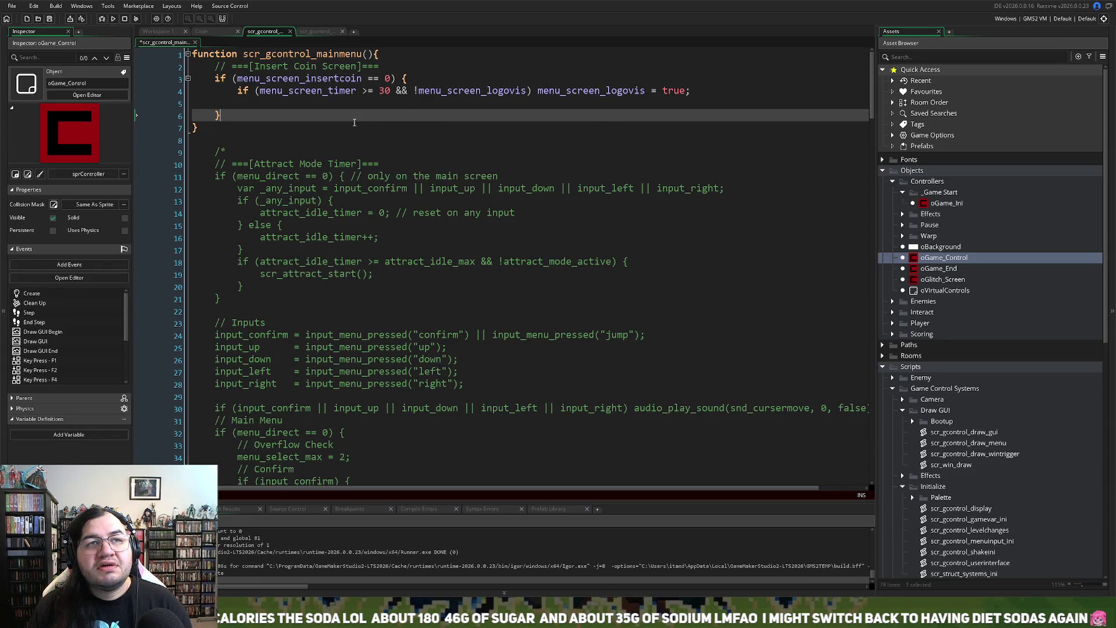
Step: Add a '// Show Logo' comment line at the top of the new block
click(237, 103)
key(BackSpace)
key(Home)
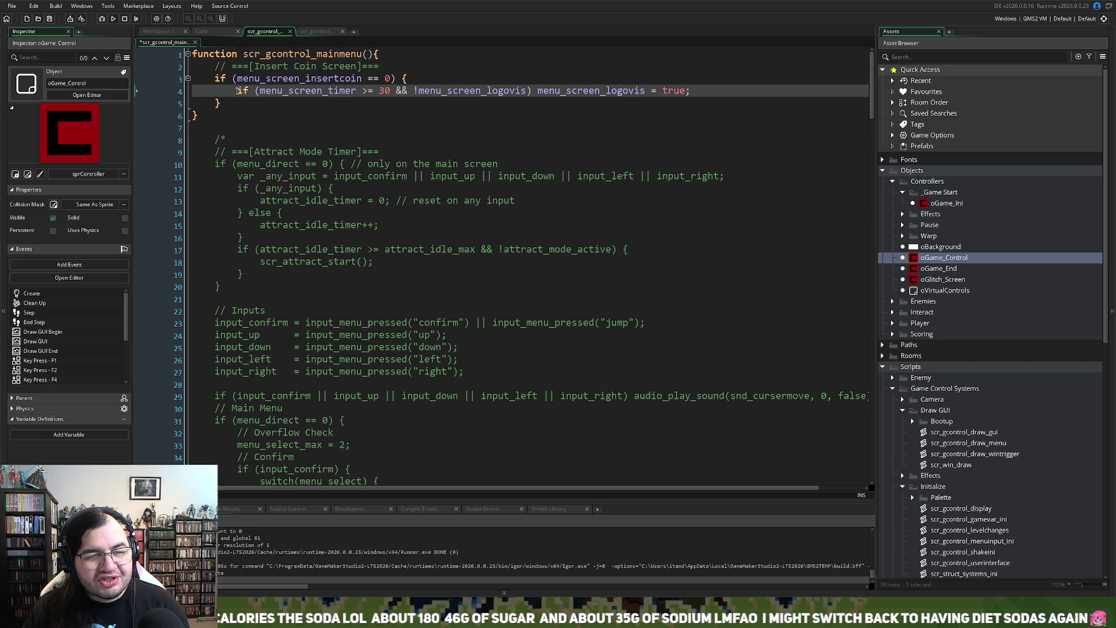
key(Return)
key(Up)
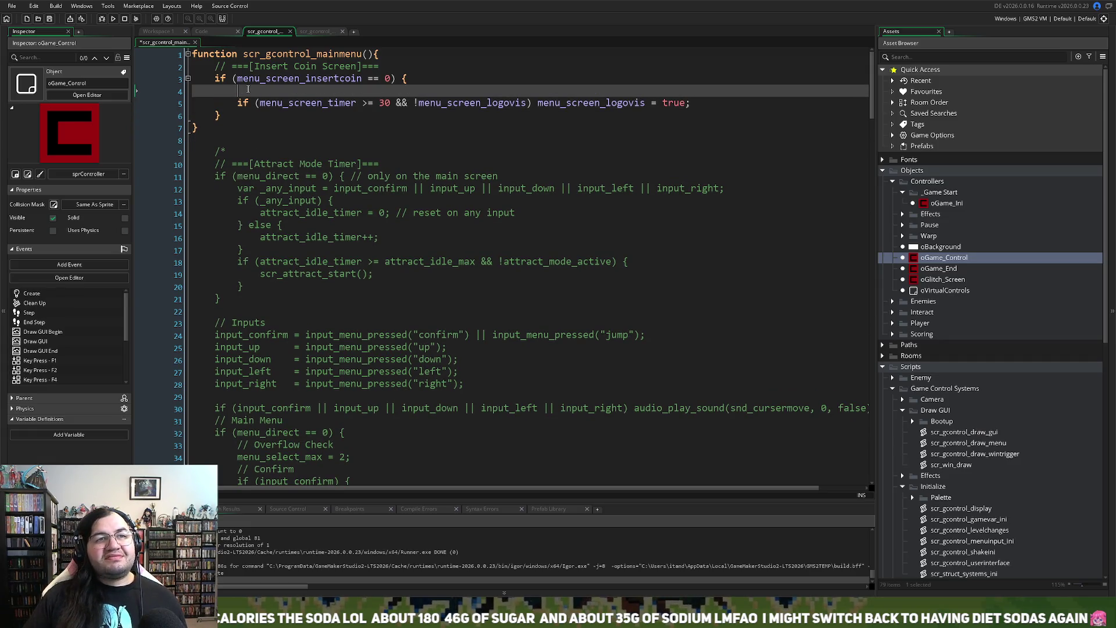
text(//)
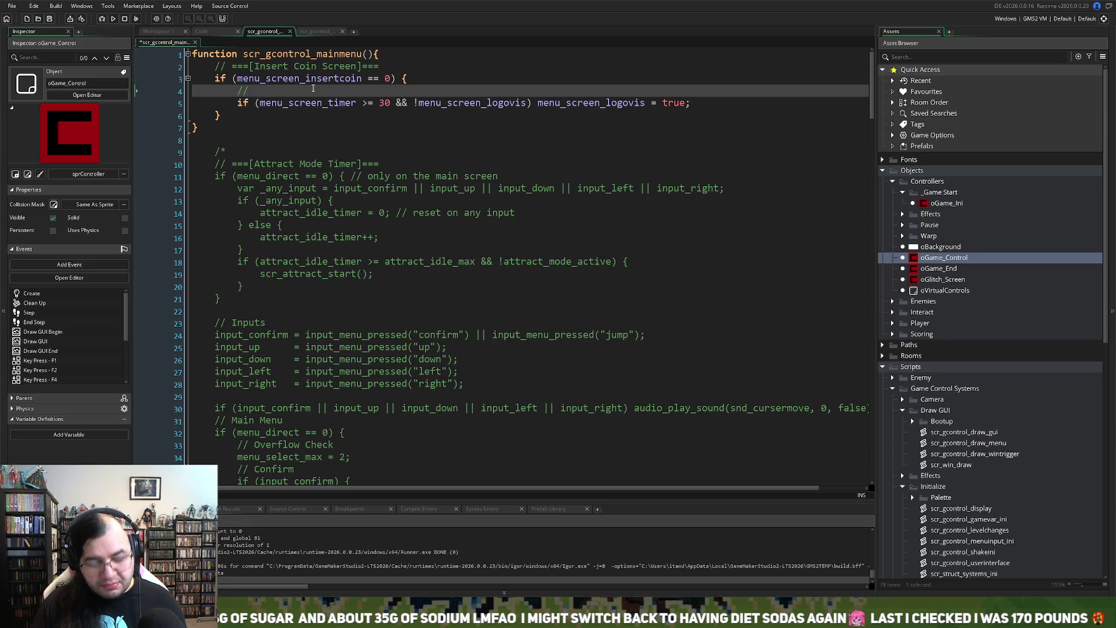
text( Show Logo)
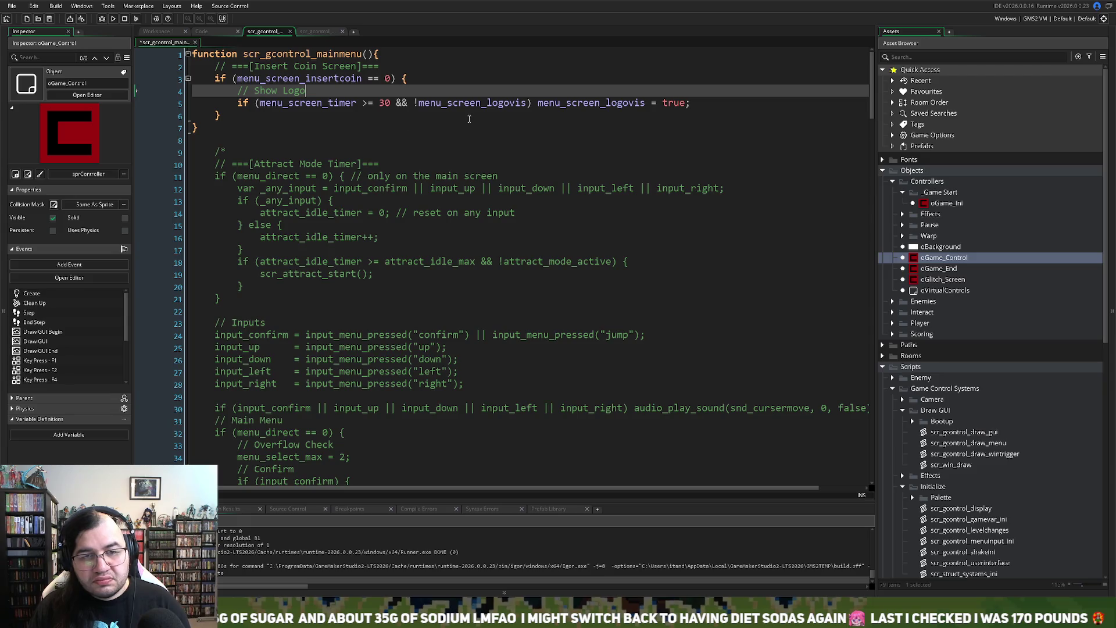
click(221, 29)
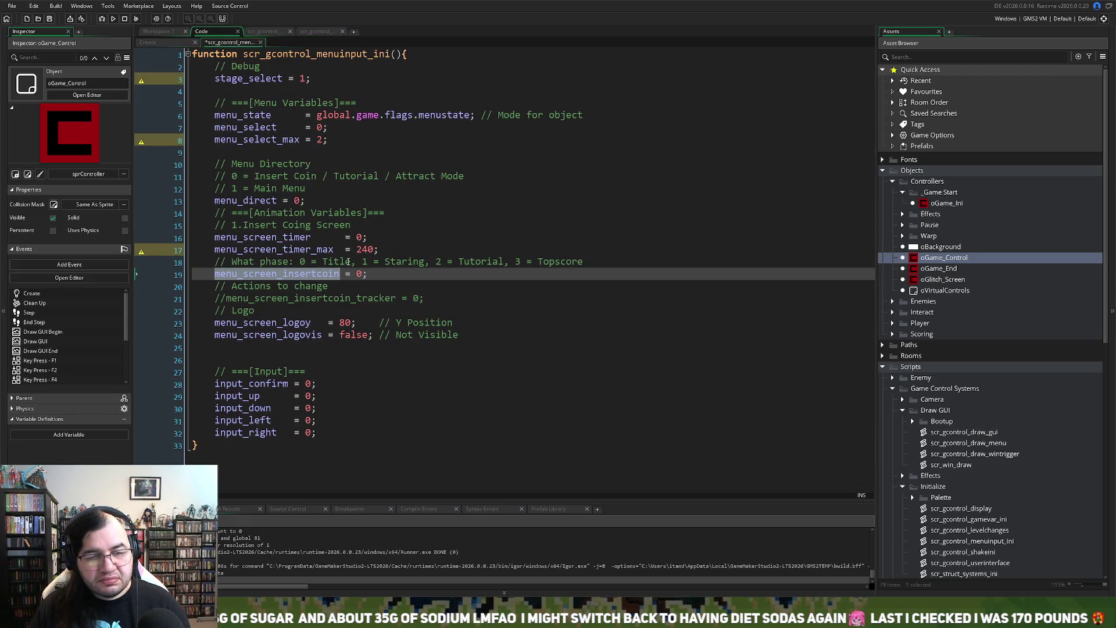
Step: Uncomment the insert-coin tracker line and trim it back to 'menu_screen_'
click(378, 271)
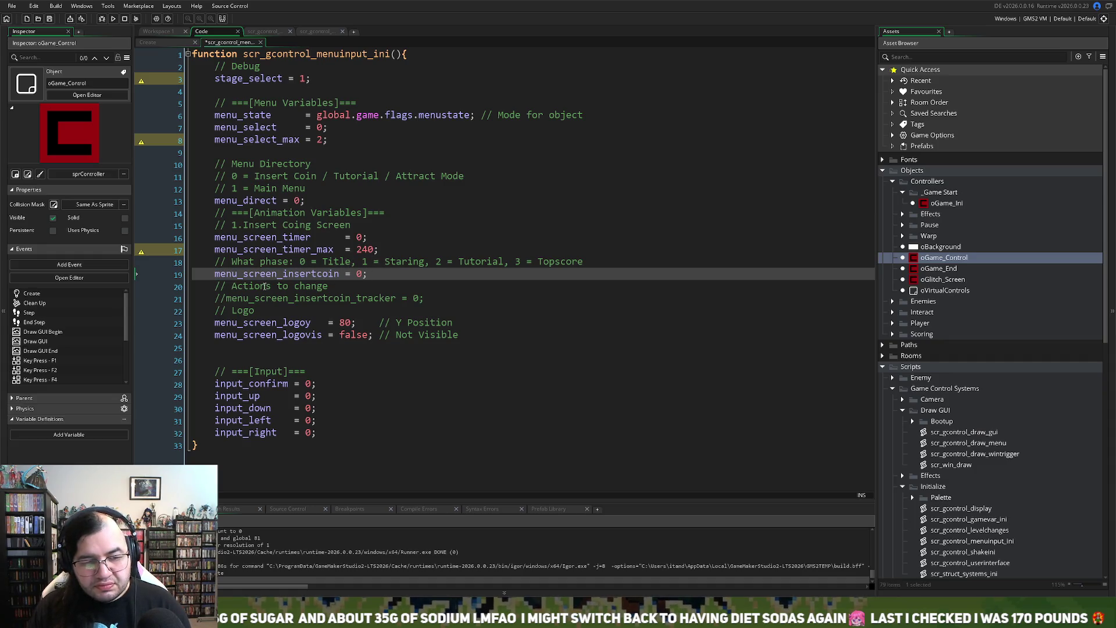
click(216, 309)
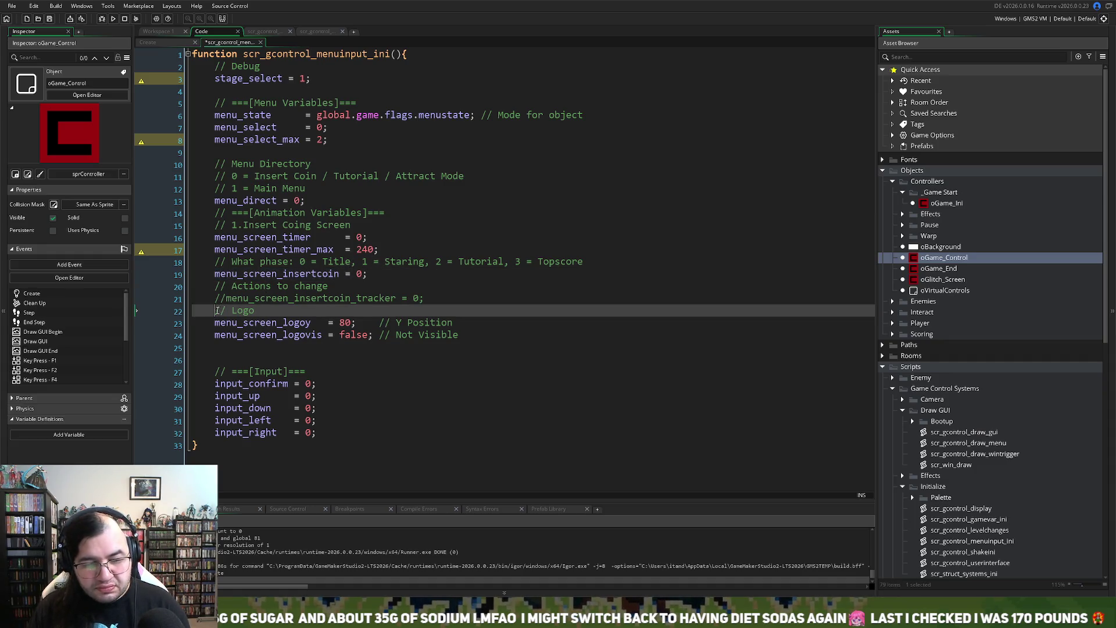
click(231, 300)
key(BackSpace)
key(BackSpace)
mouse_move(423, 297)
mouse_down()
mouse_move(288, 300)
mouse_move(343, 303)
mouse_up()
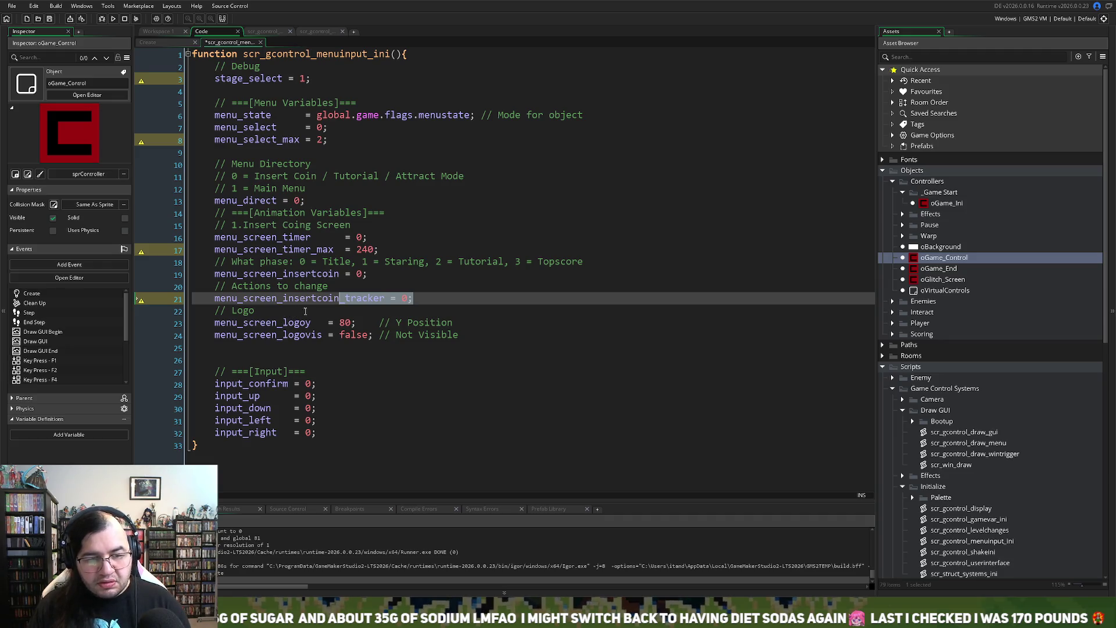
click(316, 311)
drag(345, 298, 280, 301)
key(BackSpace)
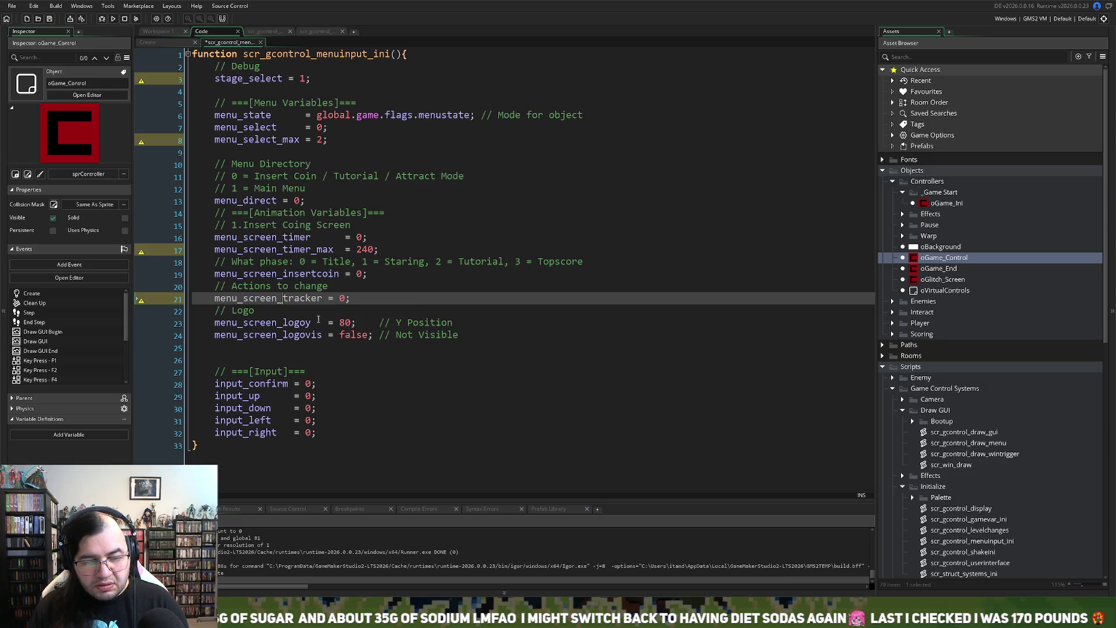
key(Delete)
key(Delete)
key(Delete)
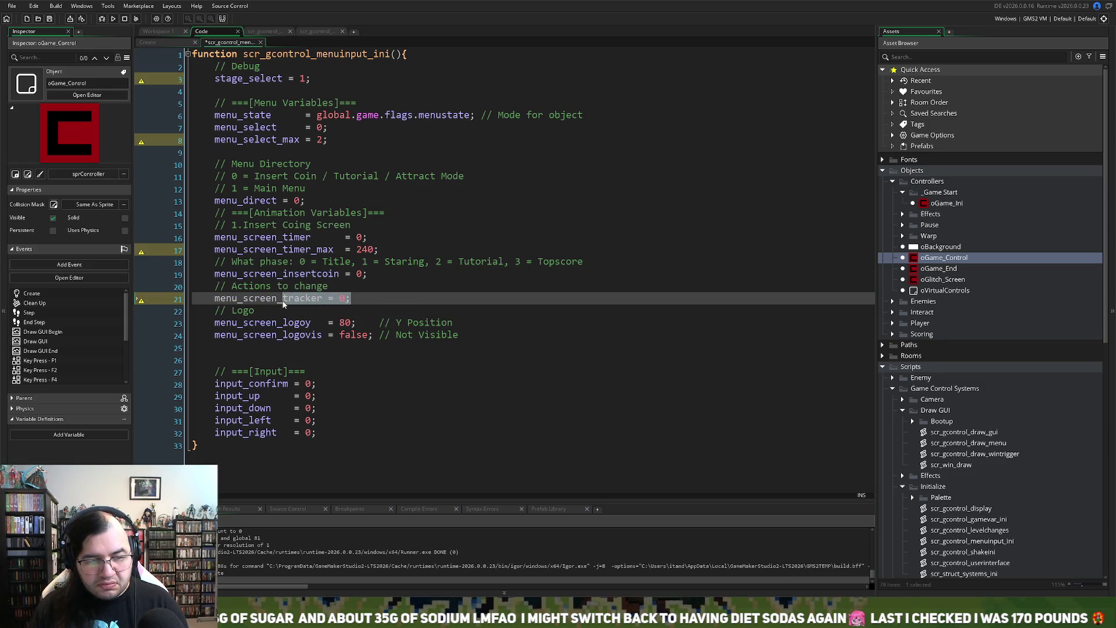
Step: Complete the line as 'menu_screen_present = false;' and comment it out with //
key(ctrl+space)
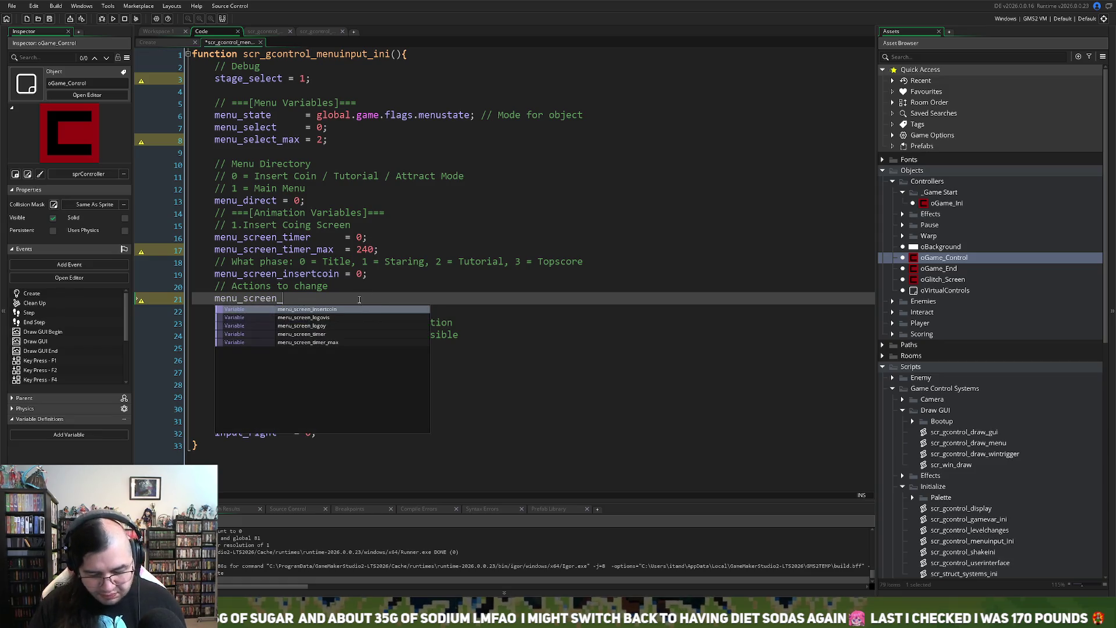
text(presen)
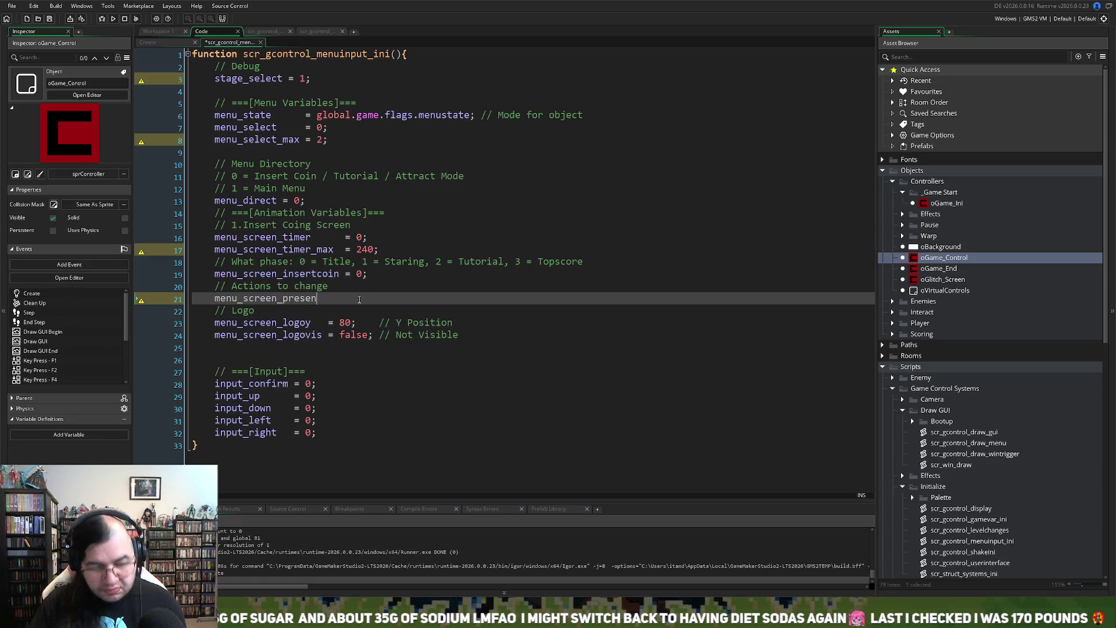
text(t =)
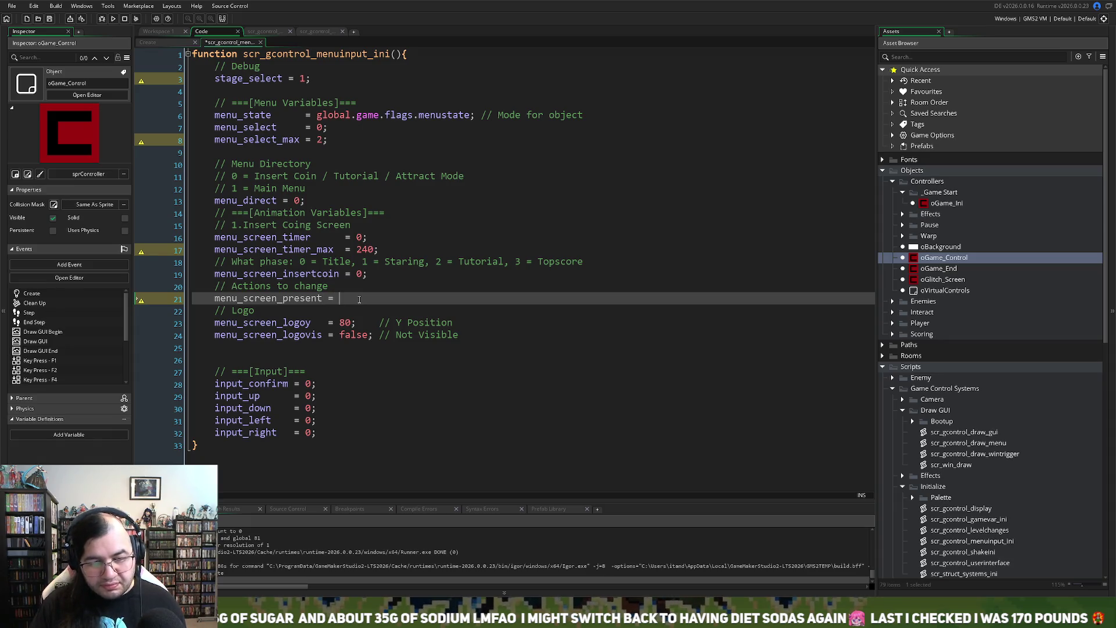
text( false;)
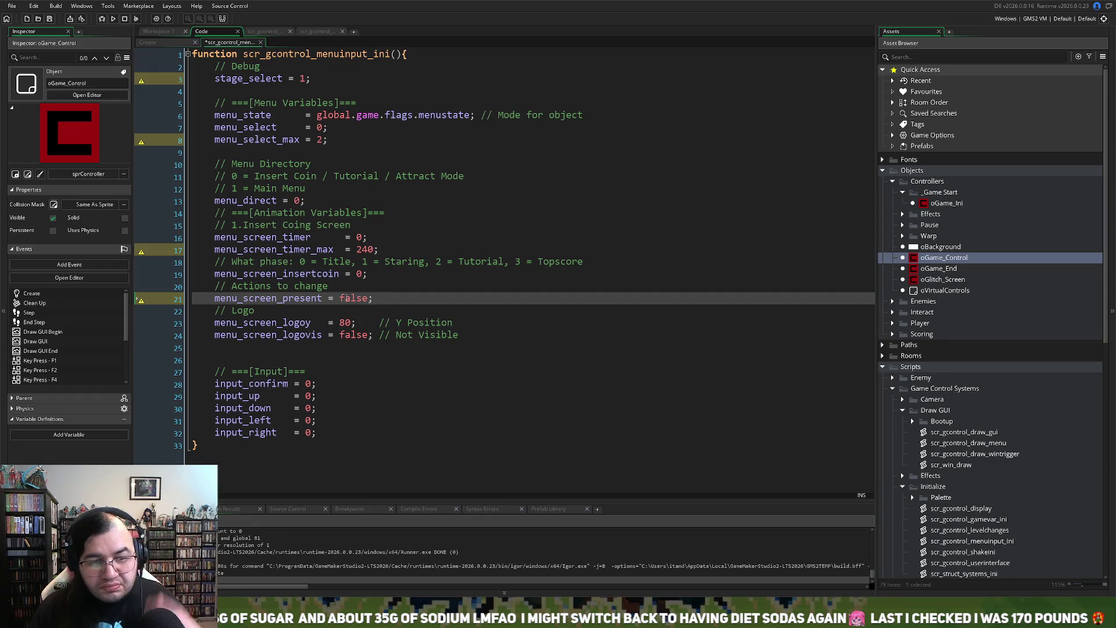
key(Home)
text(//)
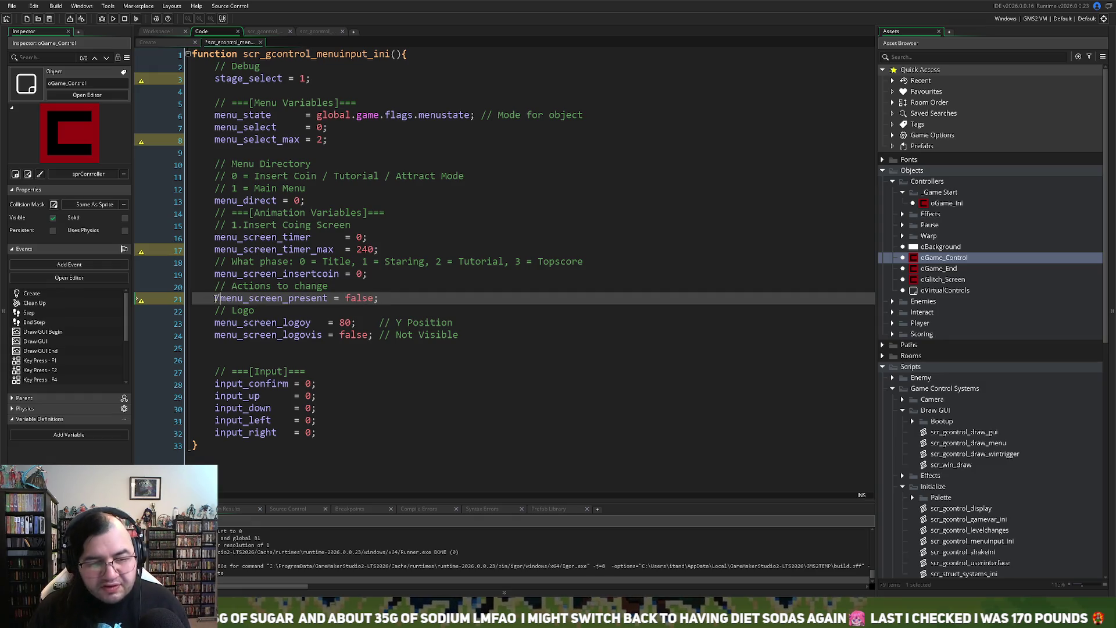
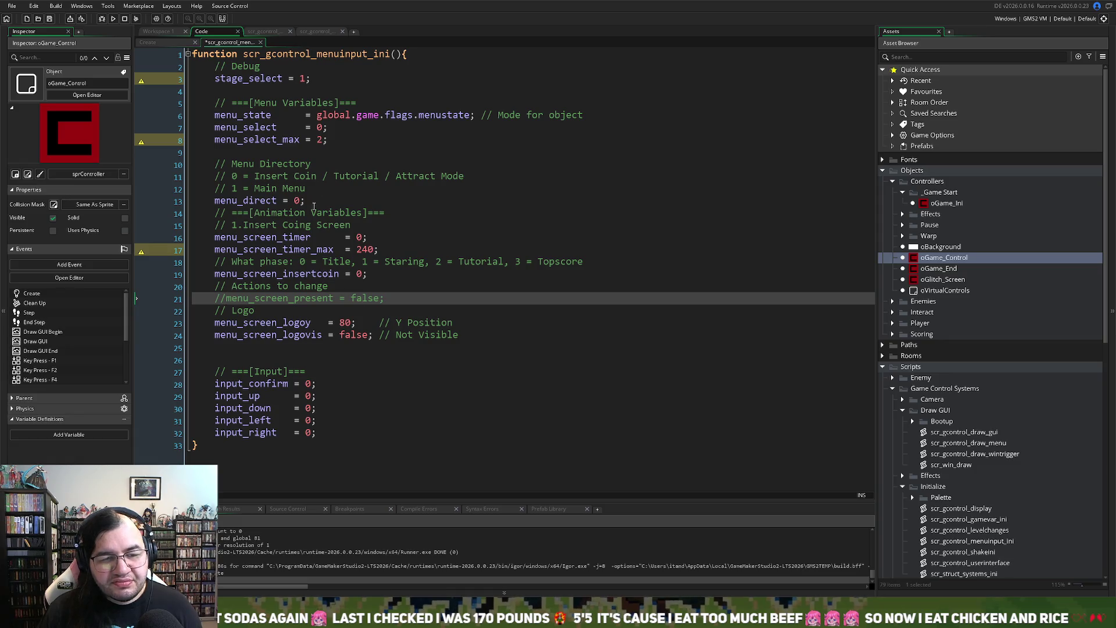
Step: In scr_gcontrol_mainmenu, change the logo threshold from 30 to 60
double_click(291, 237)
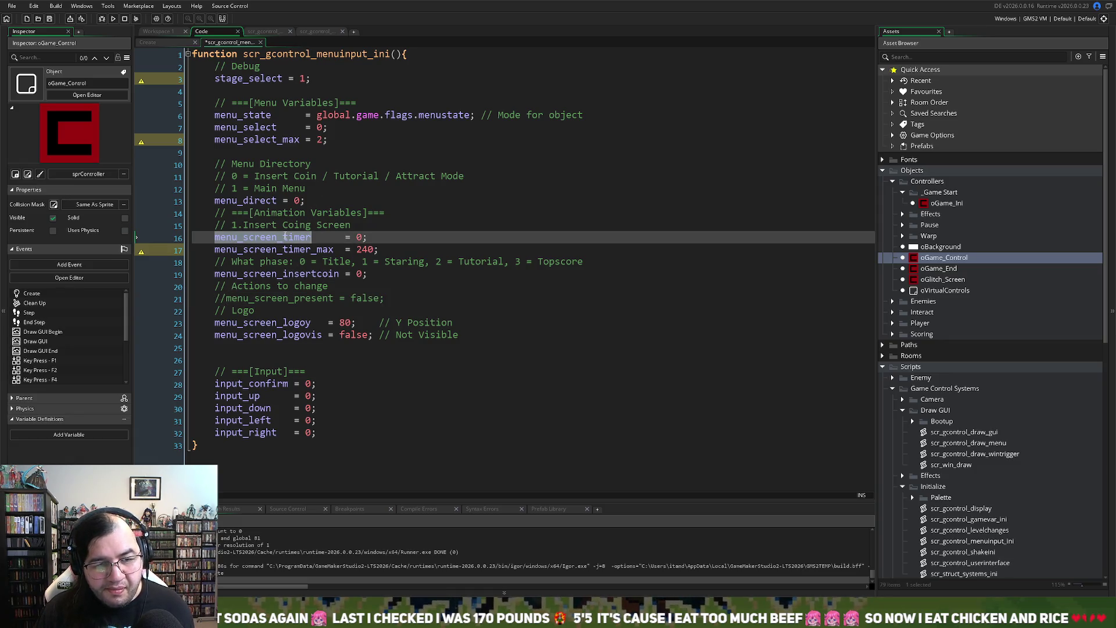
click(263, 32)
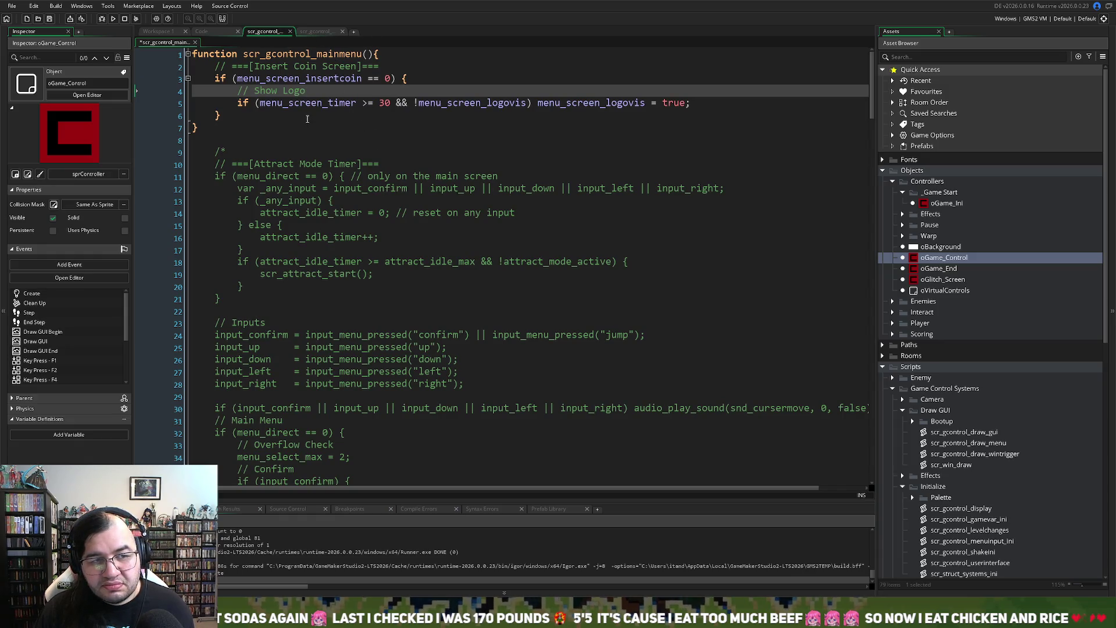
key(Return)
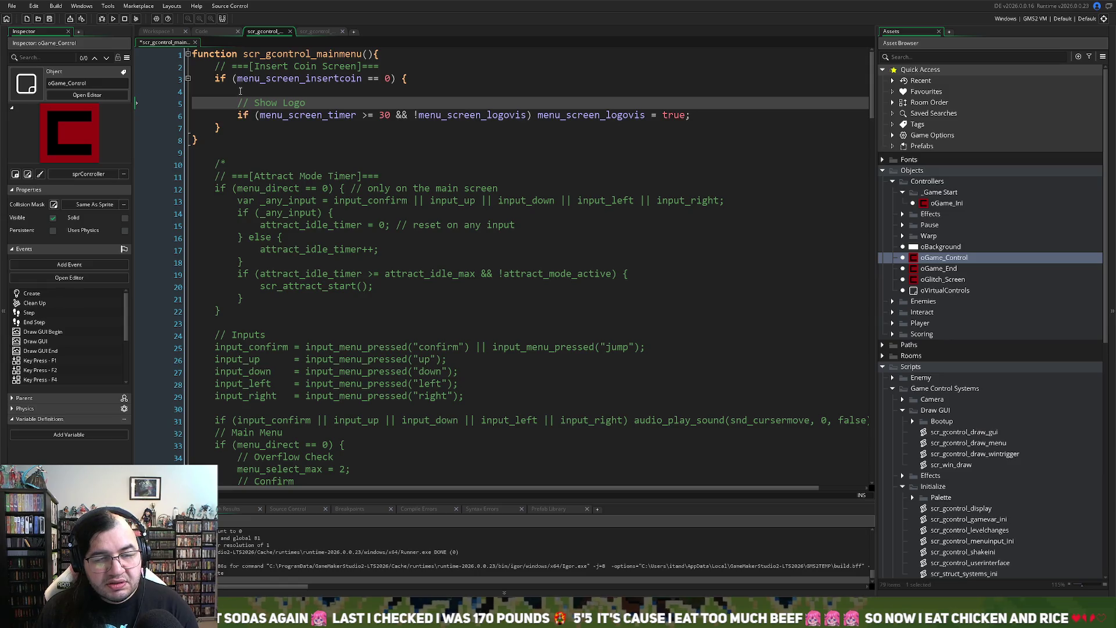
click(386, 114)
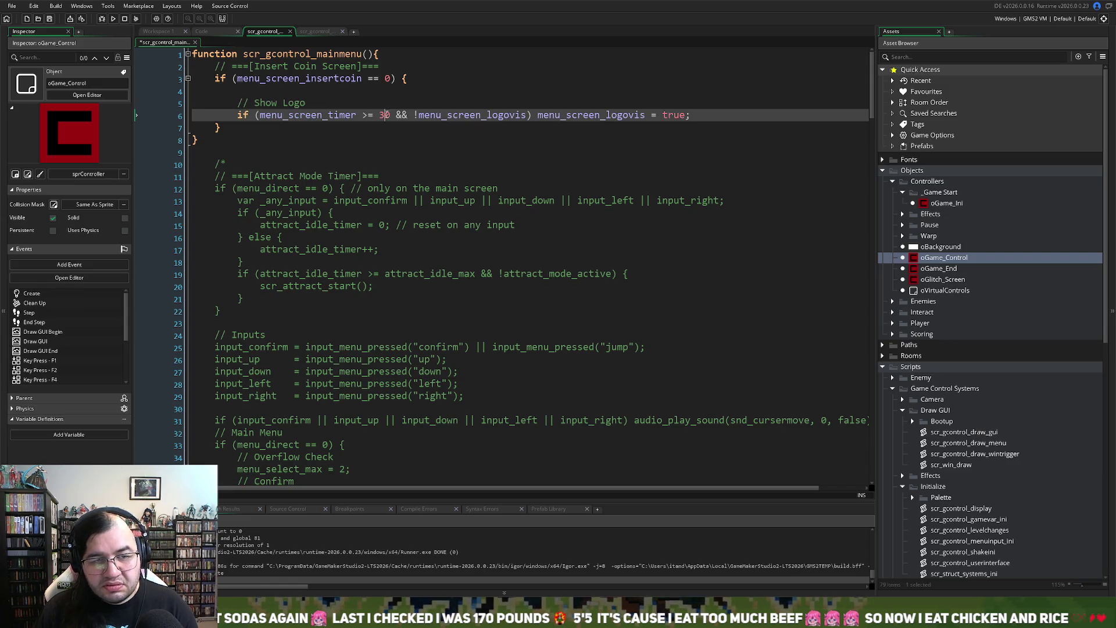
key(BackSpace)
text(6)
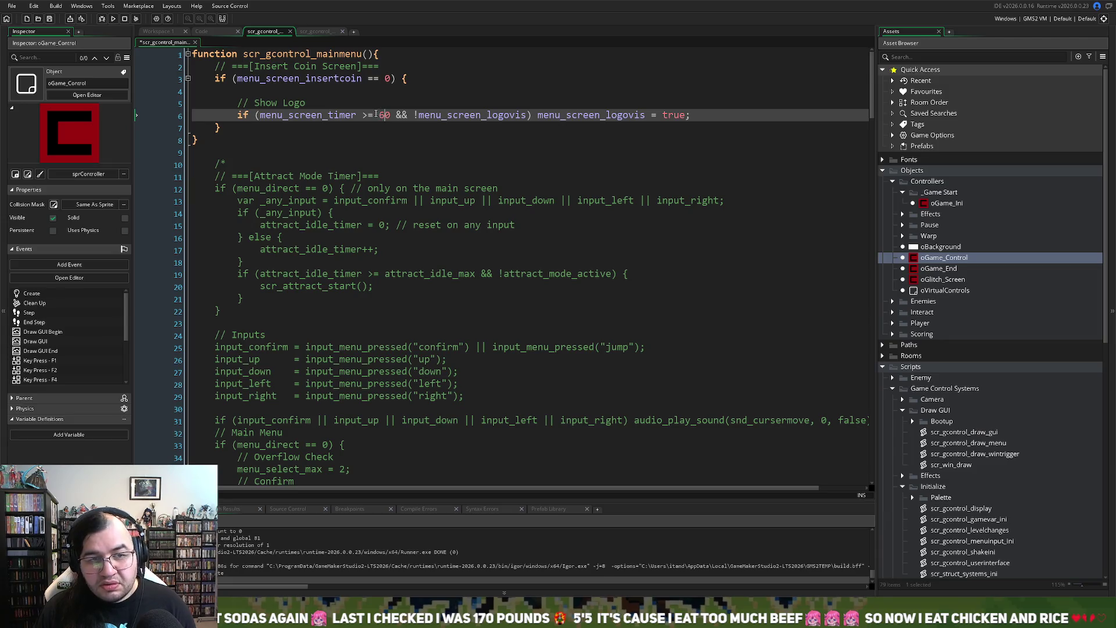
Step: Select menu_screen_timer in the logo condition and switch to scr_gcontrol_draw_menu
click(251, 89)
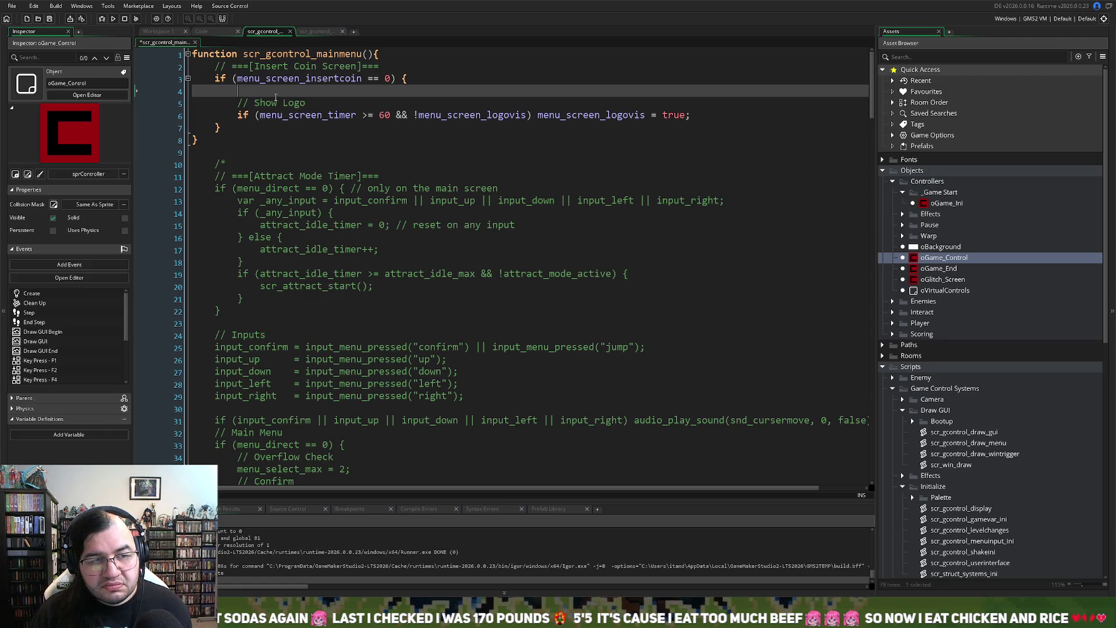
text(menu_screen_timer)
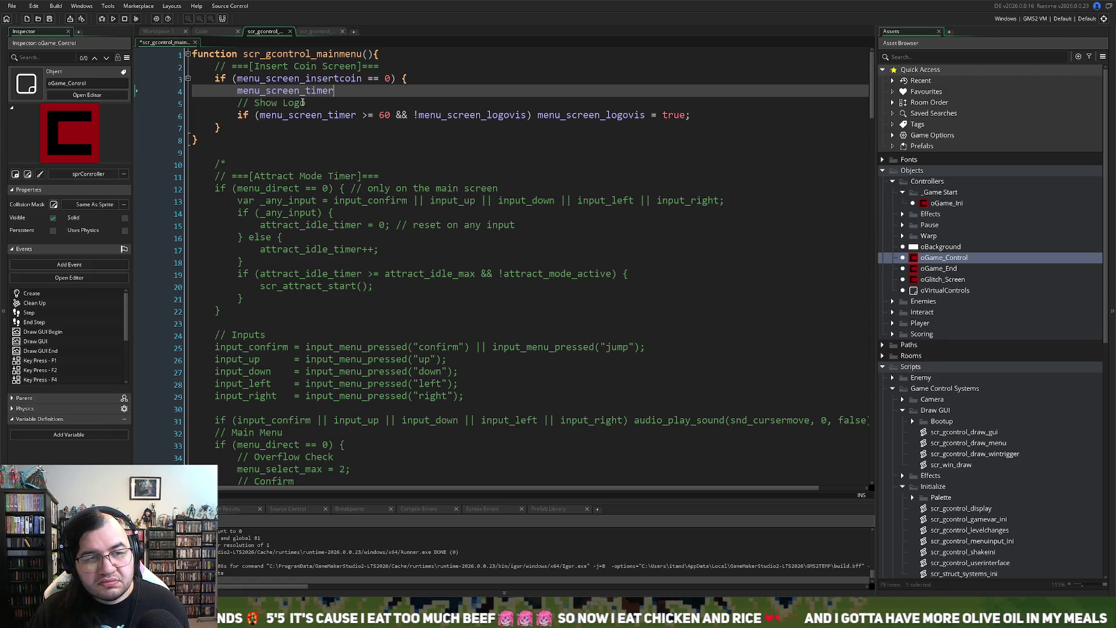
key(ctrl+BackSpace)
key(BackSpace)
key(BackSpace)
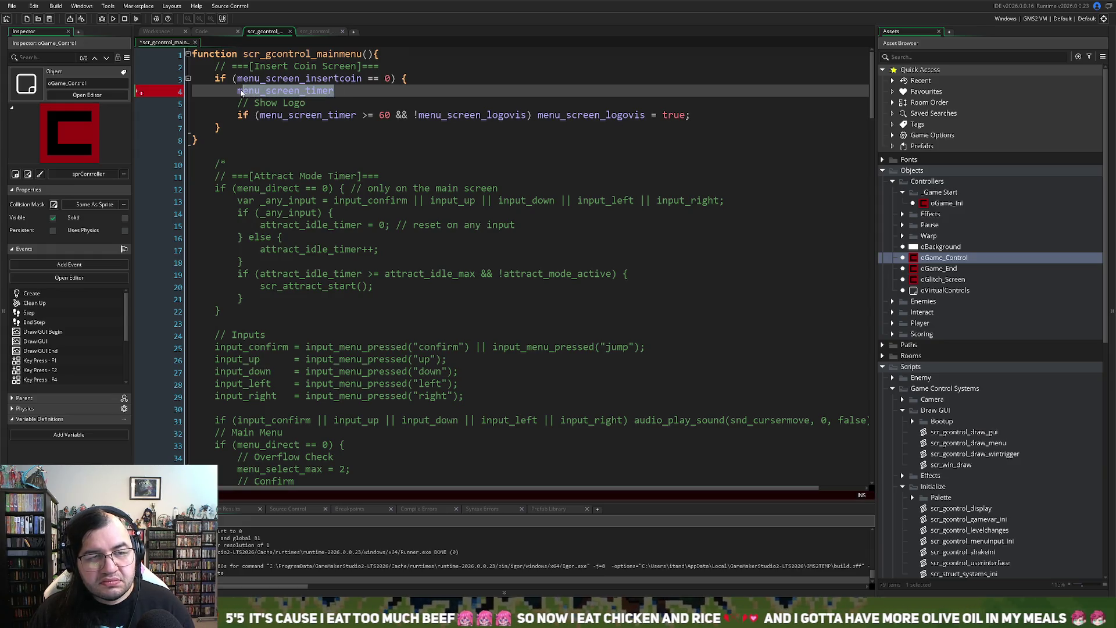
double_click(314, 103)
key(ctrl+c)
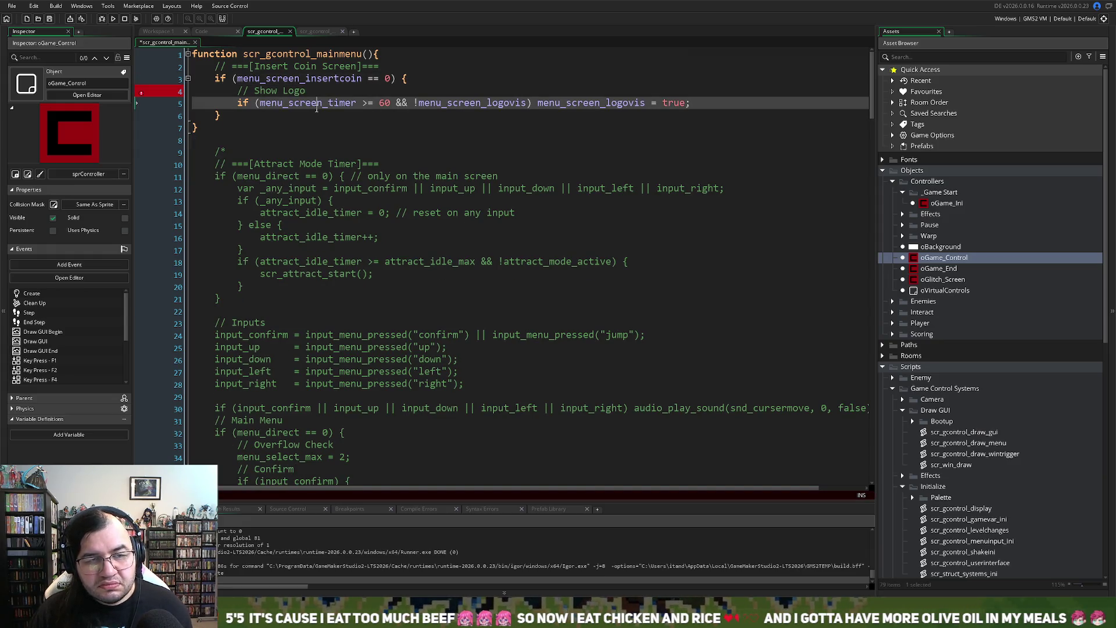
click(312, 32)
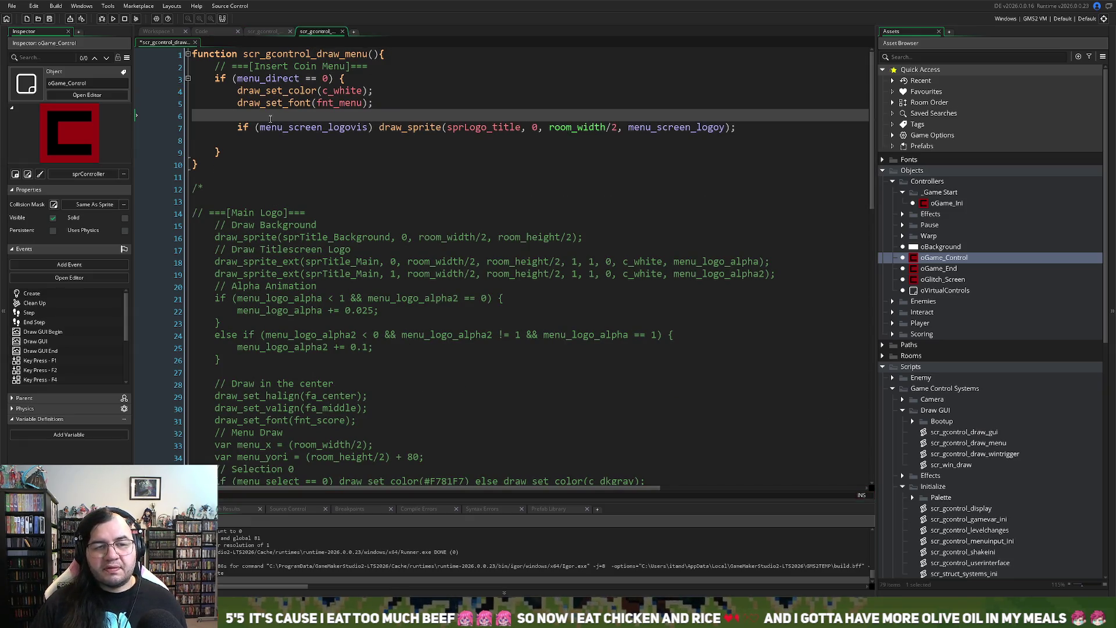
Step: Start an 'if (menu_screen_timer' line and add a '// First Section' comment above draw_set_color
text(if )
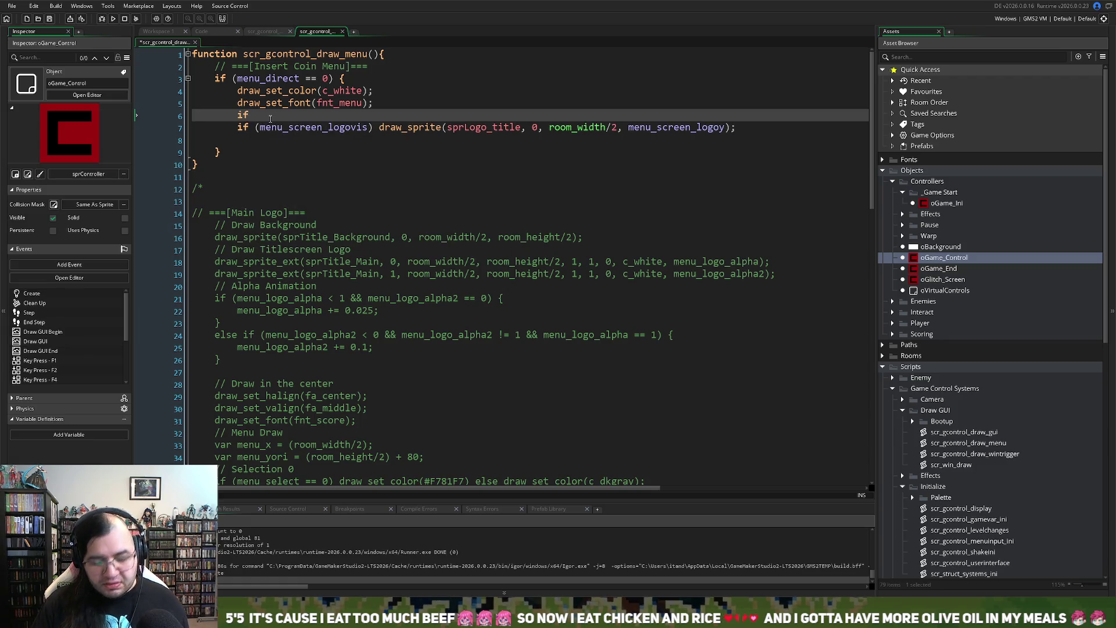
text(()
key(ctrl+v)
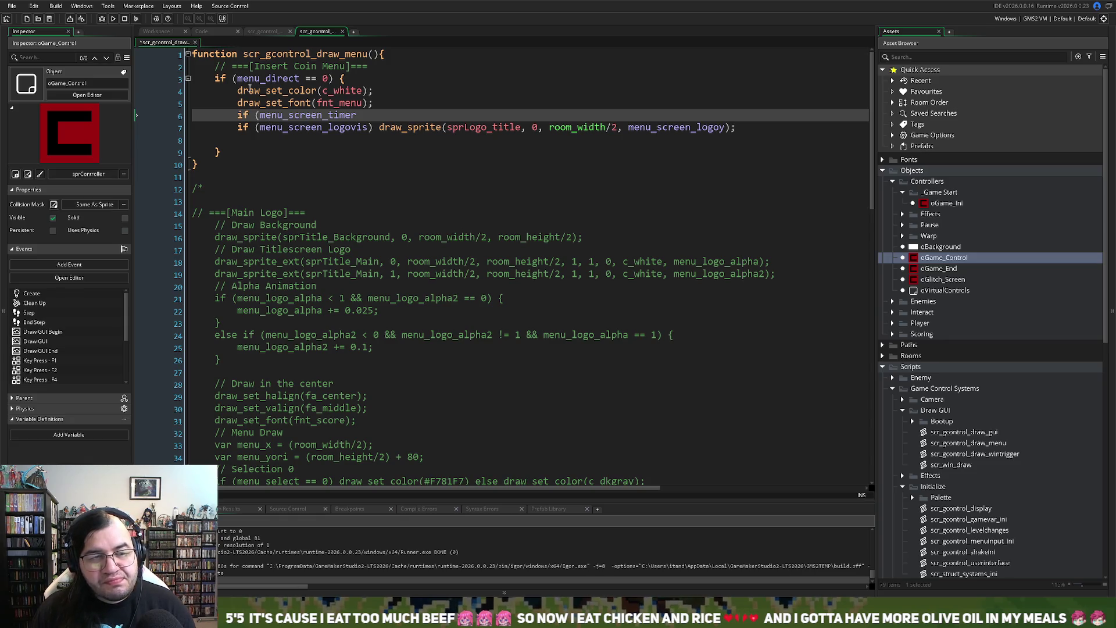
click(235, 91)
key(Return)
key(BackSpace)
key(BackSpace)
key(ctrl+z)
key(Return)
key(Up)
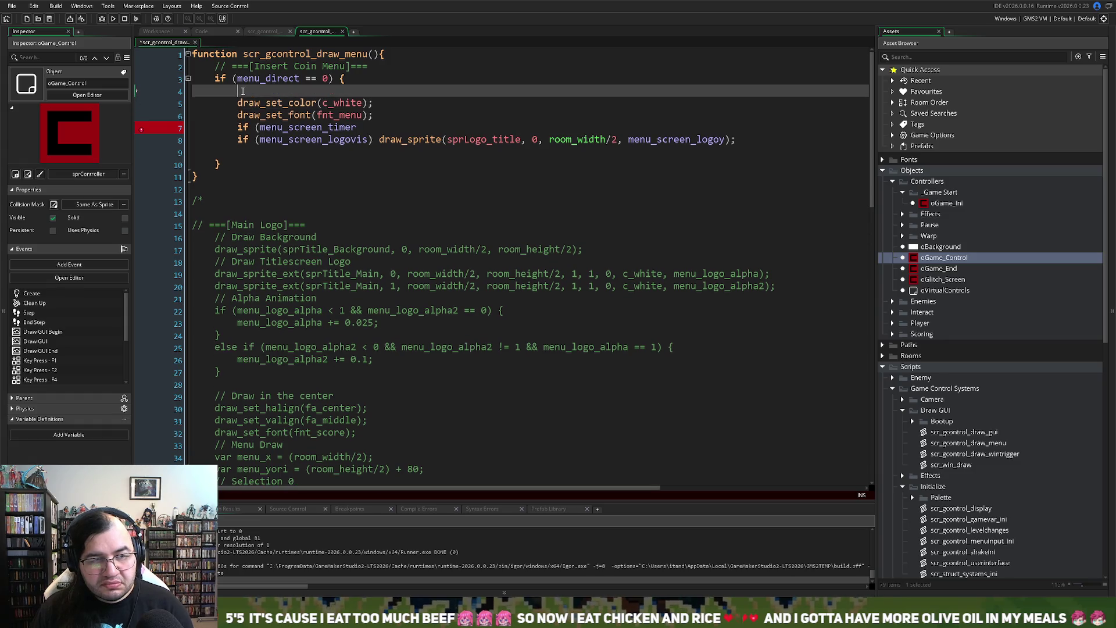
text(// Firs)
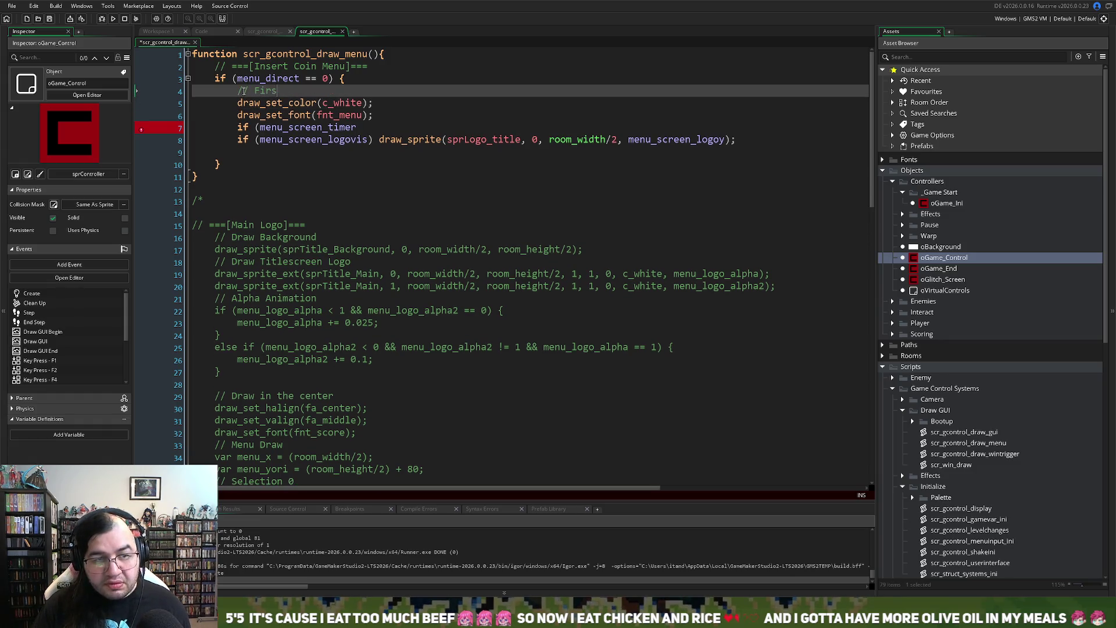
text(t Section)
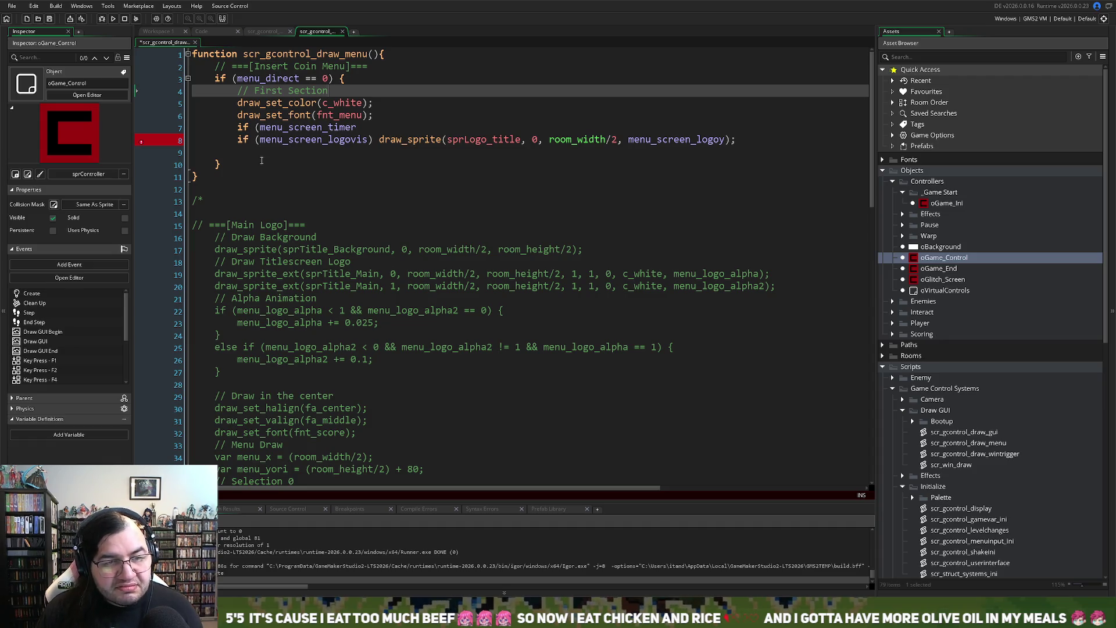
Step: Extend the condition to 'if (menu_screen_timer >= 30) draw_text(' and select room_width/2 on line 8
click(247, 151)
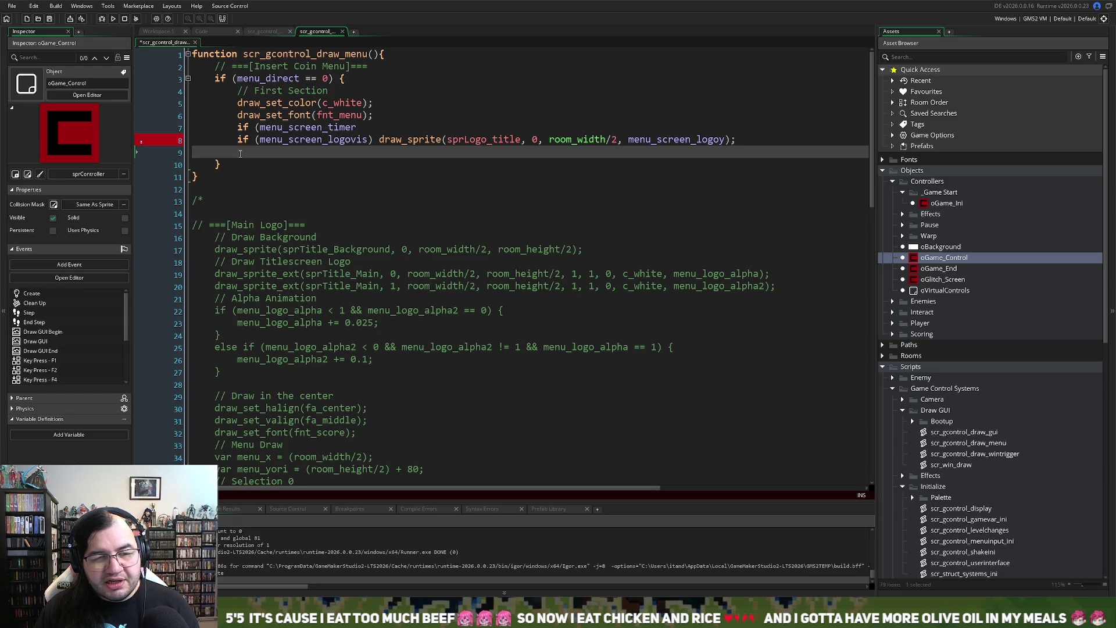
click(361, 128)
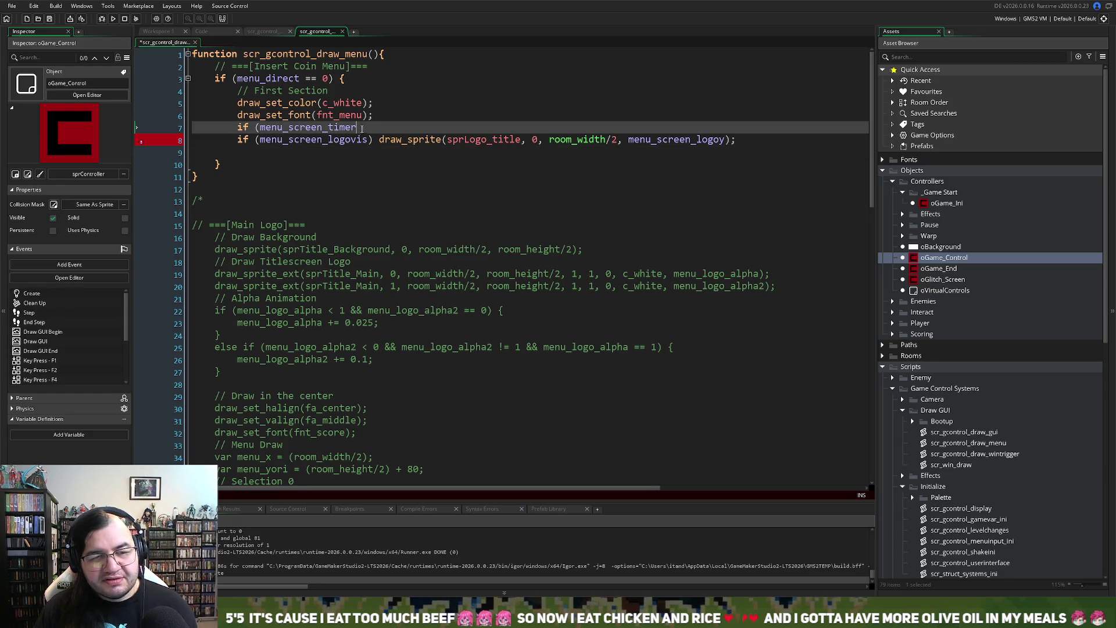
text())
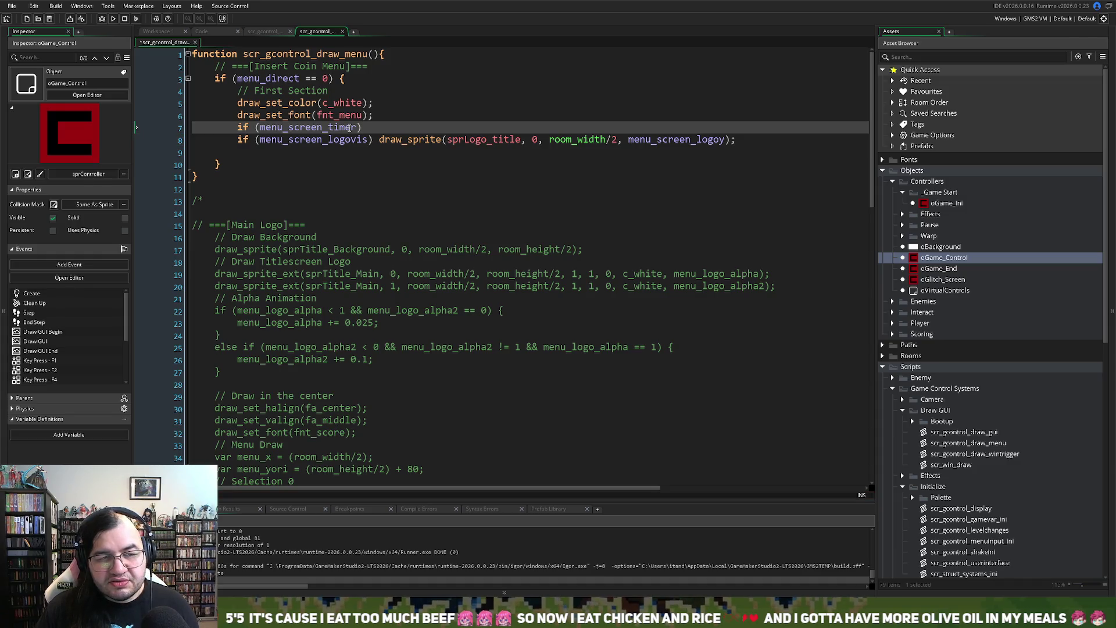
key(BackSpace)
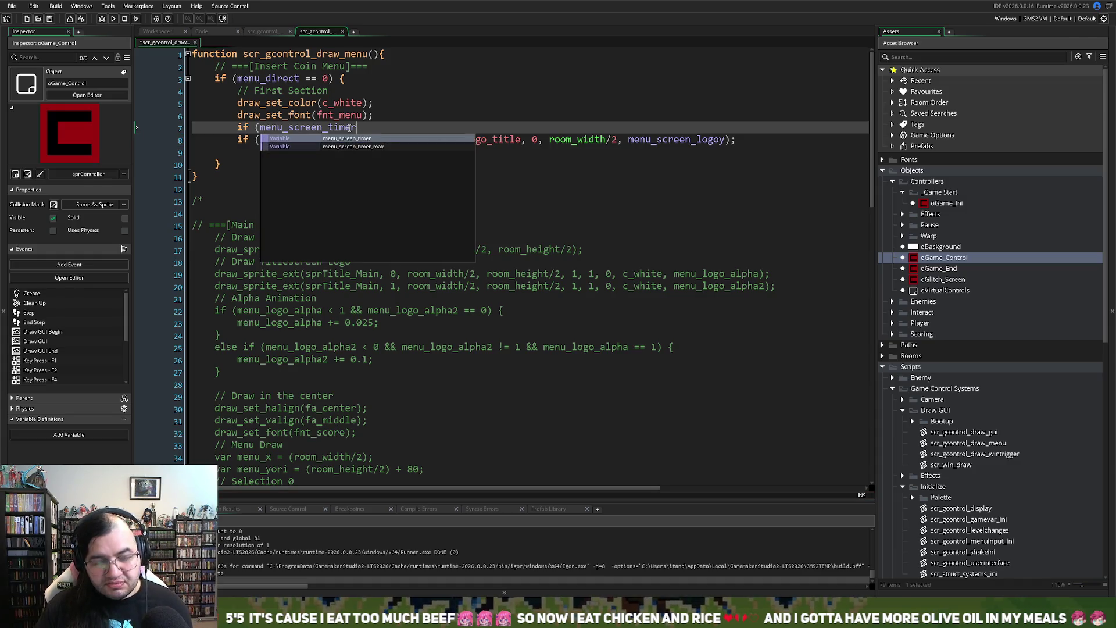
text(>= )
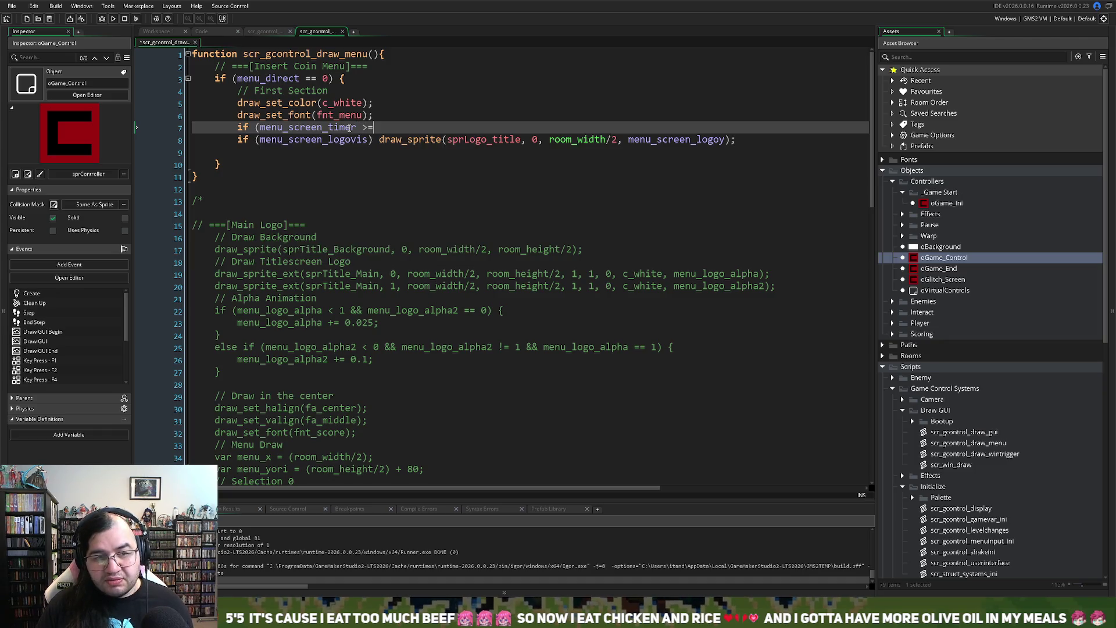
text(30) )
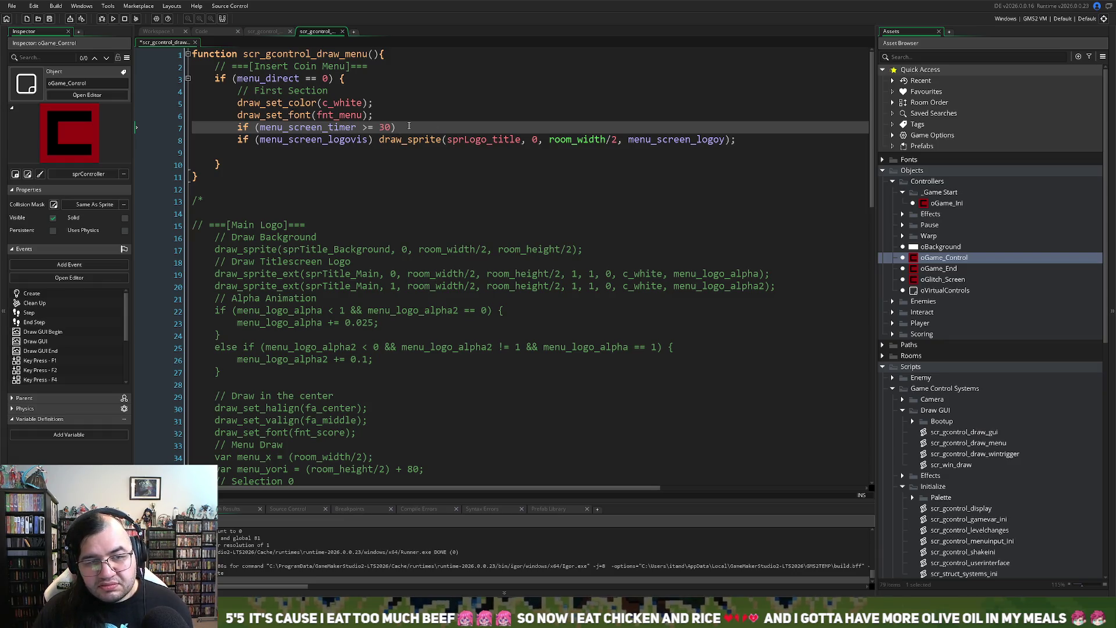
text(draw_)
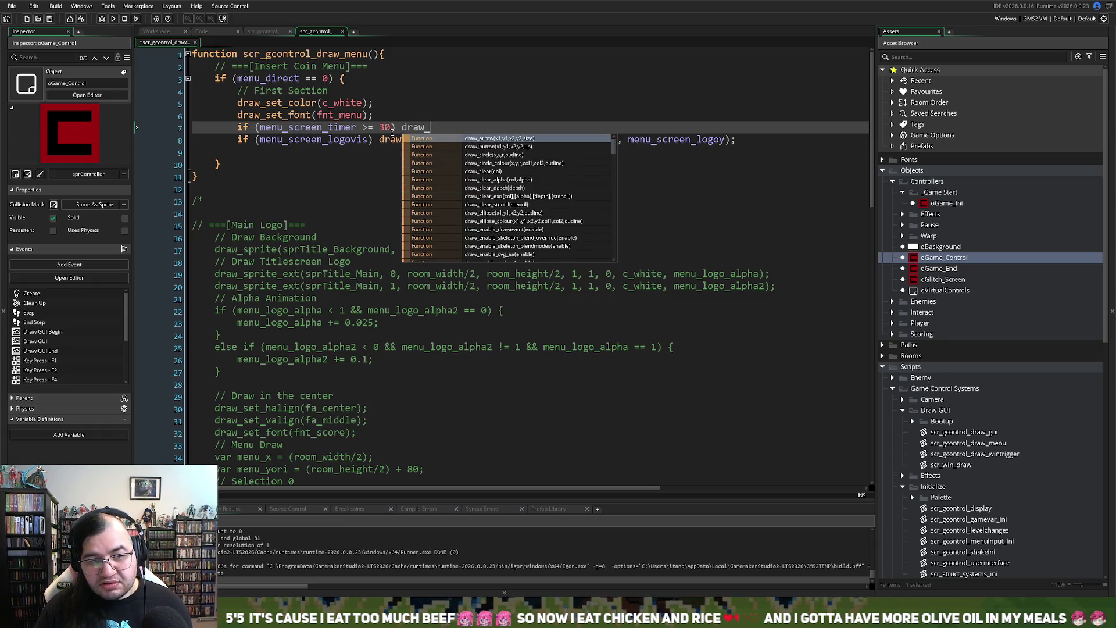
text(text)
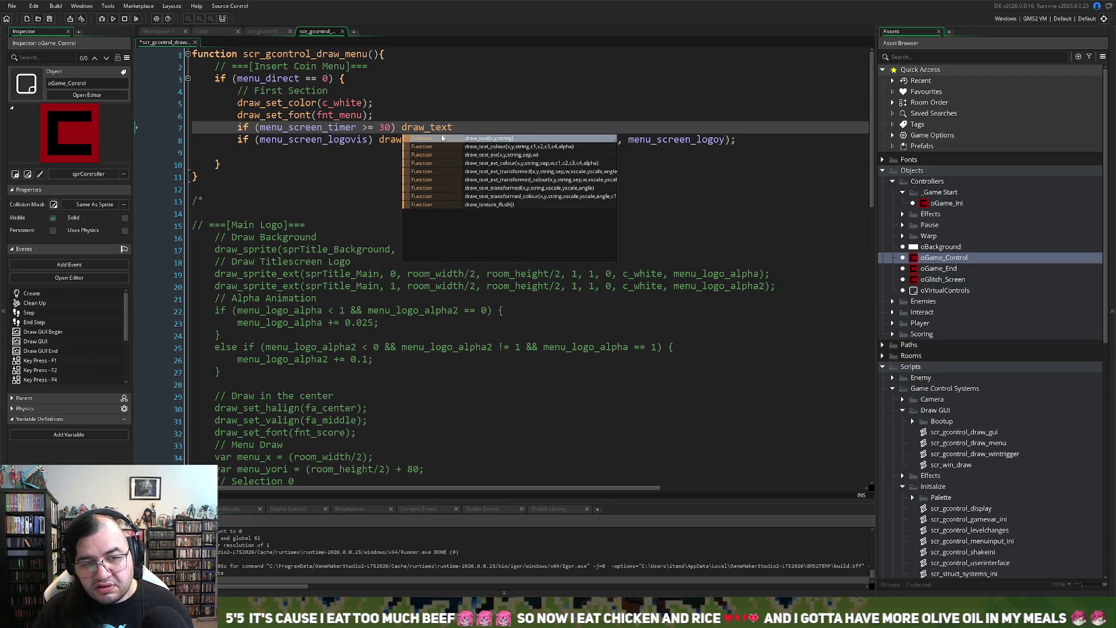
key(Return)
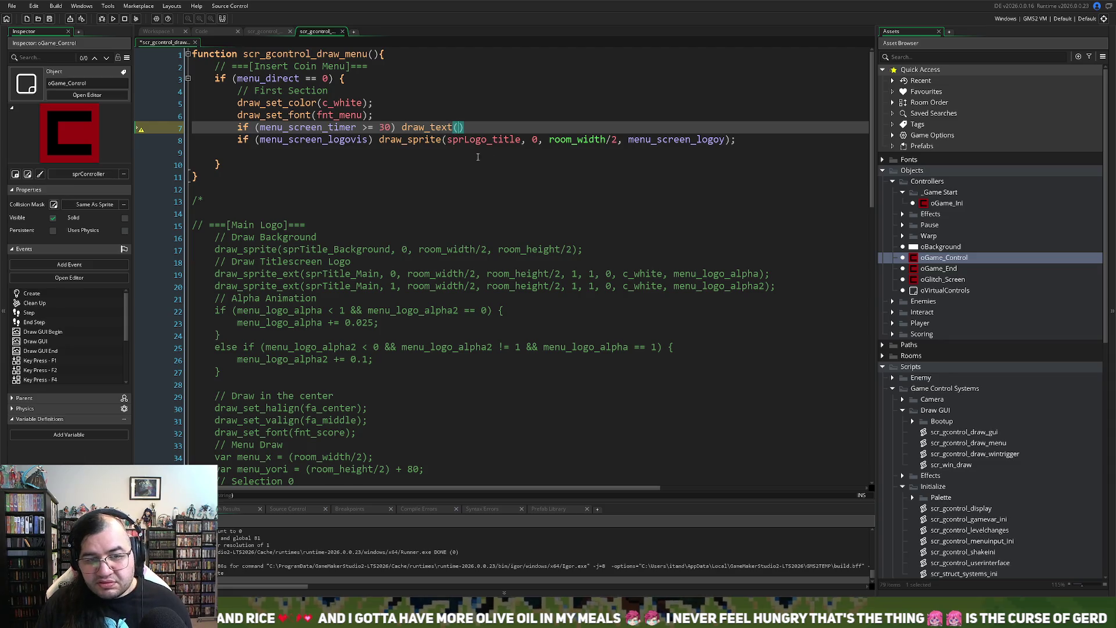
drag(619, 140, 551, 144)
Step: Fill draw_text with room_width/2, menu_screen_logoy - 32 and "ELDRIAN PRESENTS"
key(ctrl+c)
click(459, 127)
key(ctrl+v)
double_click(712, 140)
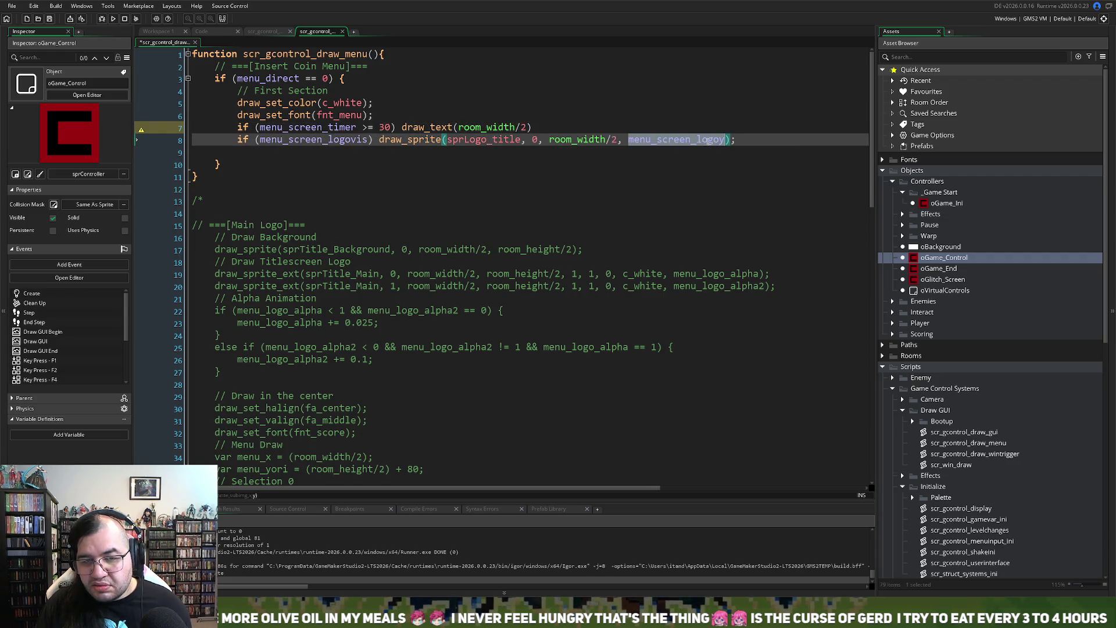
click(528, 127)
text(,)
key(ctrl+v)
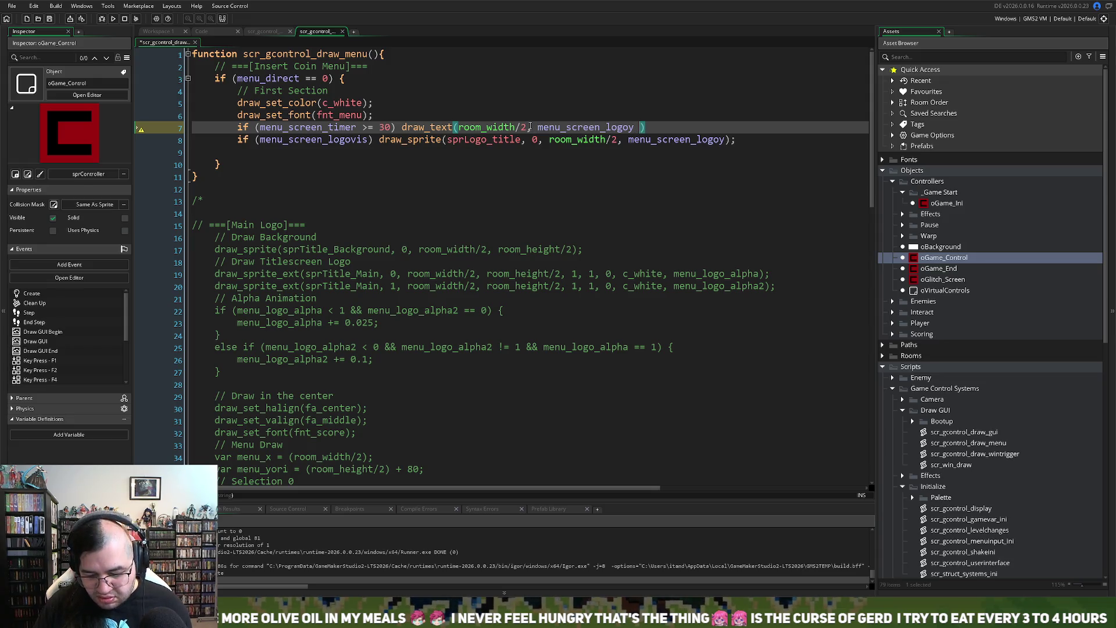
text(-)
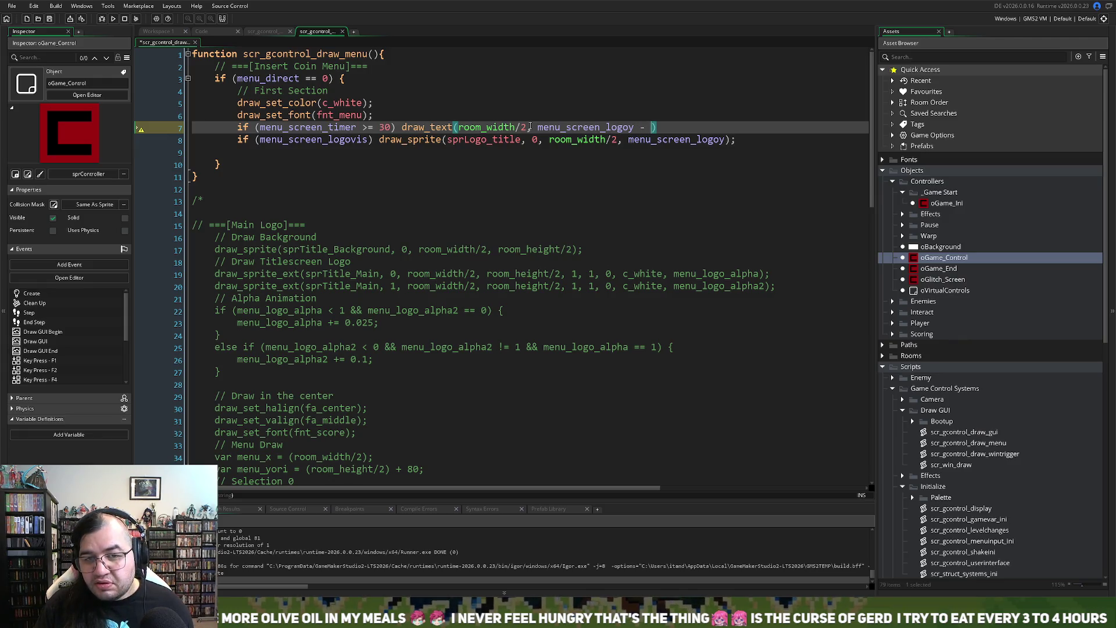
text( 17)
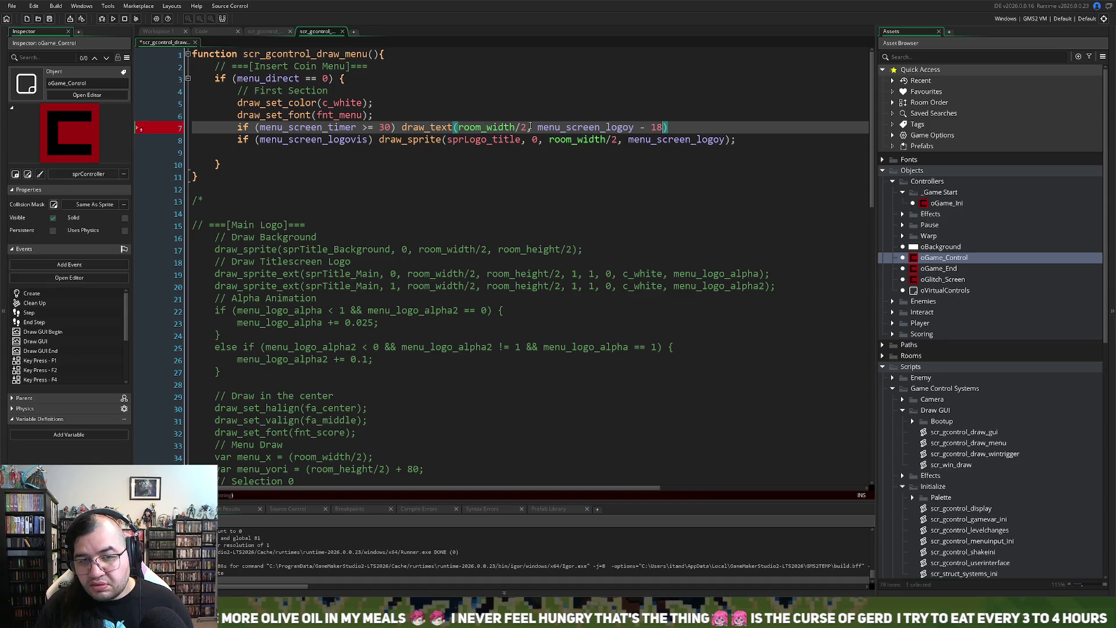
key(BackSpace)
key(BackSpace)
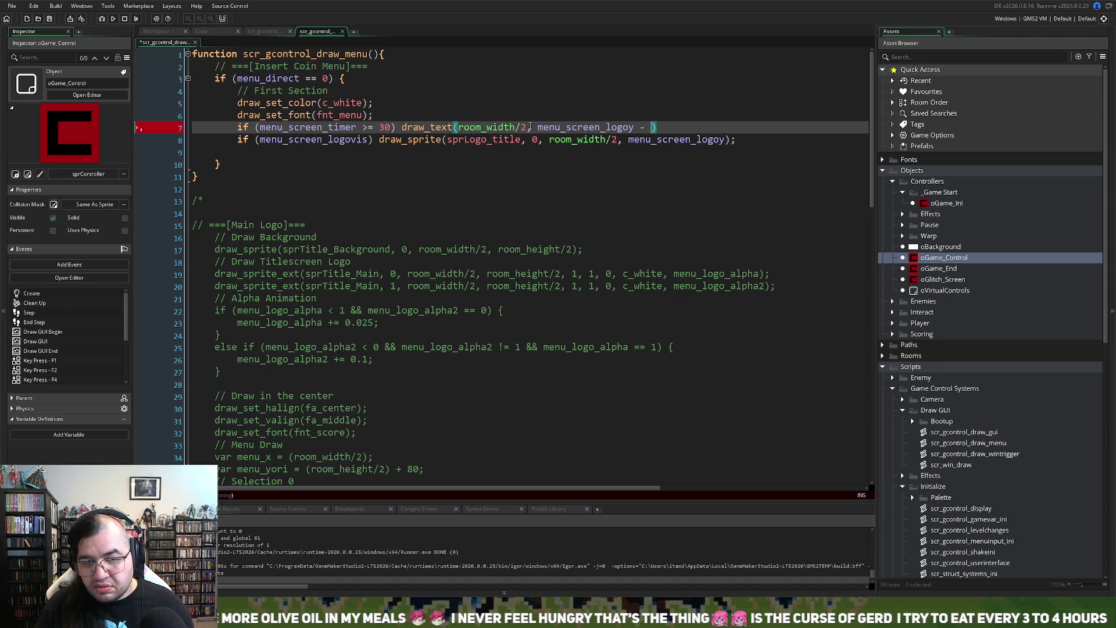
text(32,)
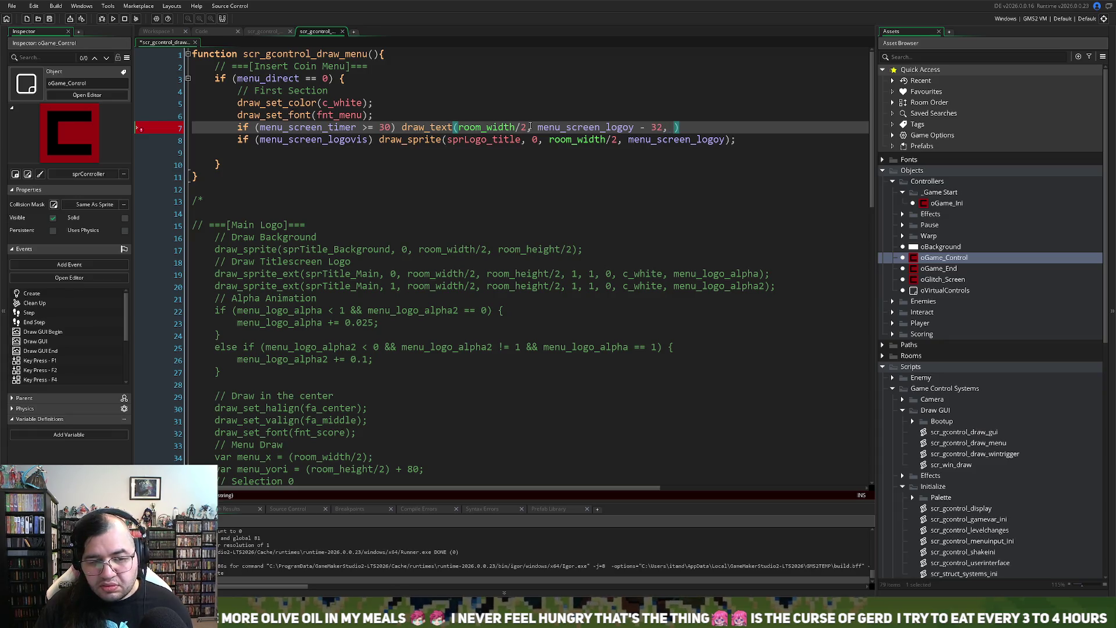
text( ")
text(ELDRIAN)
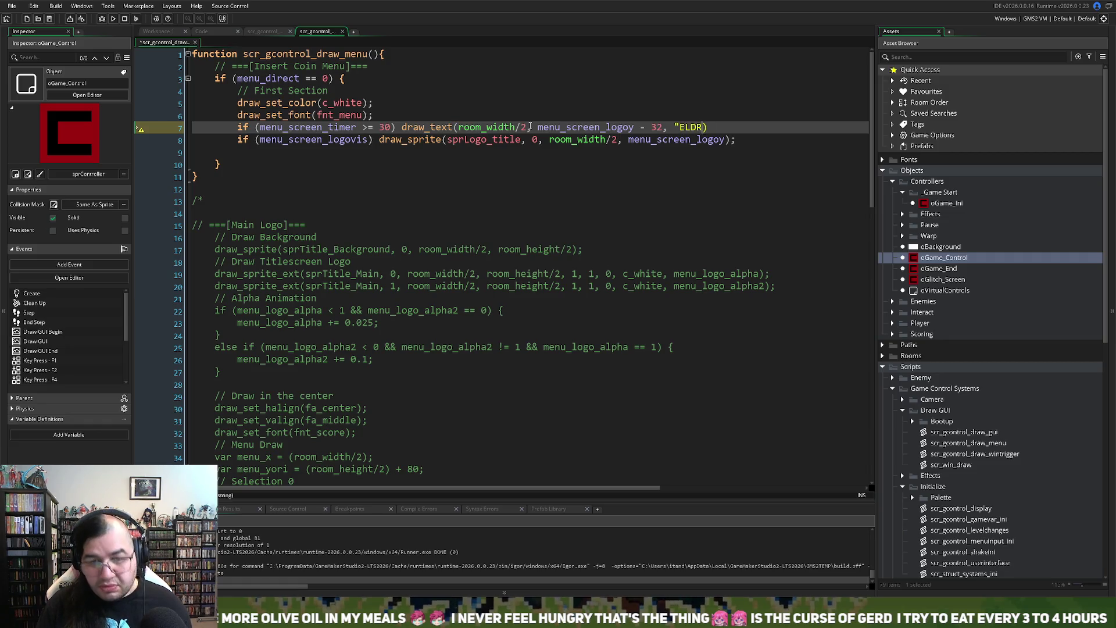
text( PRE)
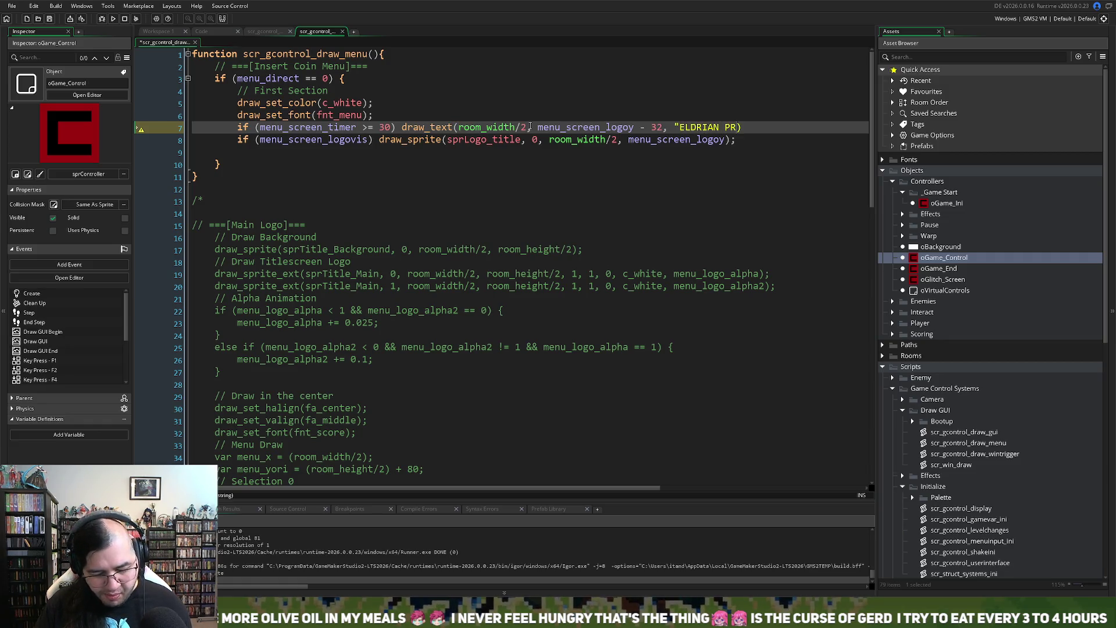
text(SENTS)
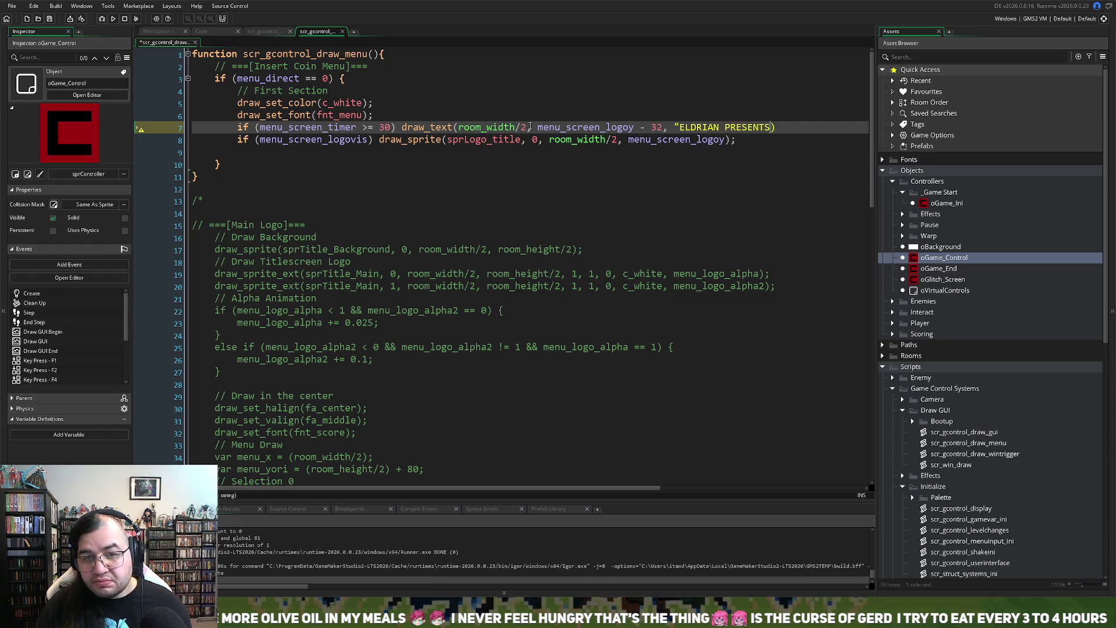
text(")
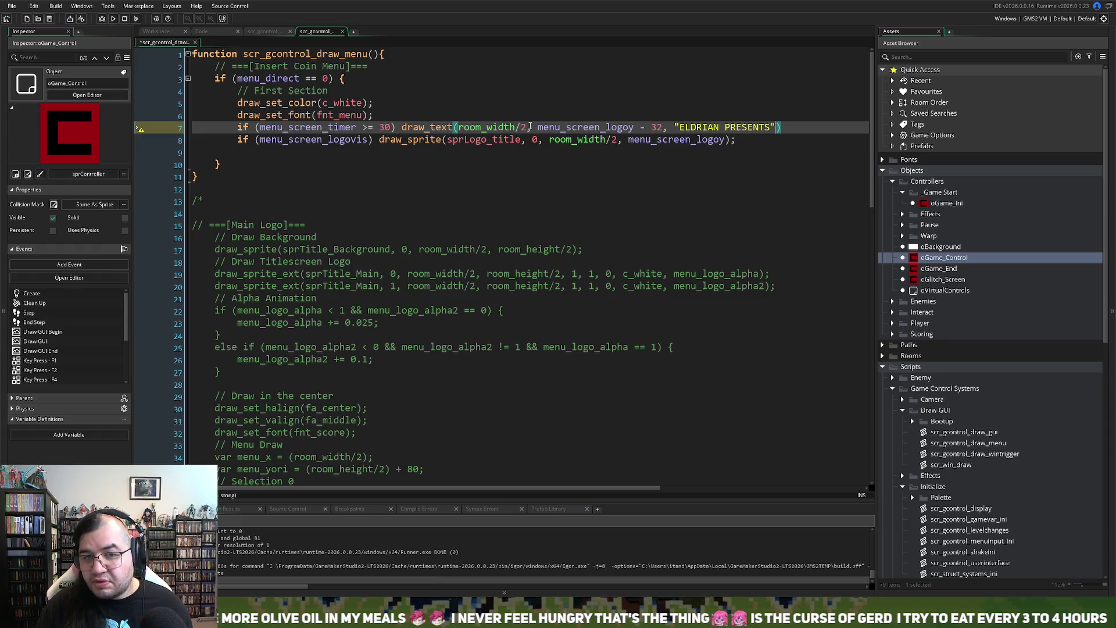
text();)
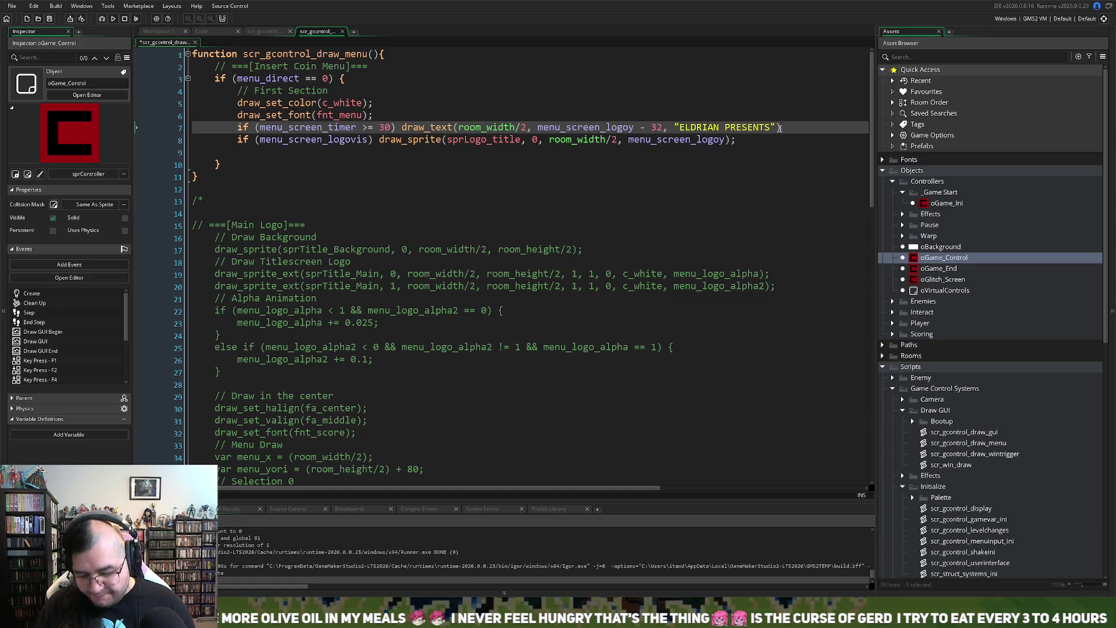
Step: In scr_gcontrol_mainmenu, add a new line 6 reading 'menu_screen_timer++;'
click(256, 32)
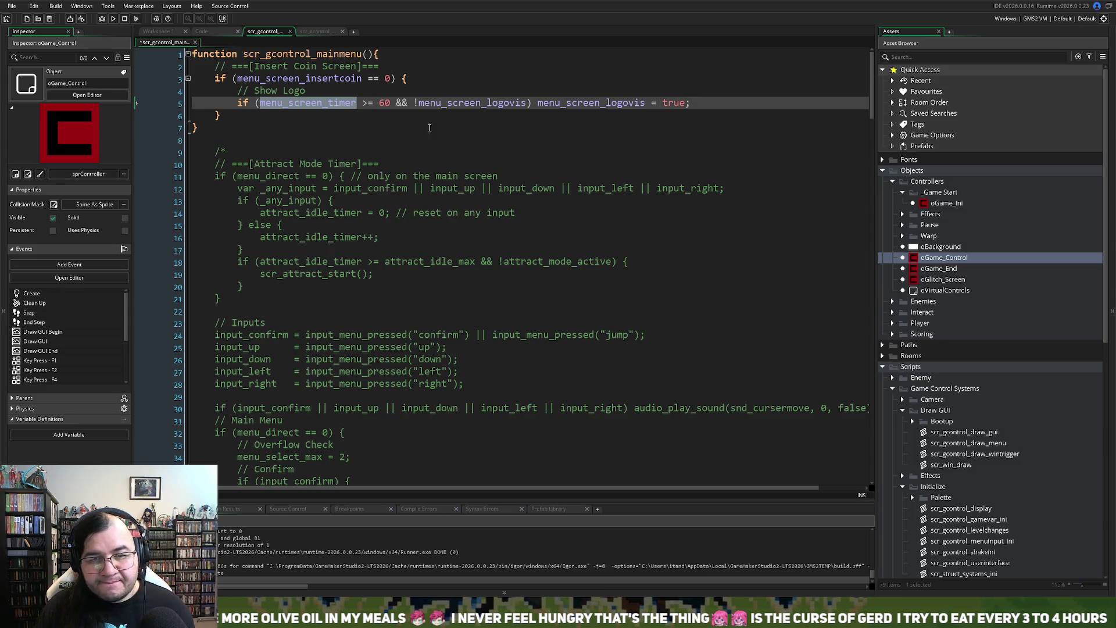
key(Return)
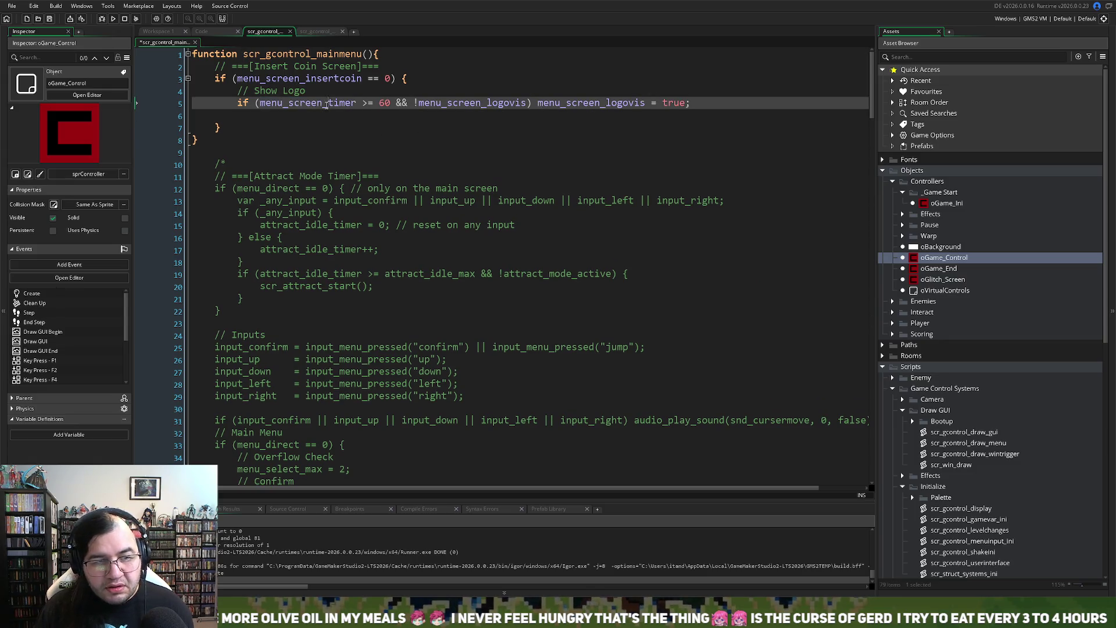
click(285, 120)
key(ctrl+v)
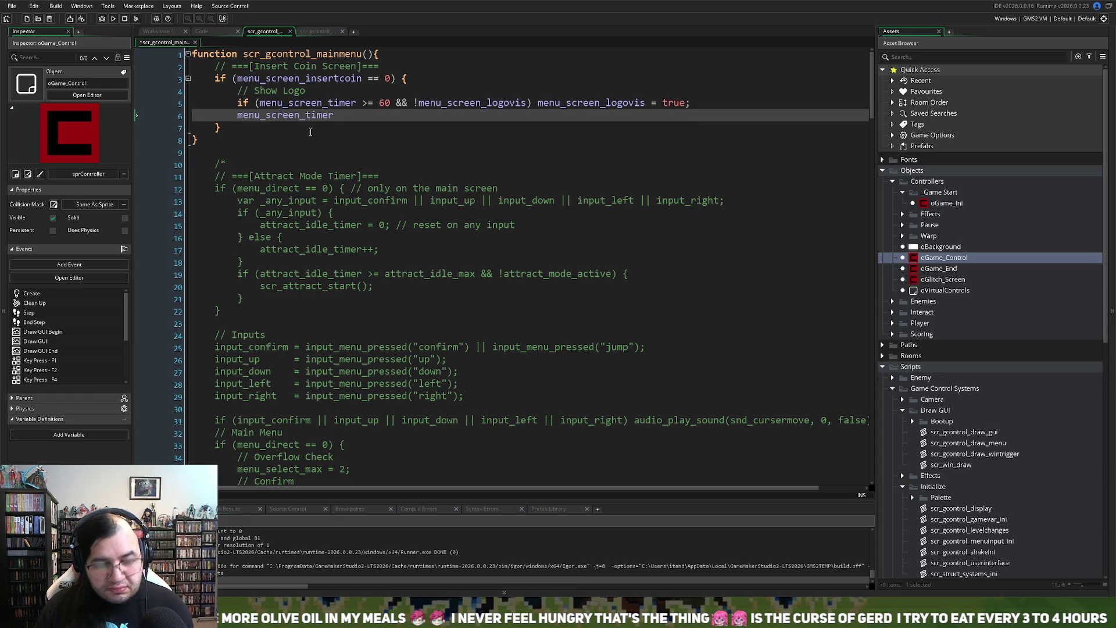
text(++;)
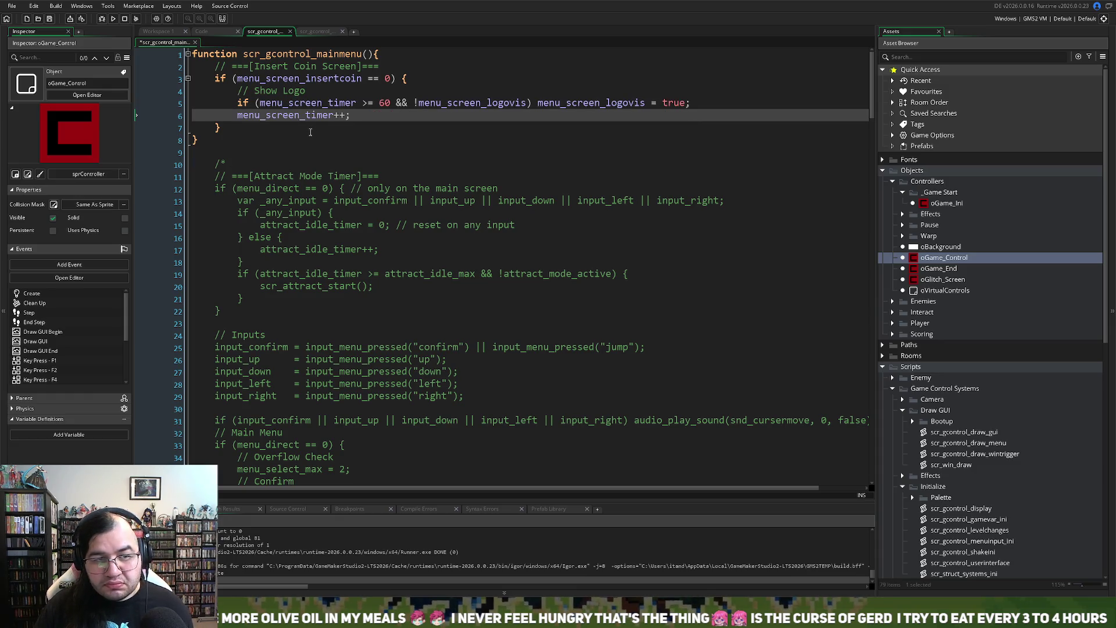
Step: Prefix line 6 with an 'if (menu_screen_timer_max' condition
double_click(250, 116)
key(ctrl+c)
click(238, 116)
text(if ()
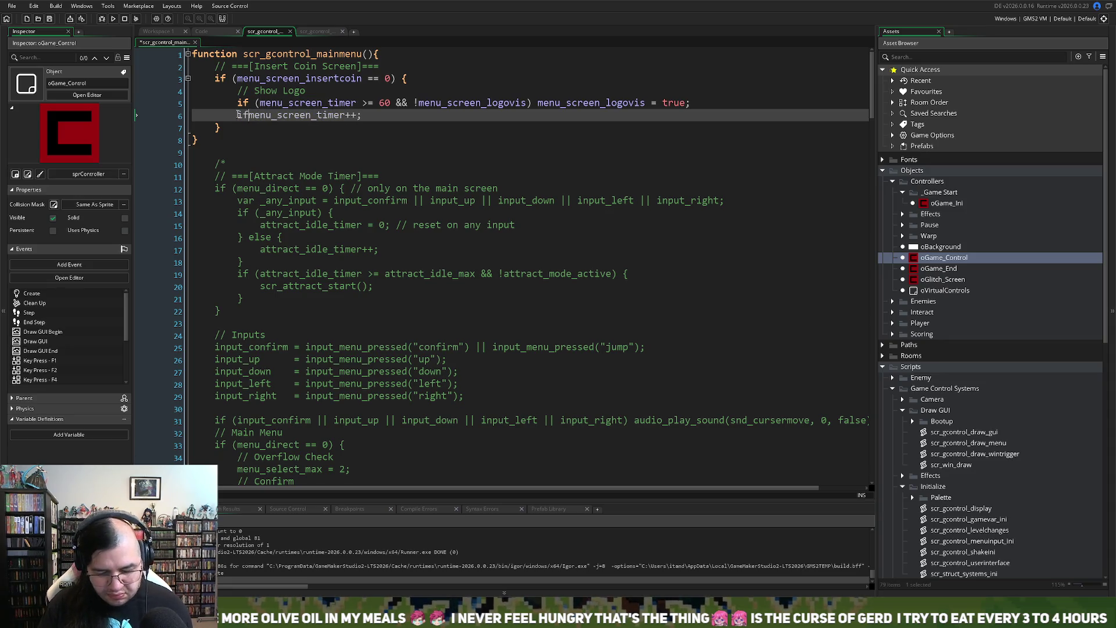
key(ctrl+v)
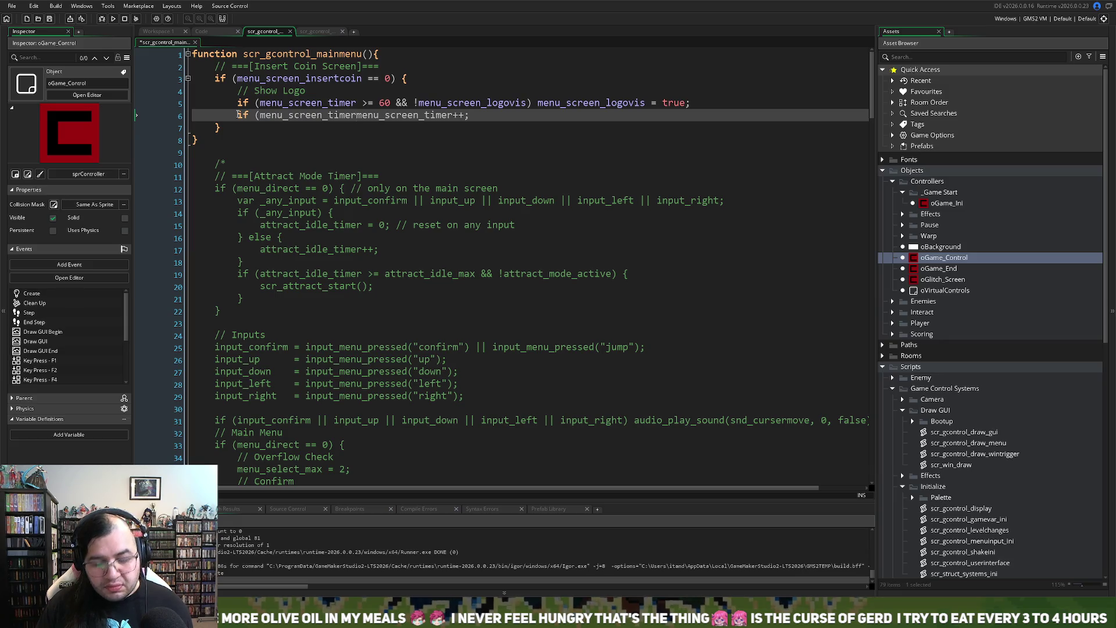
text(_max)
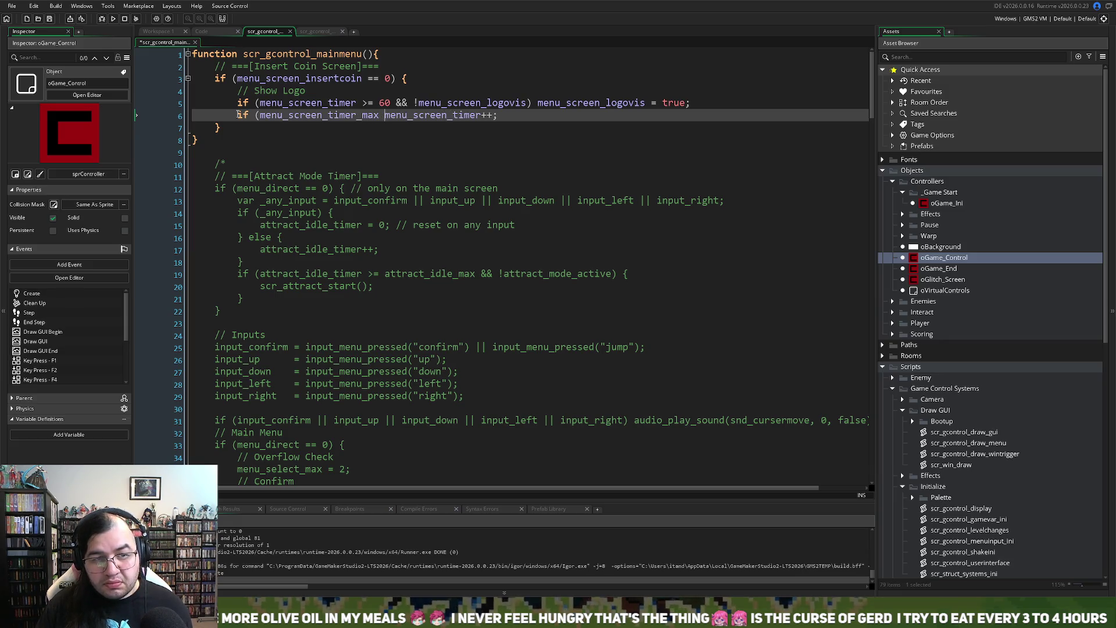
key(BackSpace)
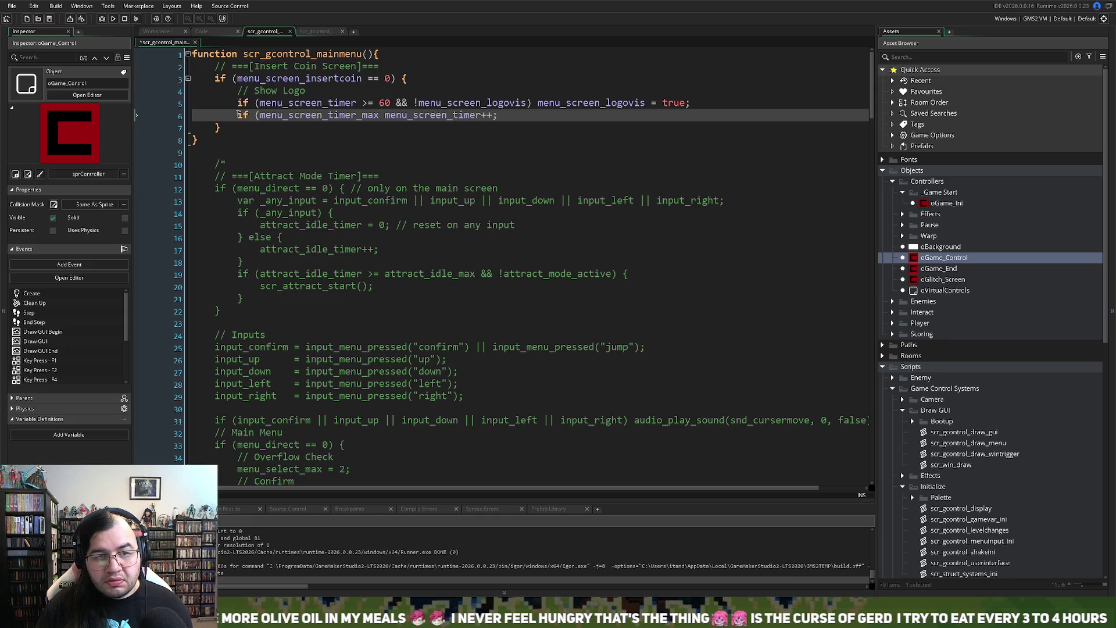
Step: Complete the condition as 'menu_screen_timer < menu_screen_timer_max' and test-run the game
double_click(450, 117)
key(ctrl+c)
click(260, 116)
key(ctrl+v)
text(< )
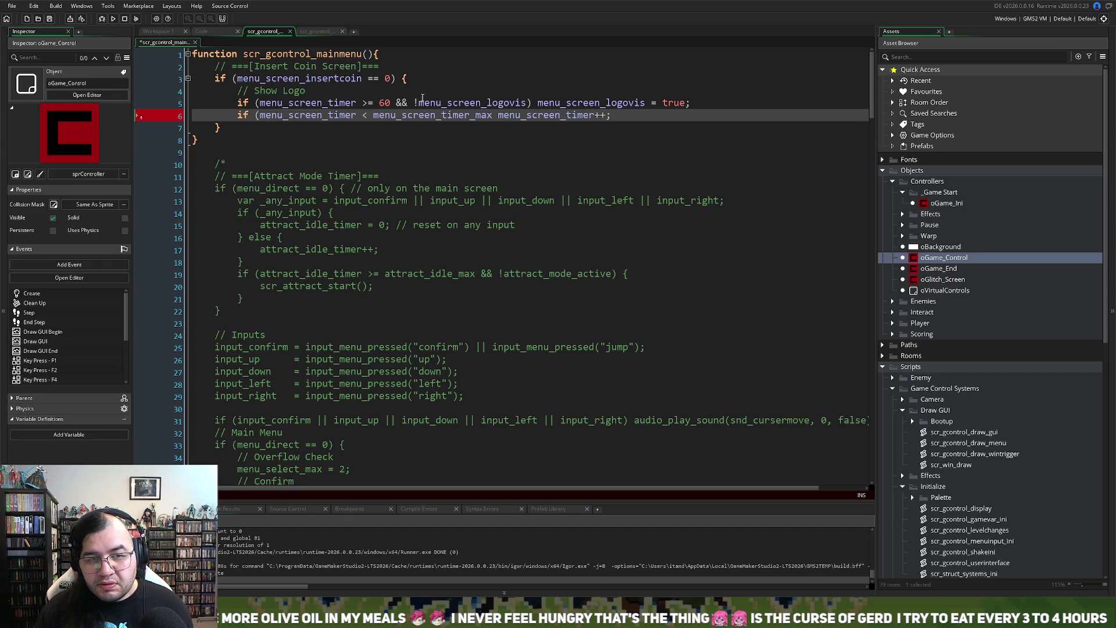
text())
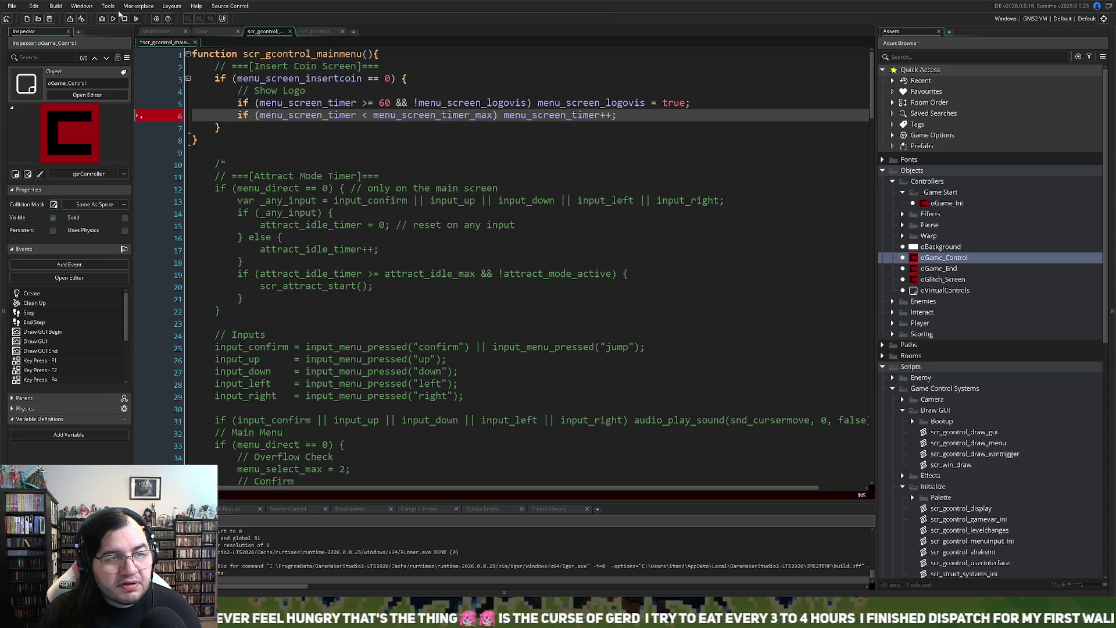
click(112, 19)
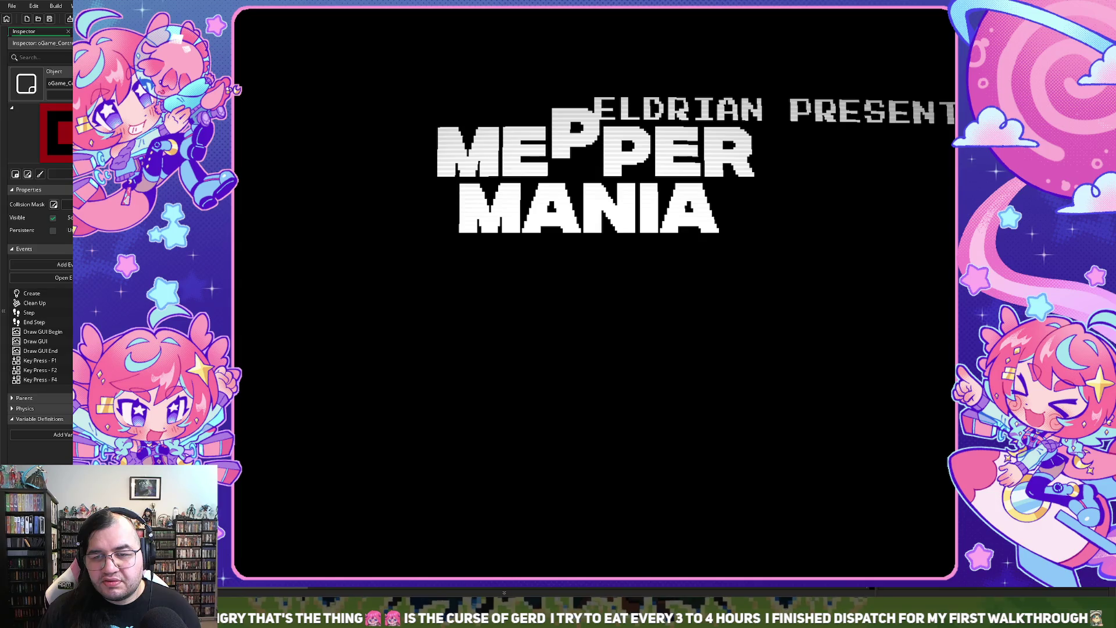
key(alt+F4)
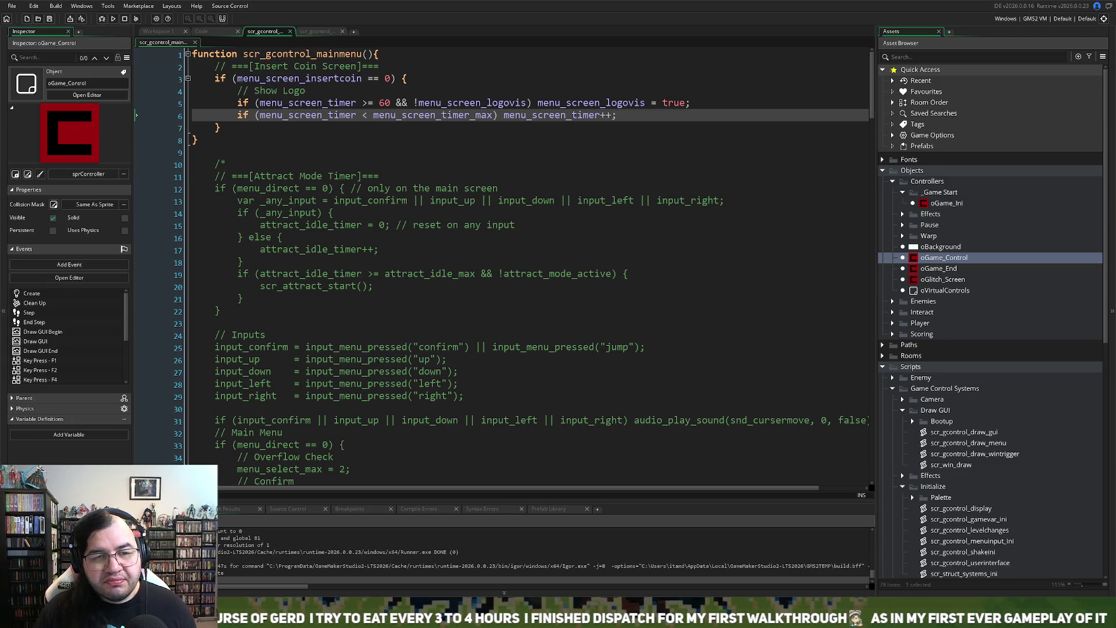
click(311, 32)
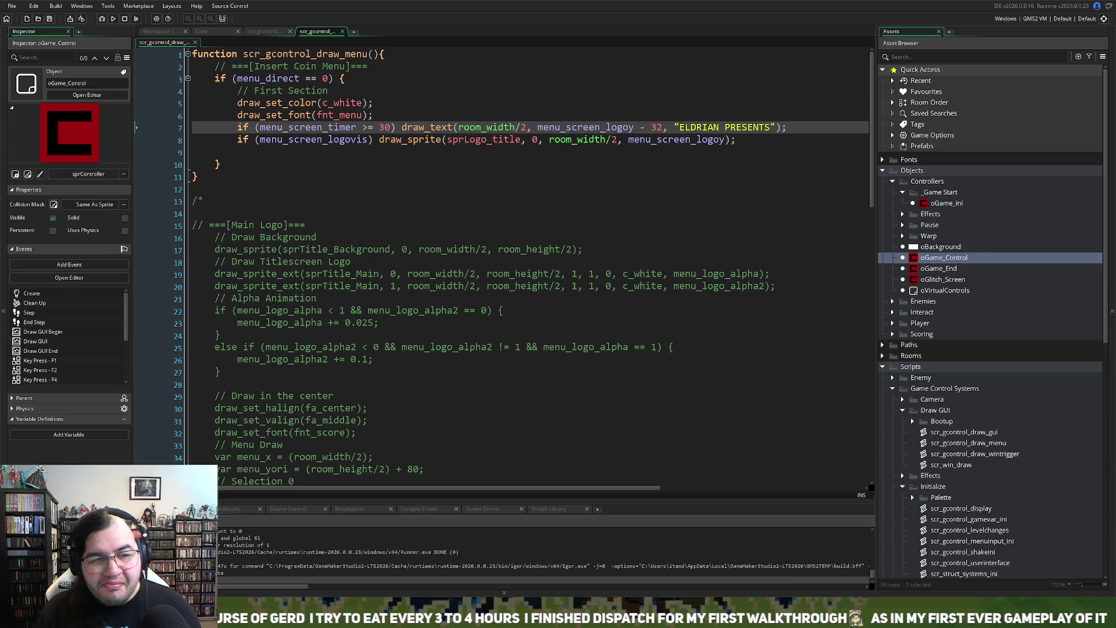
Step: Add 'draw_set_halign(fa_center);' after the draw_set_font line
click(381, 115)
key(Return)
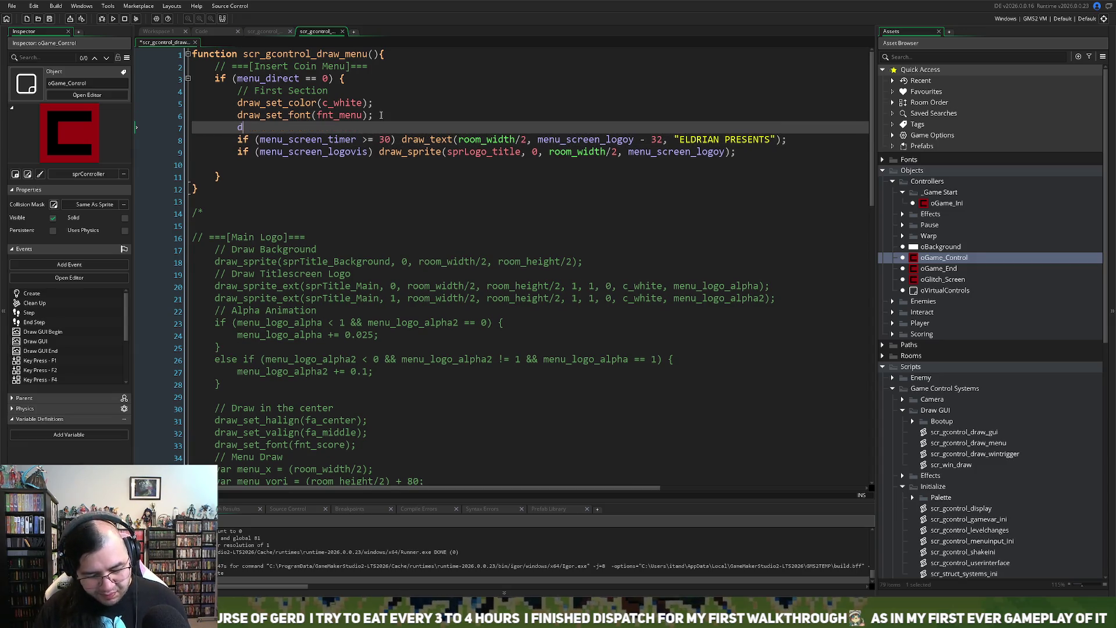
text(draw_set_)
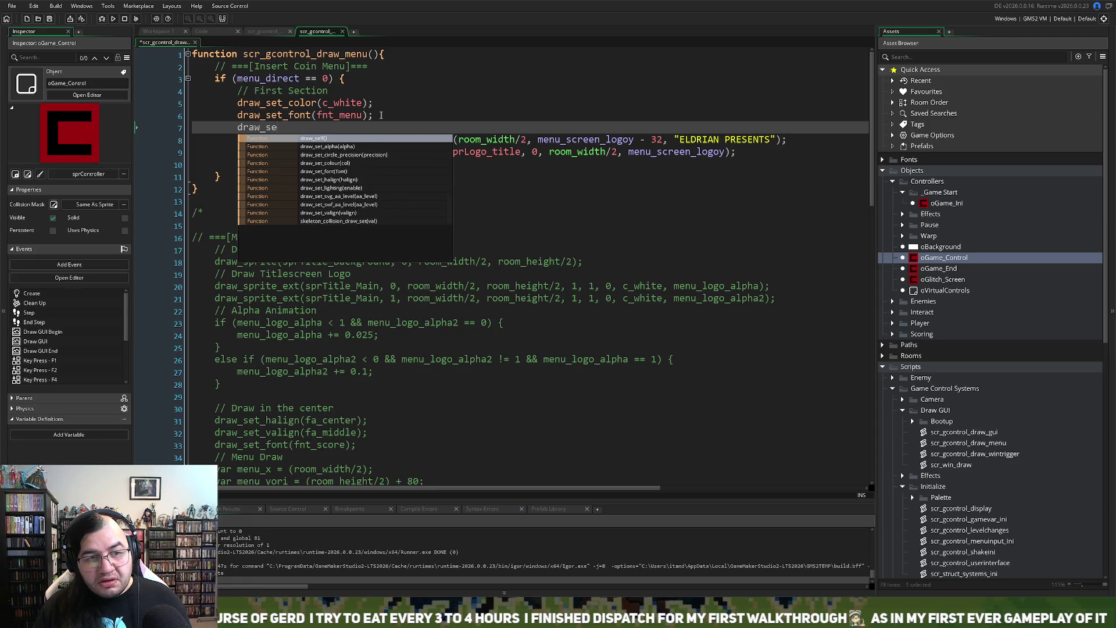
text(h)
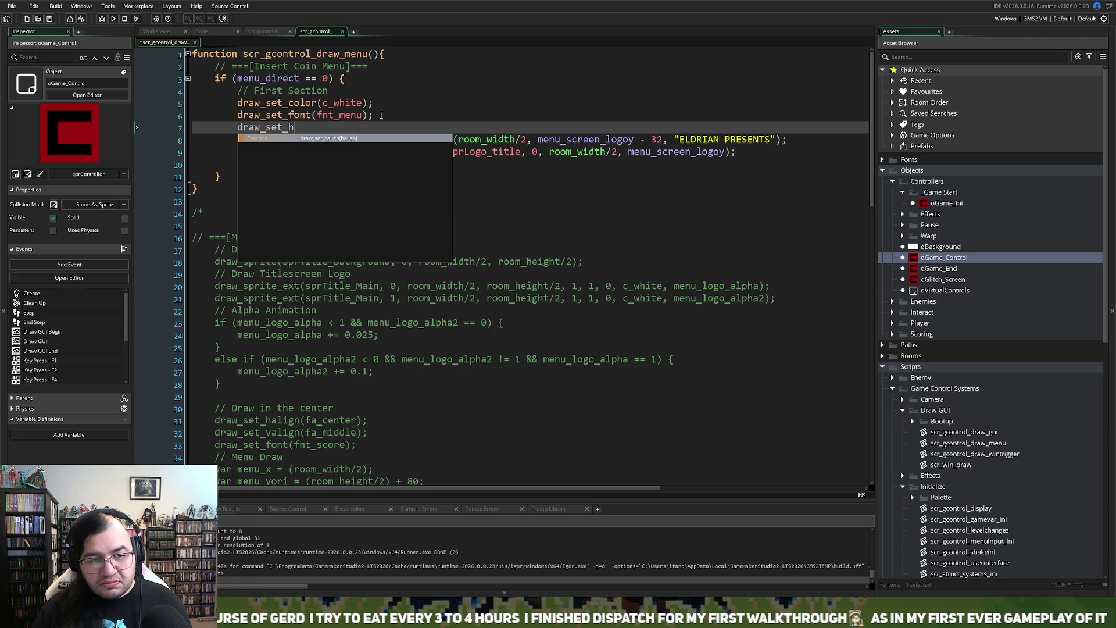
key(Return)
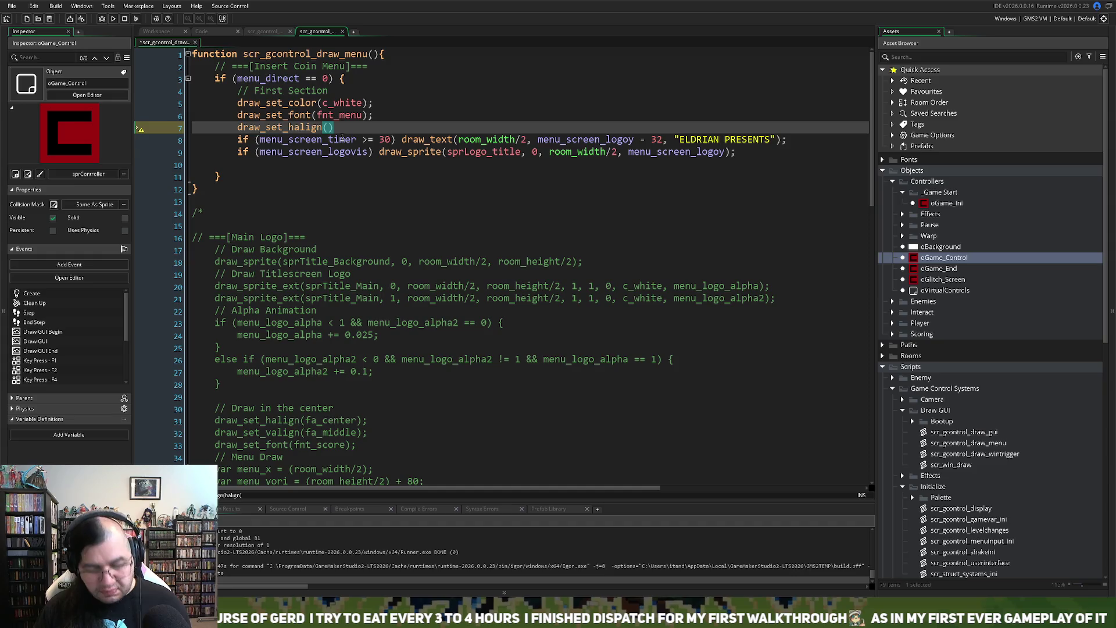
text(d)
key(BackSpace)
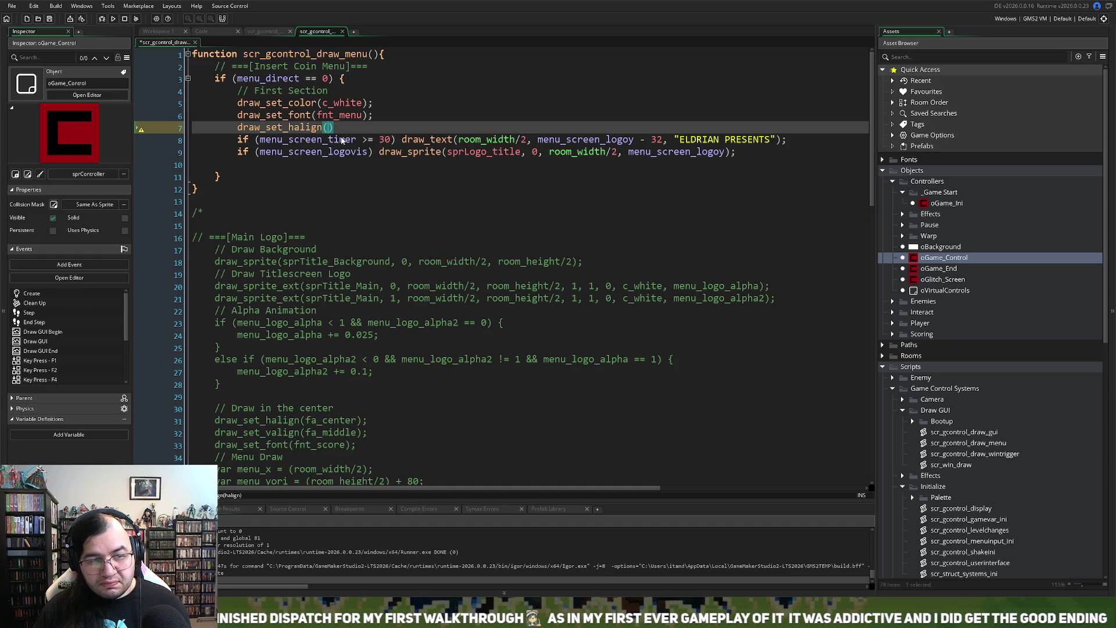
text(fa_)
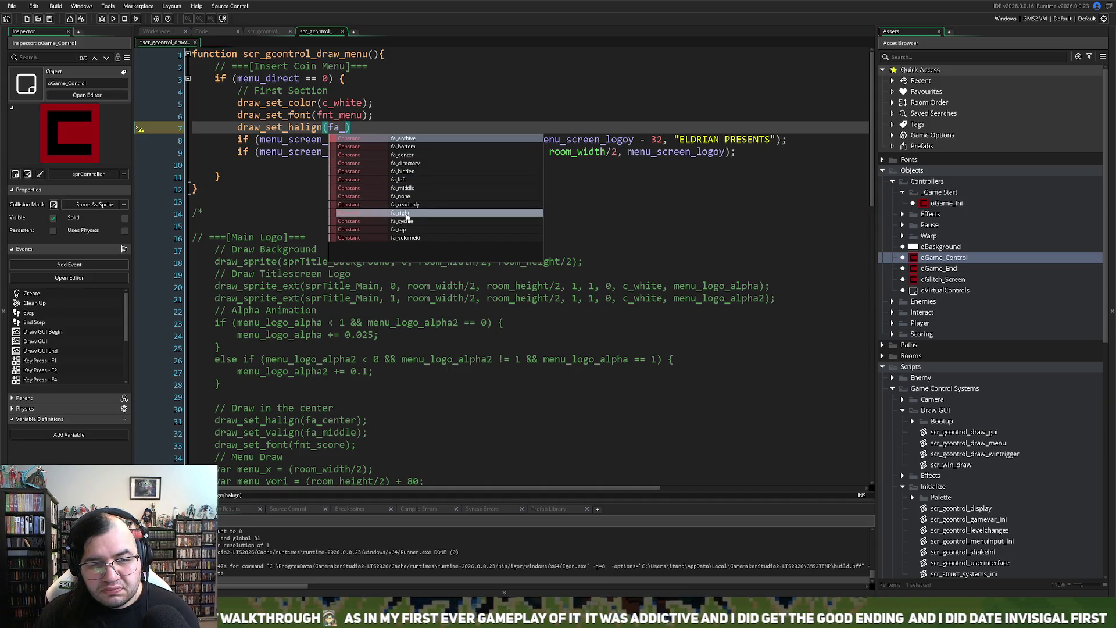
click(410, 154)
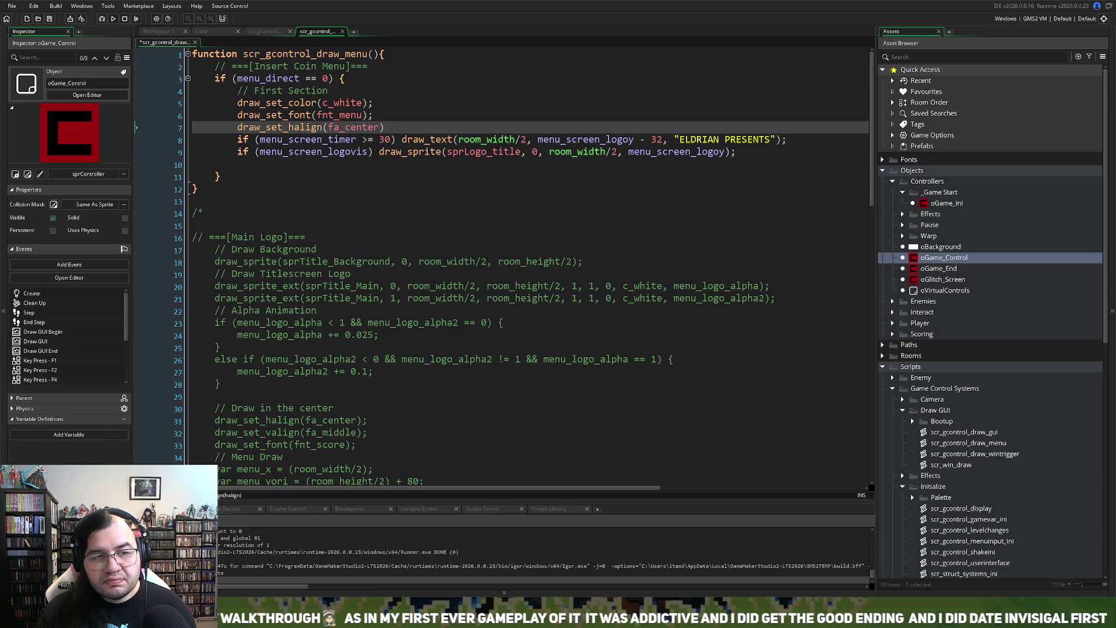
text(;)
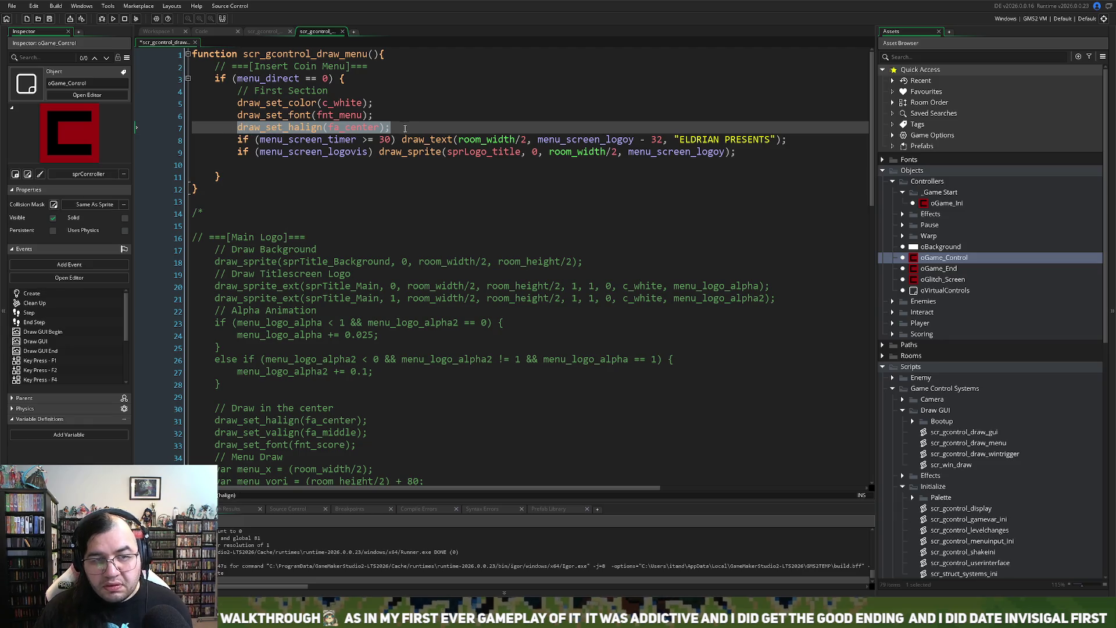
Step: Duplicate that line and change it to 'draw_set_valign(fa_middle);'
key(ctrl+d)
click(292, 140)
key(BackSpace)
text(valign(fa_center);)
drag(378, 141, 347, 143)
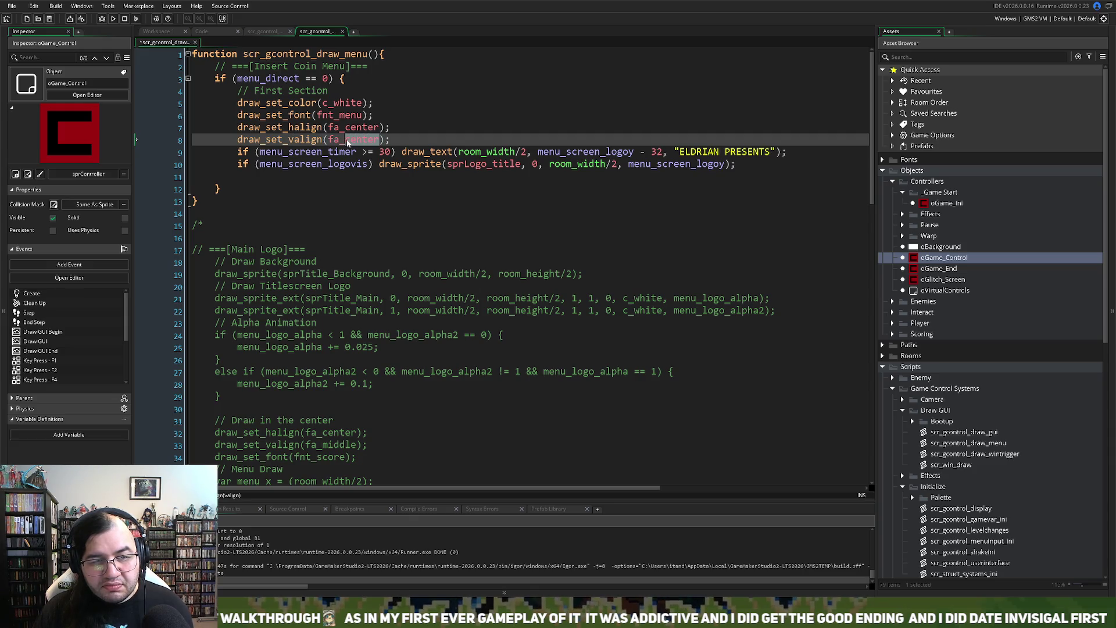
text(middle)
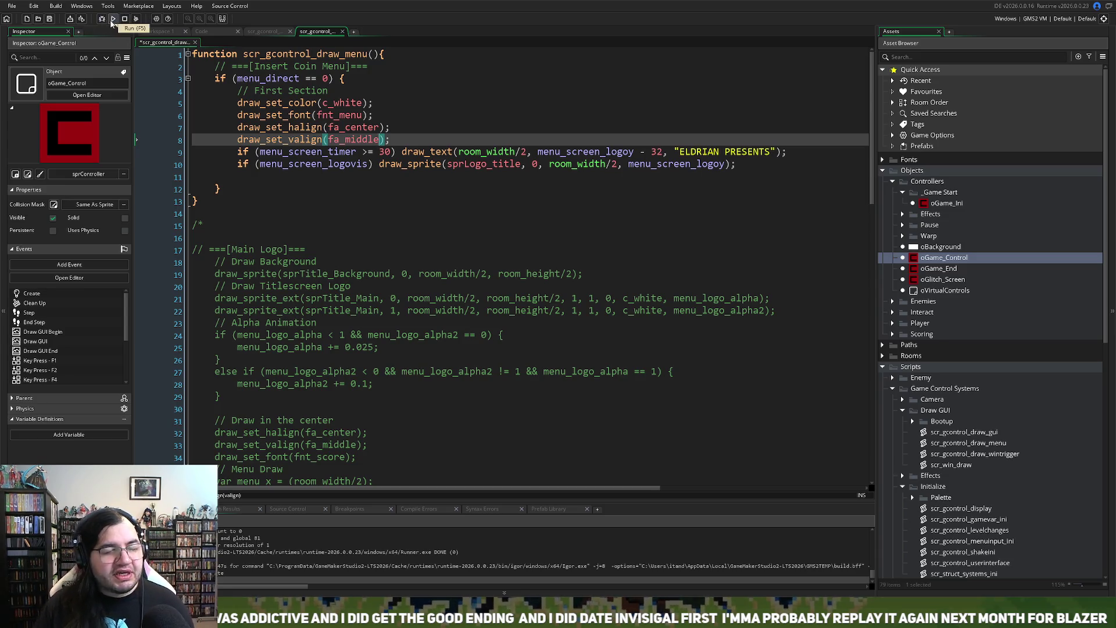
Step: Run the game to check ELDRIAN PRESENTS is centred above the logo, then close it
click(114, 19)
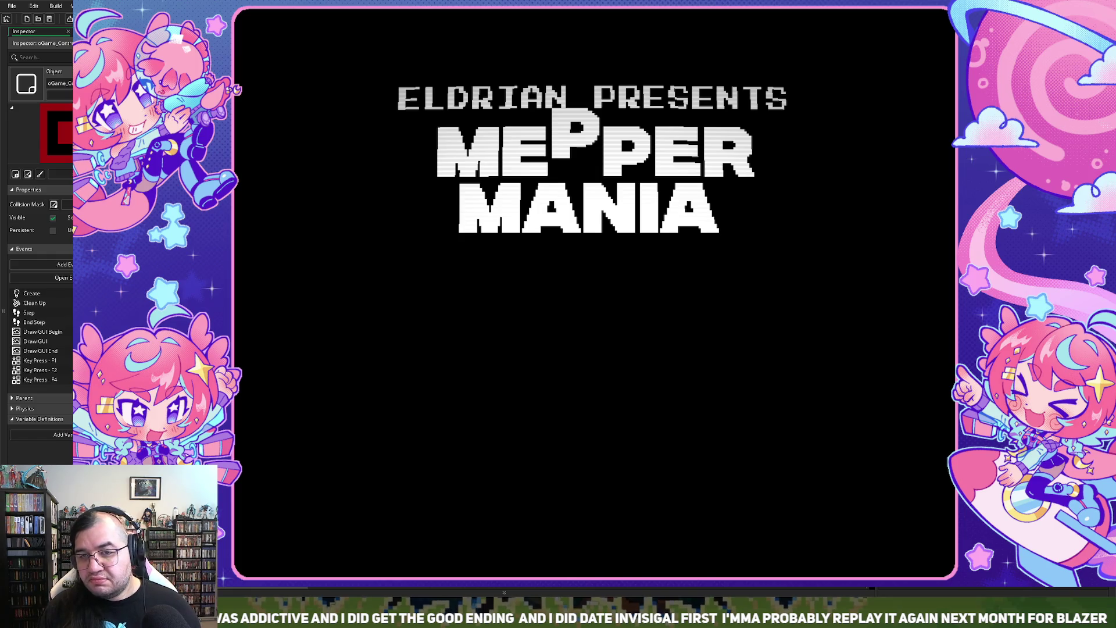
key(Escape)
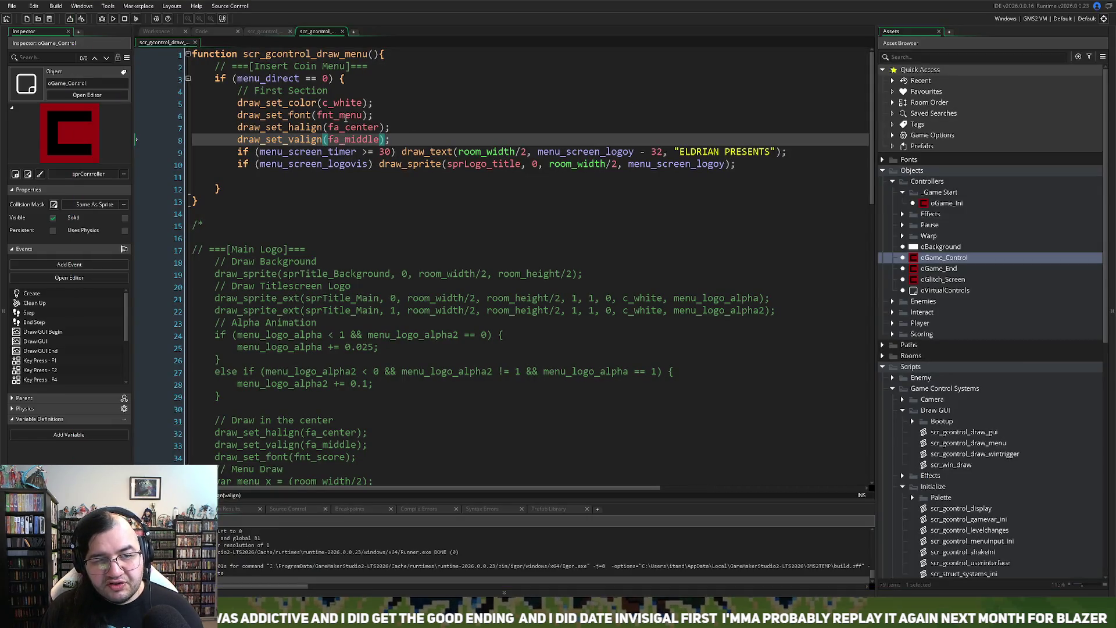
Step: Inspect the fnt_menu font, then return to scr_gcontrol_draw_menu
middle_click(346, 116)
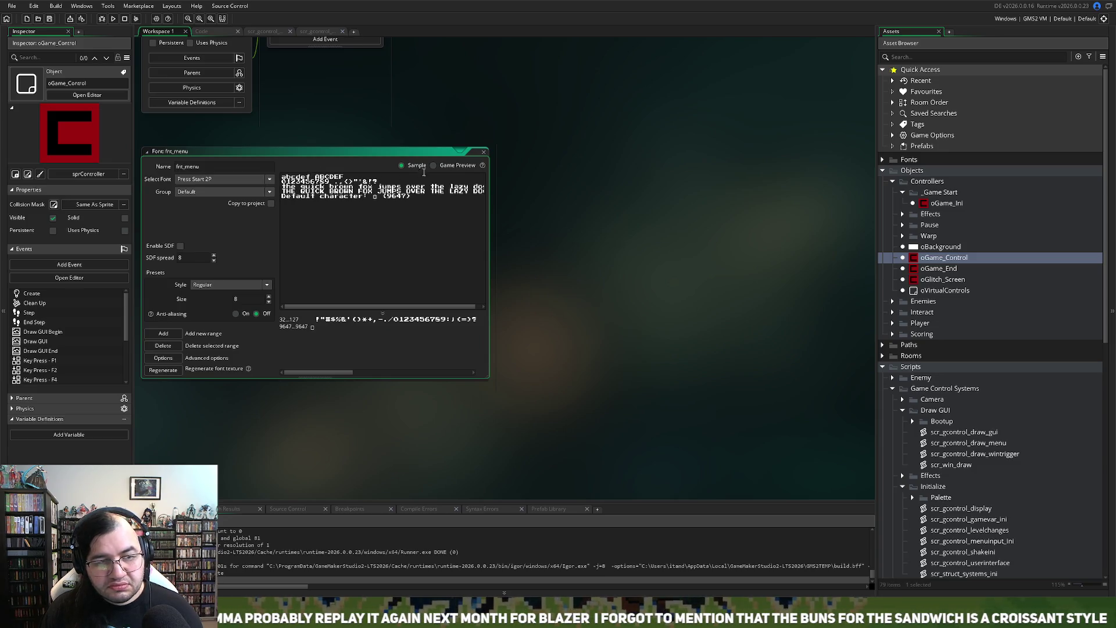
click(484, 153)
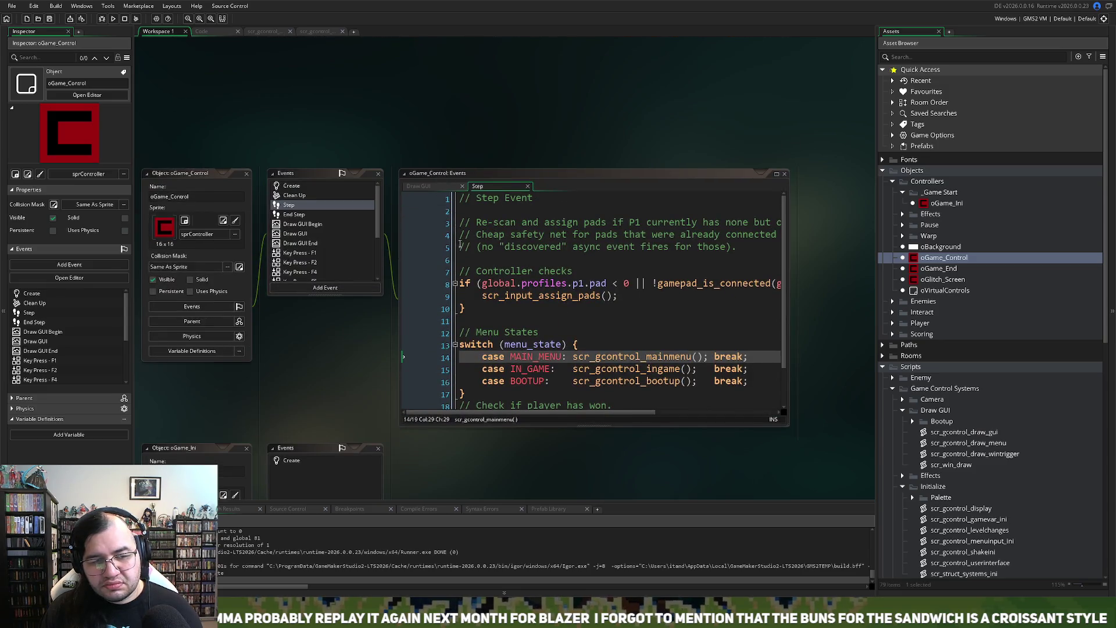
click(315, 32)
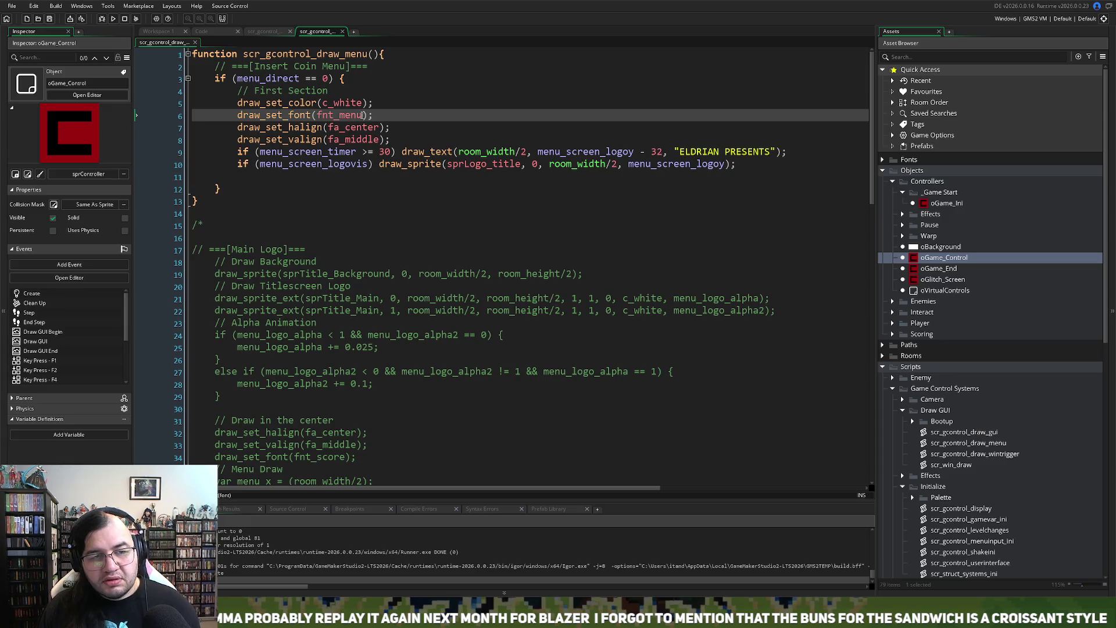
Step: Change draw_set_font to fnt_score and test-run the game
drag(365, 115, 339, 115)
key(BackSpace)
text(sc)
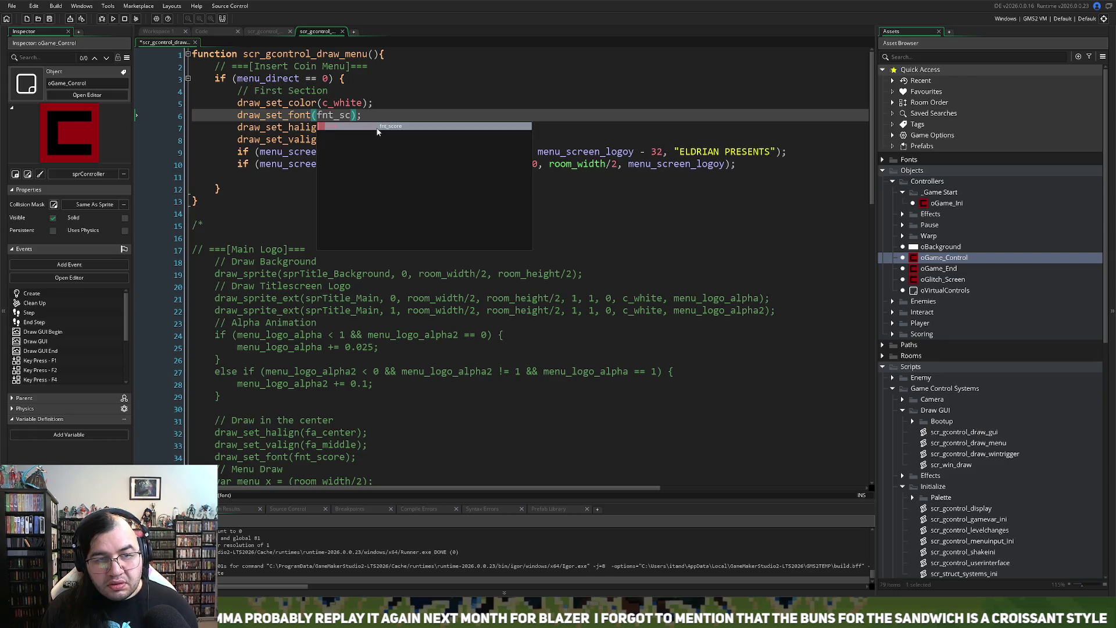
key(Return)
click(114, 18)
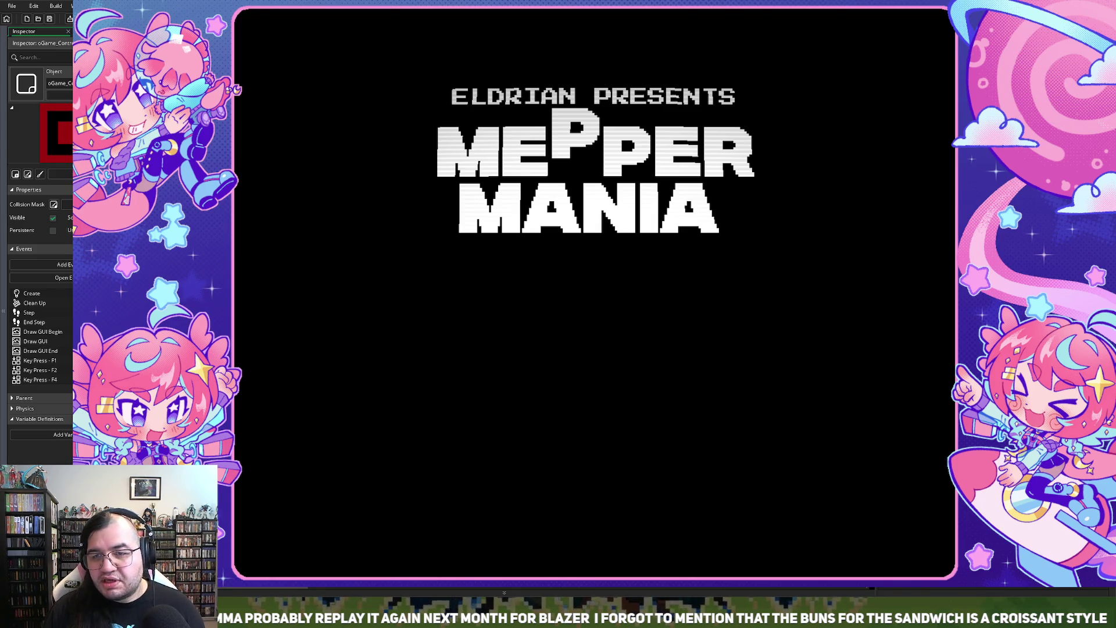
key(Escape)
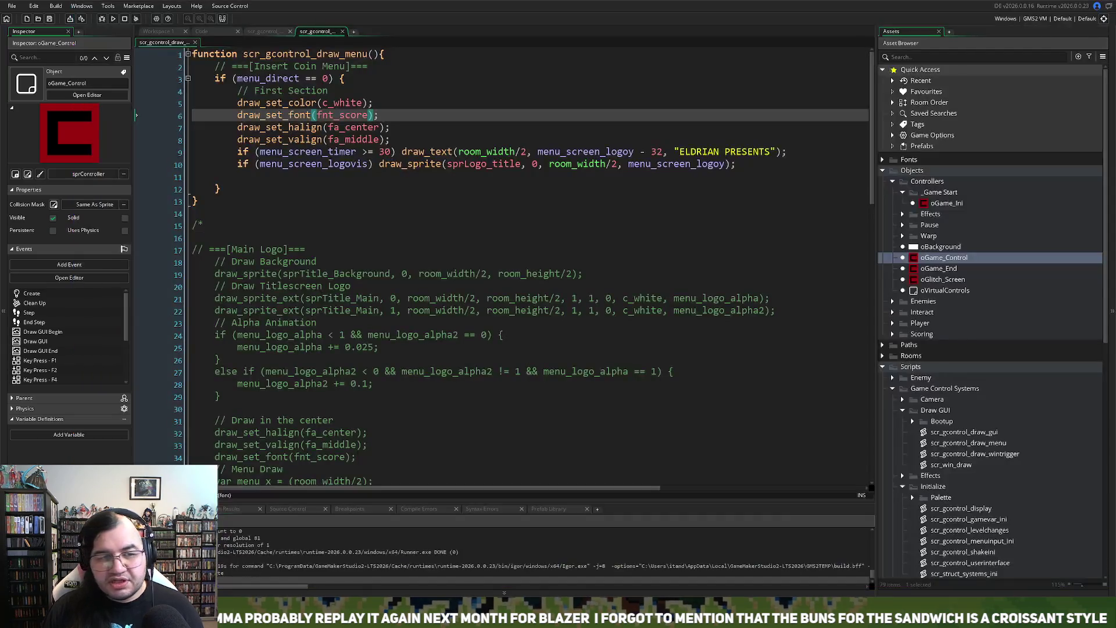
Step: Compare the logo timer check in scr_gcontrol_mainmenu with scr_gcontrol_draw_menu, ending on mainmenu
key(ctrl+shift+Tab)
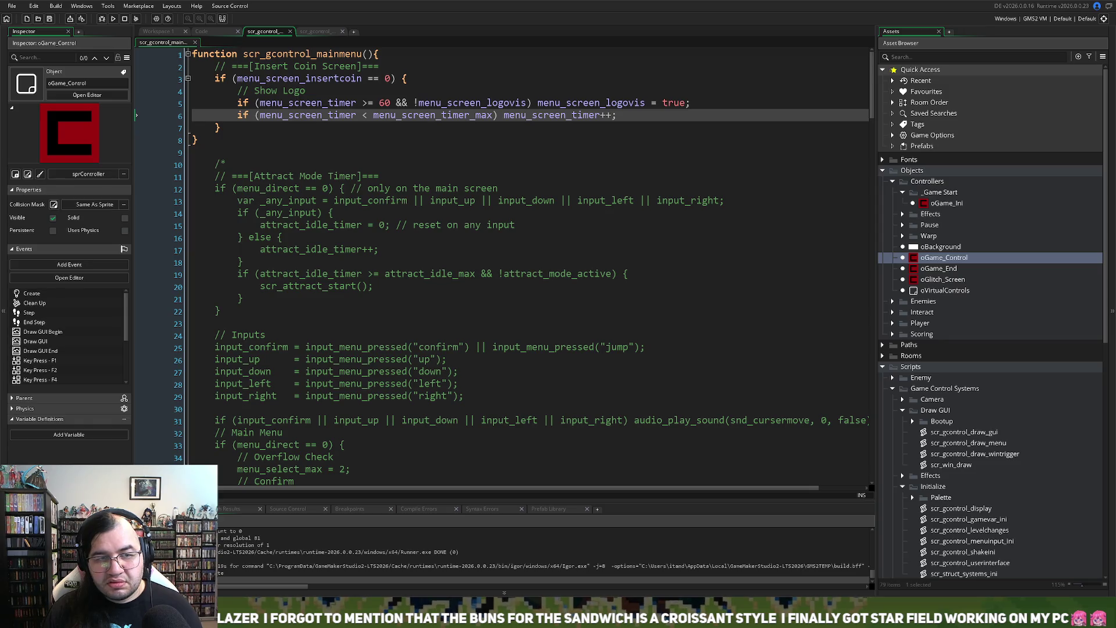
click(379, 102)
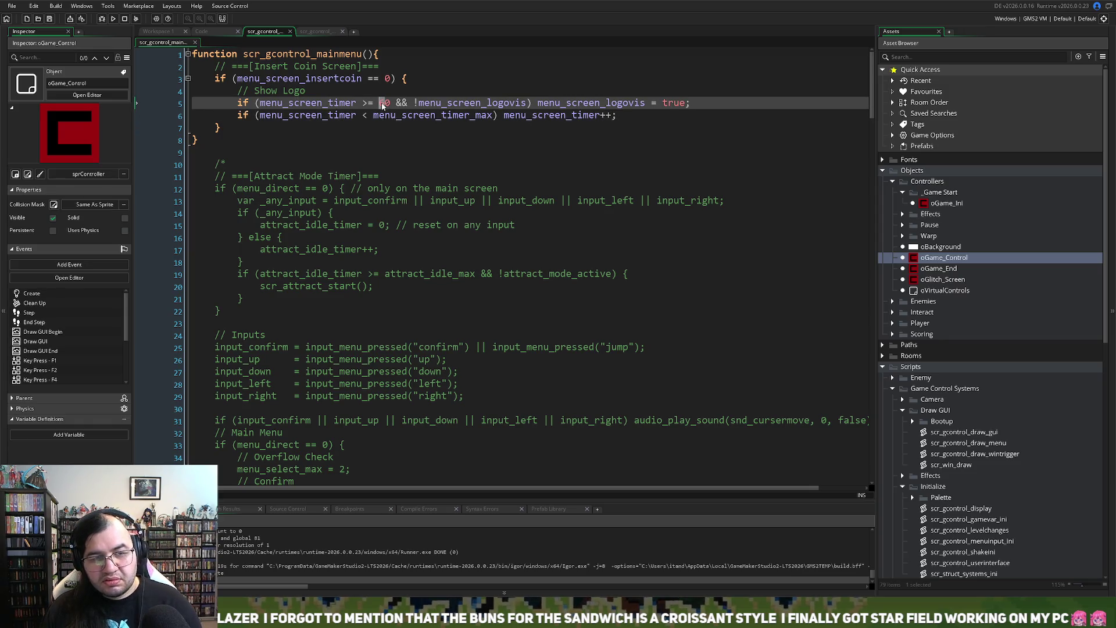
click(305, 32)
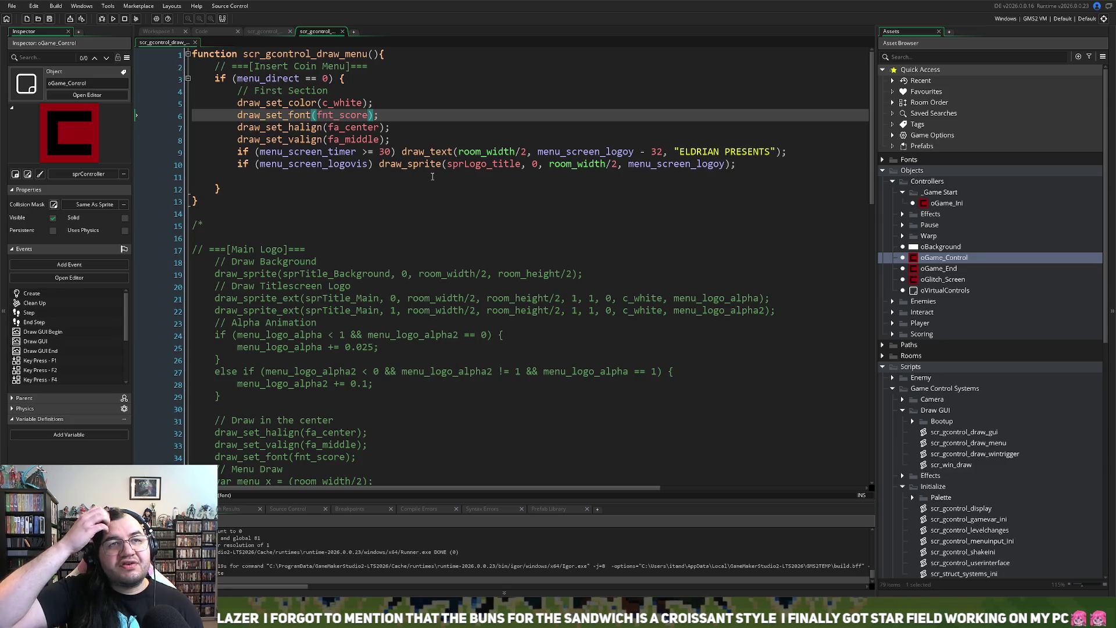
click(263, 33)
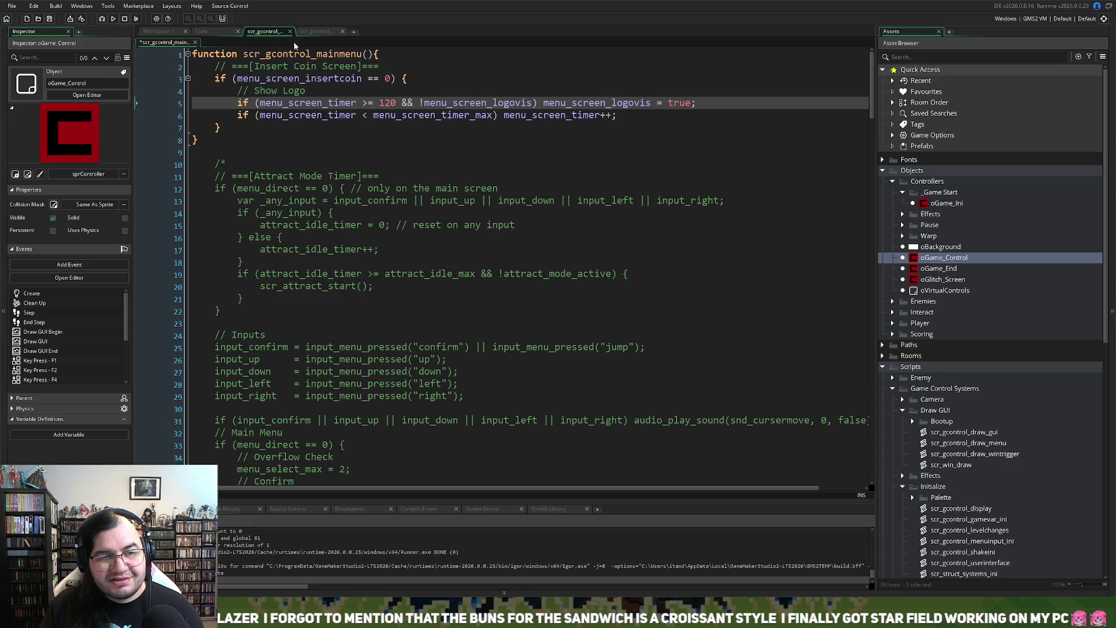
Step: In scr_gcontrol_draw_menu, change the line 9 timer check from 30 to 60
click(315, 33)
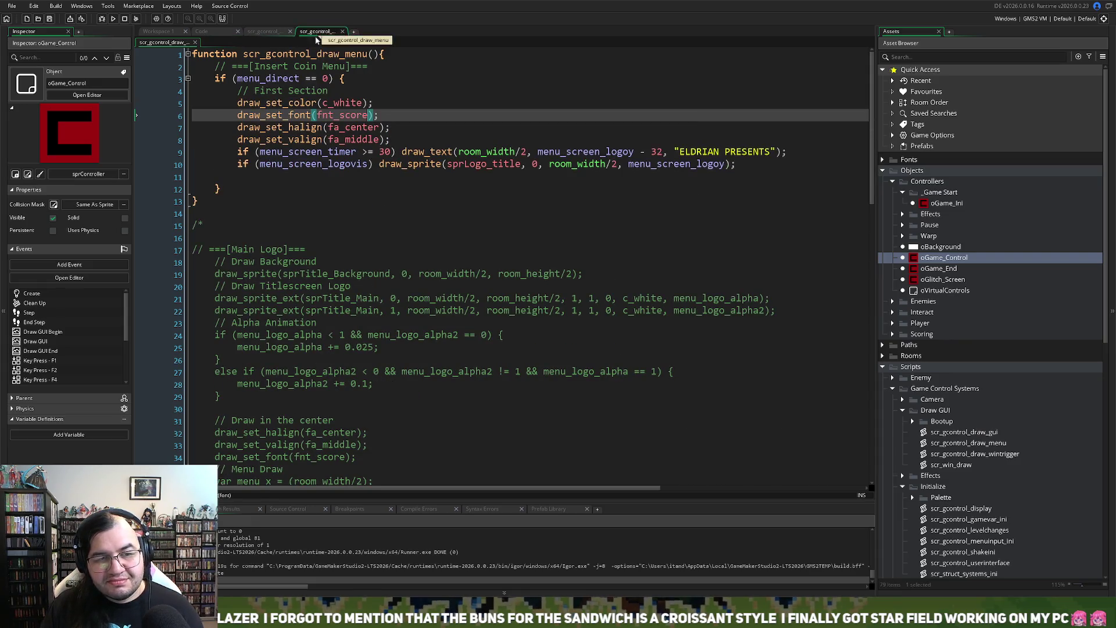
double_click(385, 152)
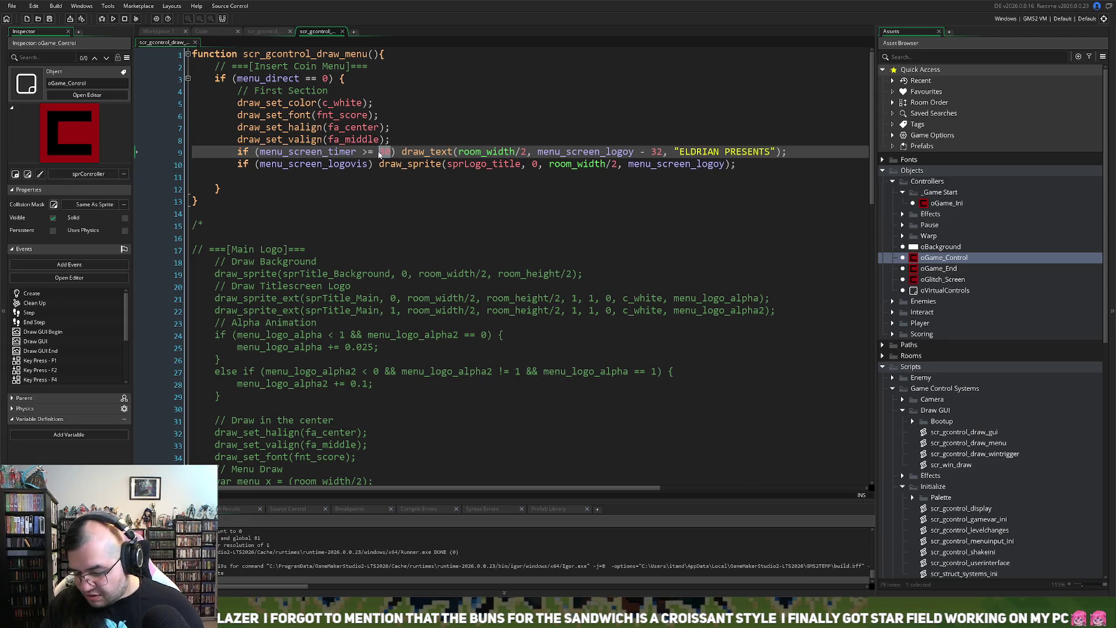
text(60)
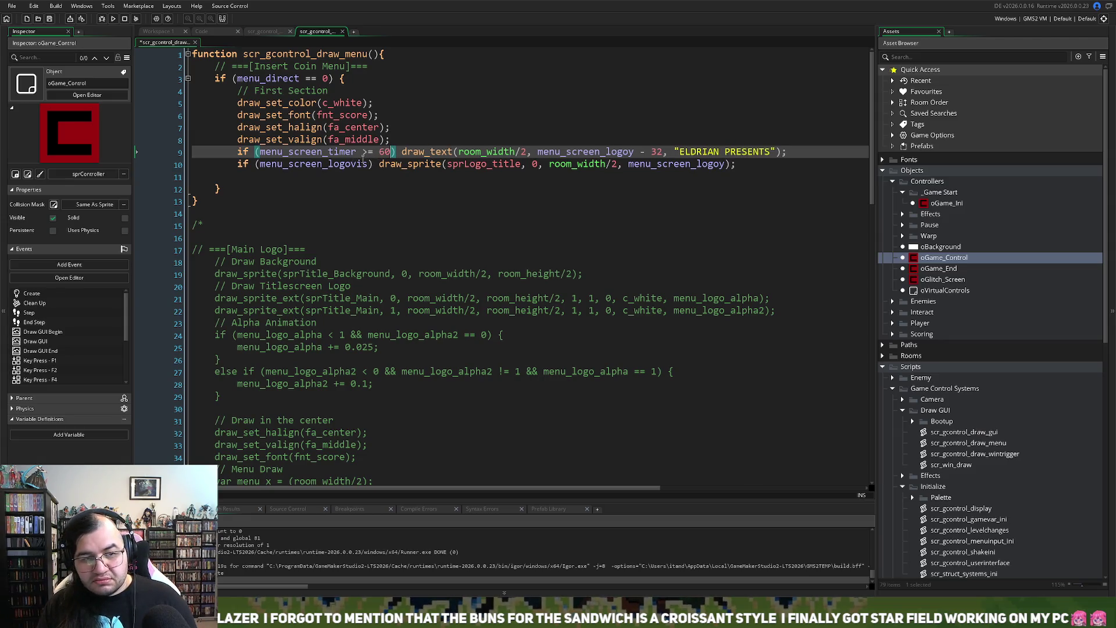
Step: Change the text to "STARGLAZE PRESENTS" and test-run the game
drag(720, 153, 683, 152)
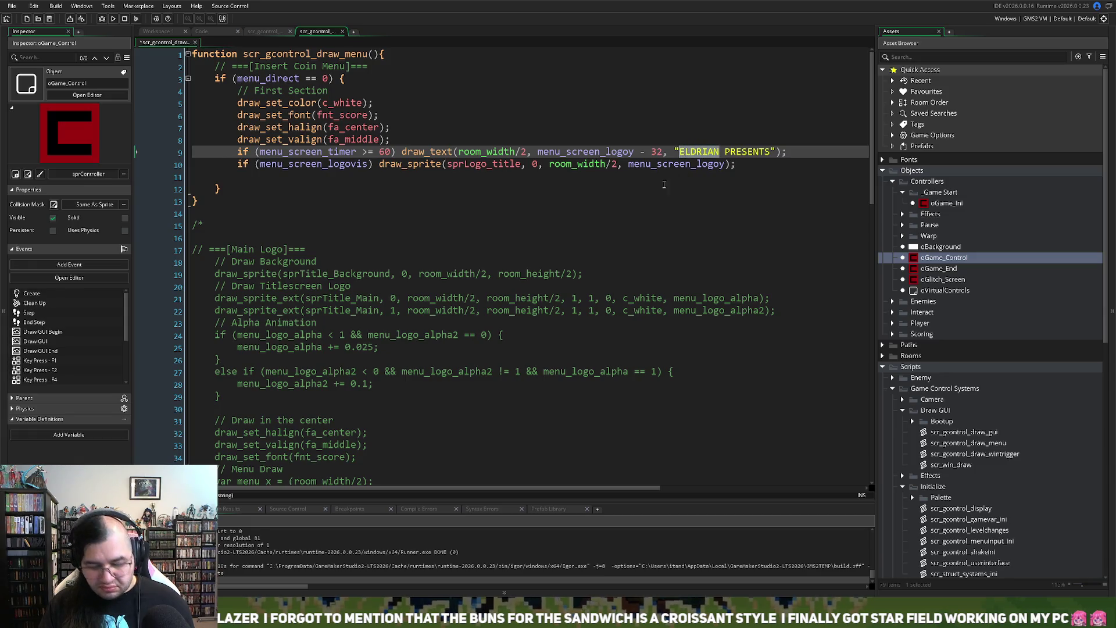
text(START)
key(BackSpace)
key(BackSpace)
text(R)
text(GLAZE GA)
key(BackSpace)
key(BackSpace)
key(BackSpace)
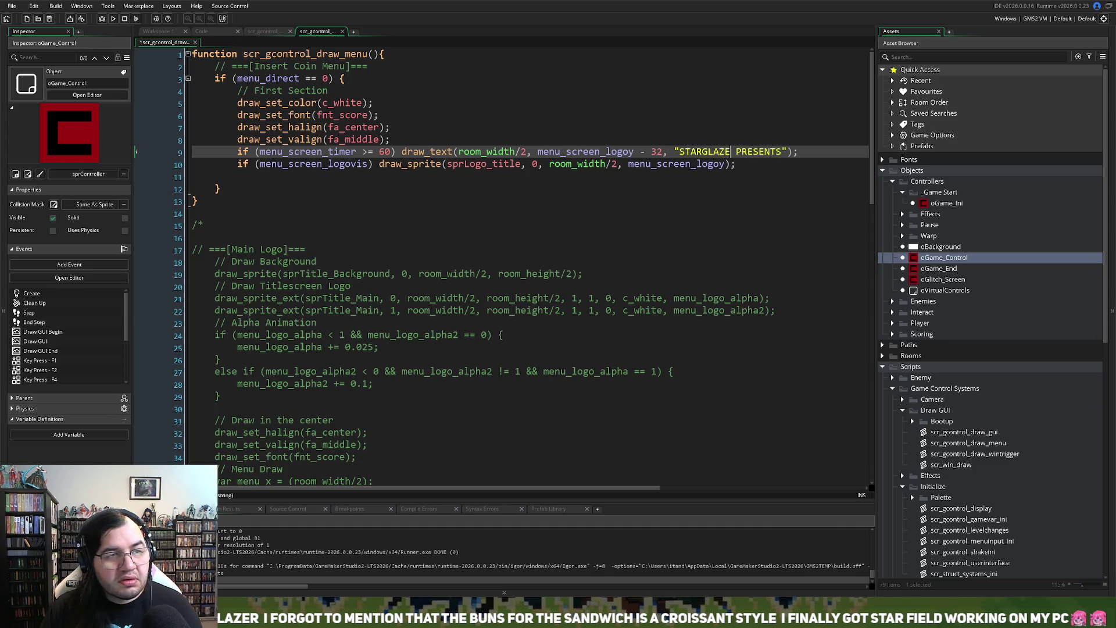
click(113, 19)
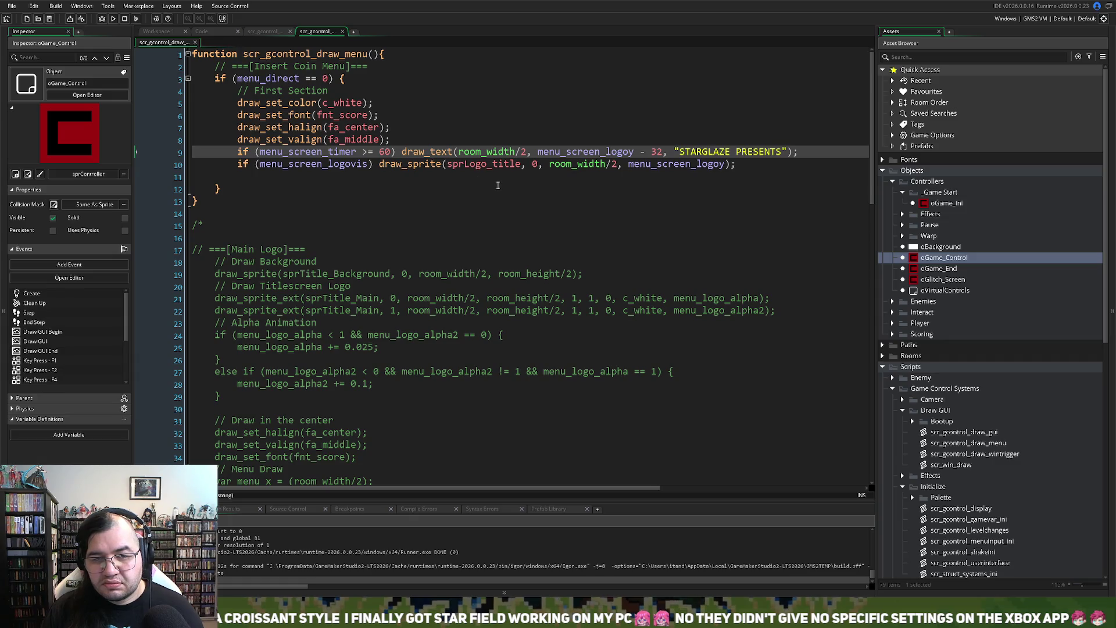
click(252, 33)
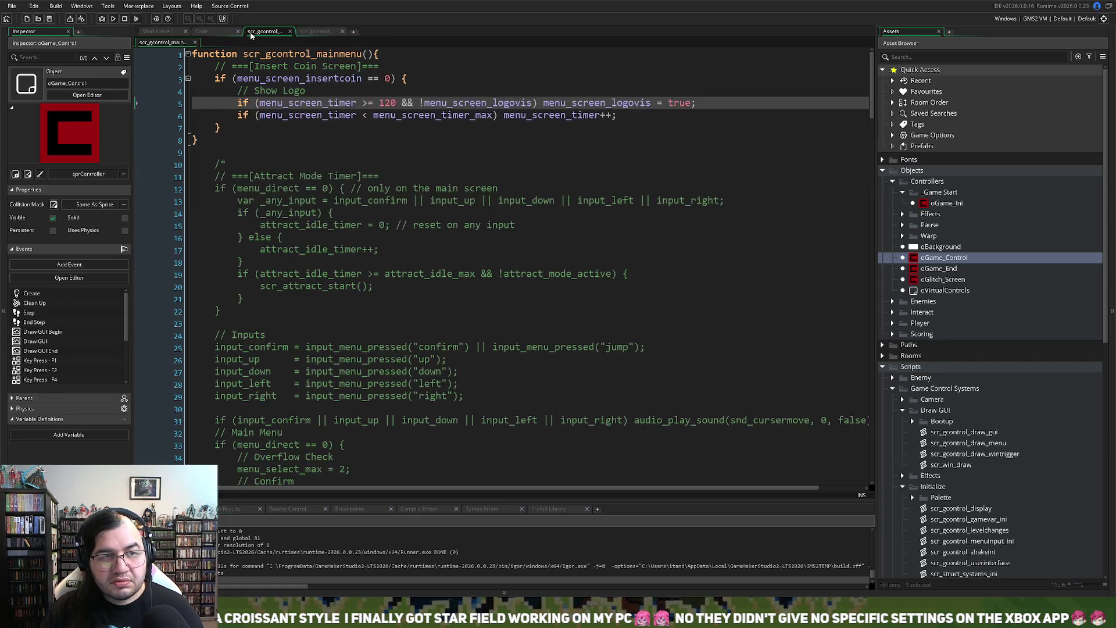
Step: Set menu_screen_logoy to 90 in scr_gcontrol_menuinput_ini, then test-run the game with F5
click(224, 35)
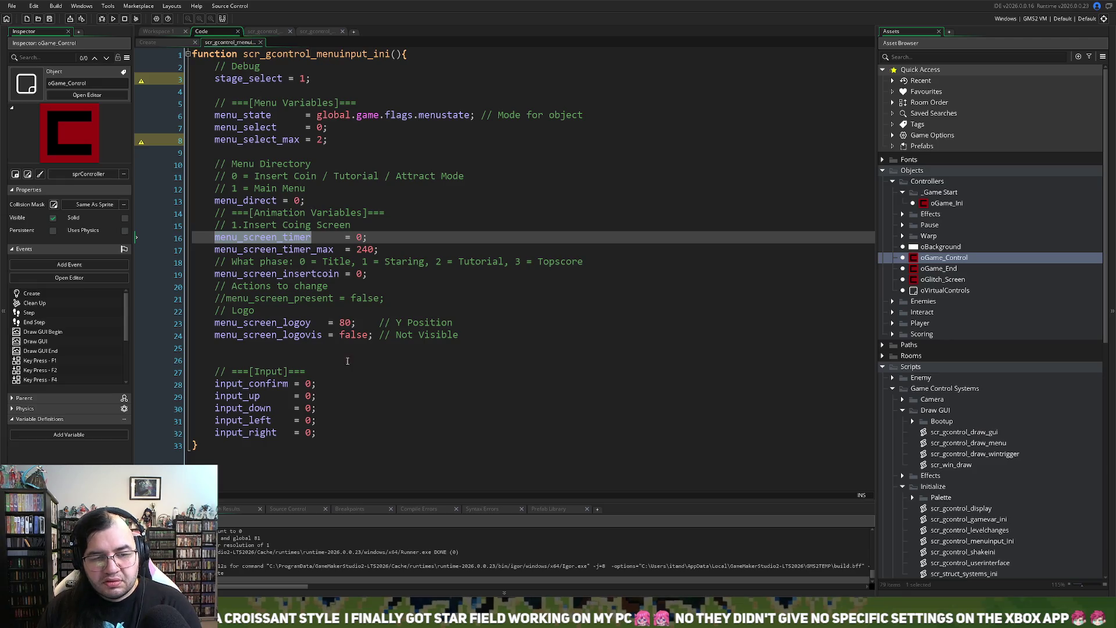
text(9)
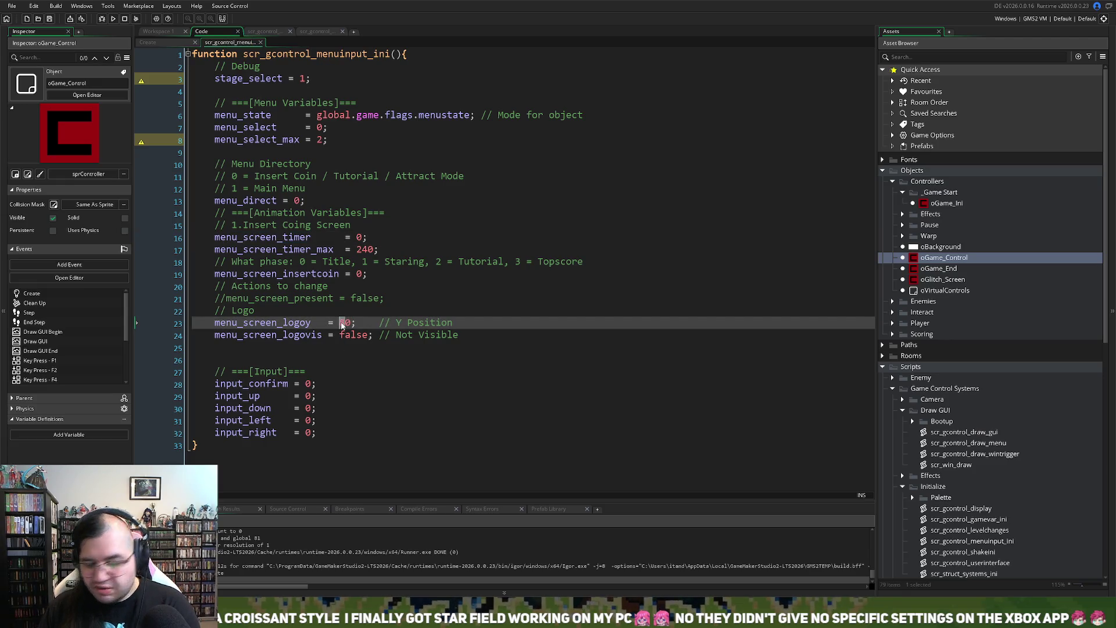
key(F5)
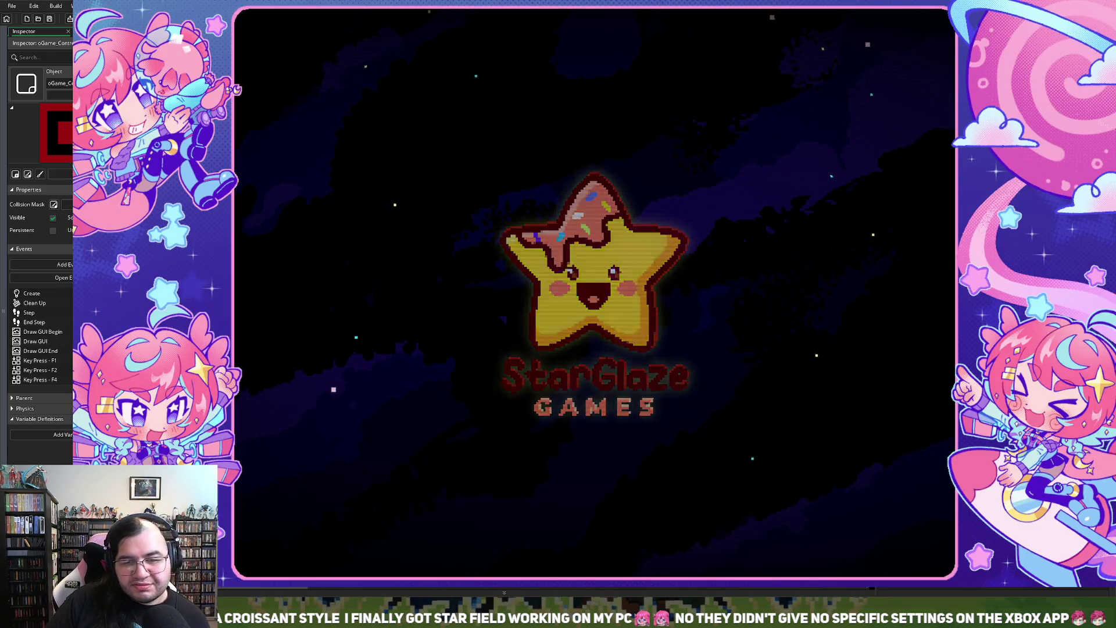
key(Escape)
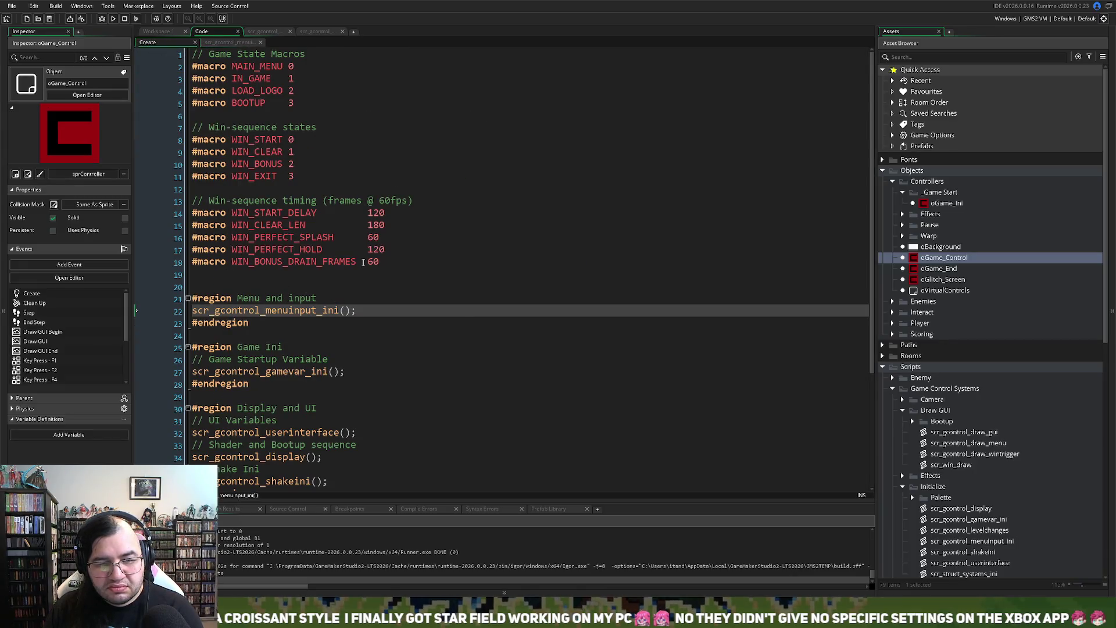
Step: In scr_gcontrol_draw_menu, change the STARGLAZE PRESENTS offset on line 9 from -32 to -40 and test-run
click(229, 41)
click(302, 31)
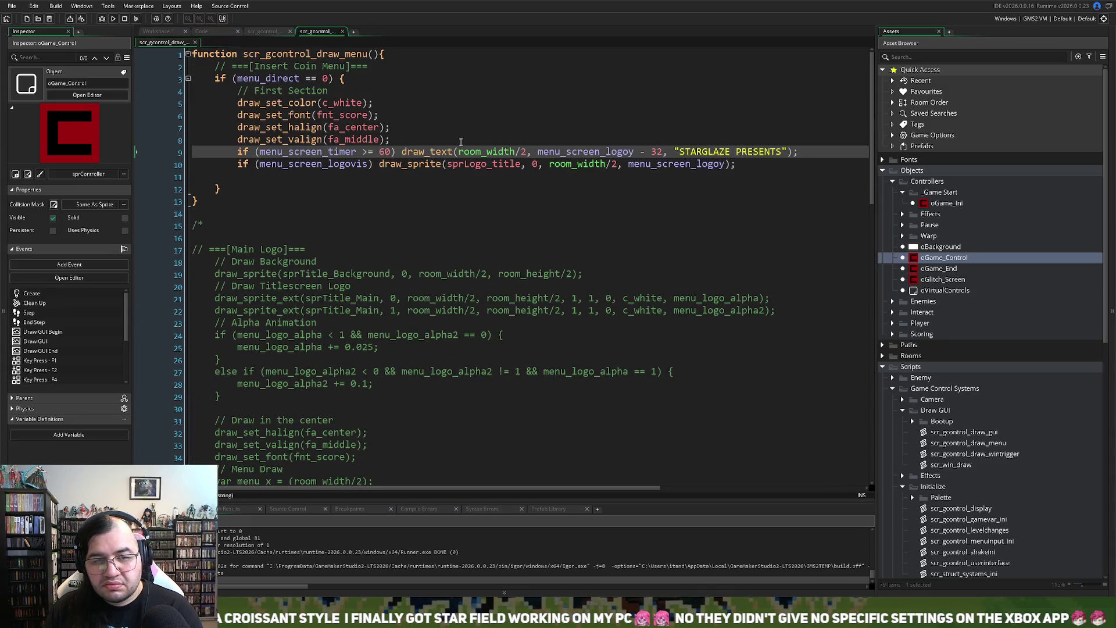
click(662, 152)
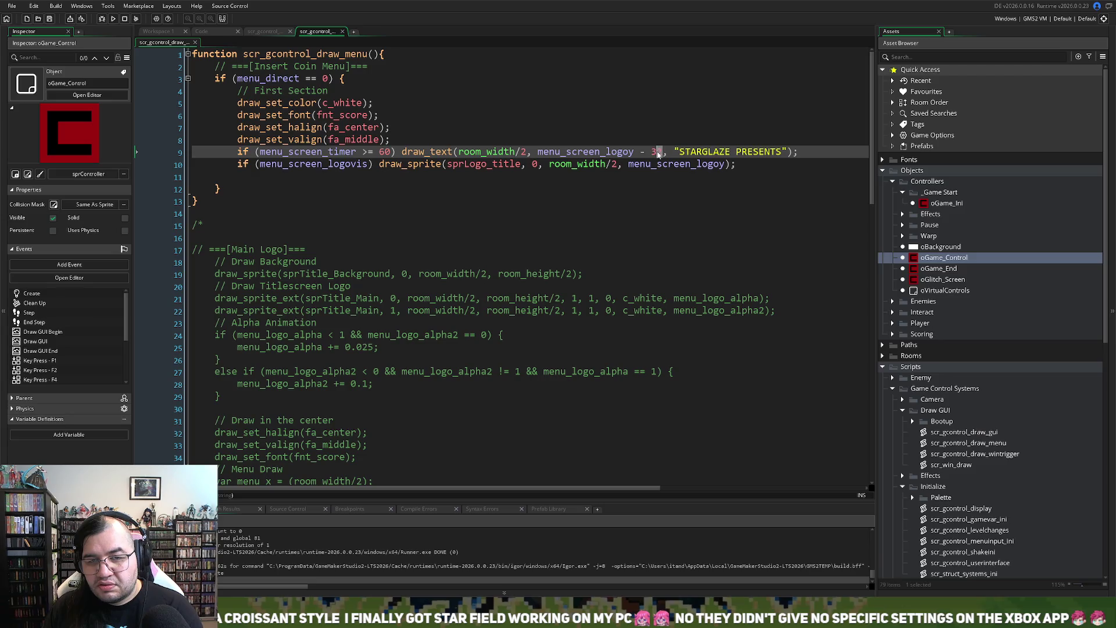
key(BackSpace)
key(BackSpace)
text(4)
key(BackSpace)
text(40)
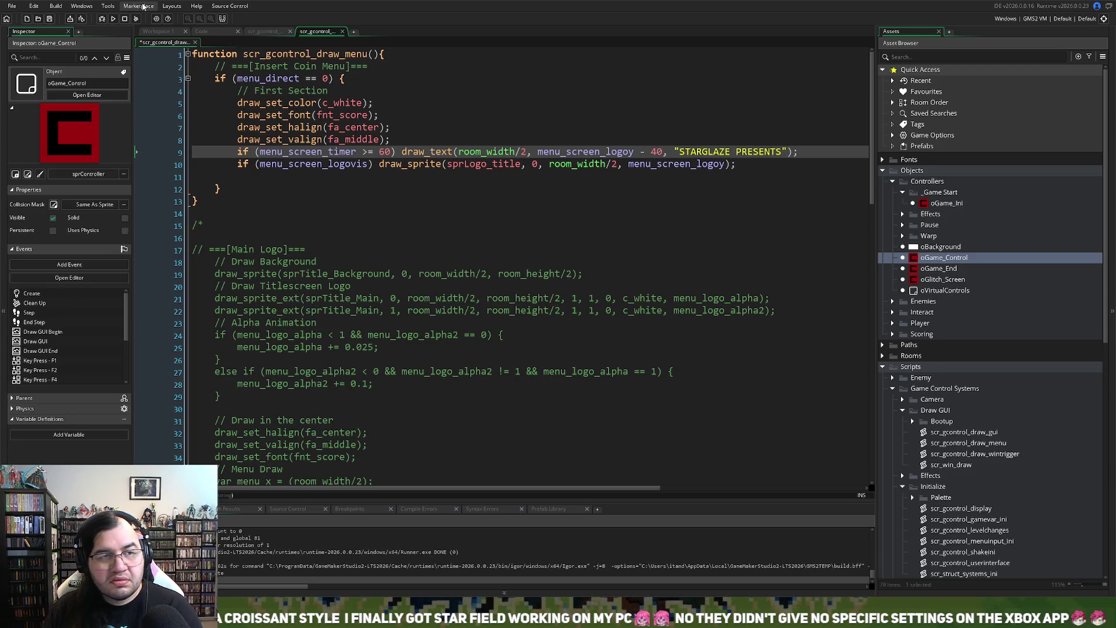
click(113, 17)
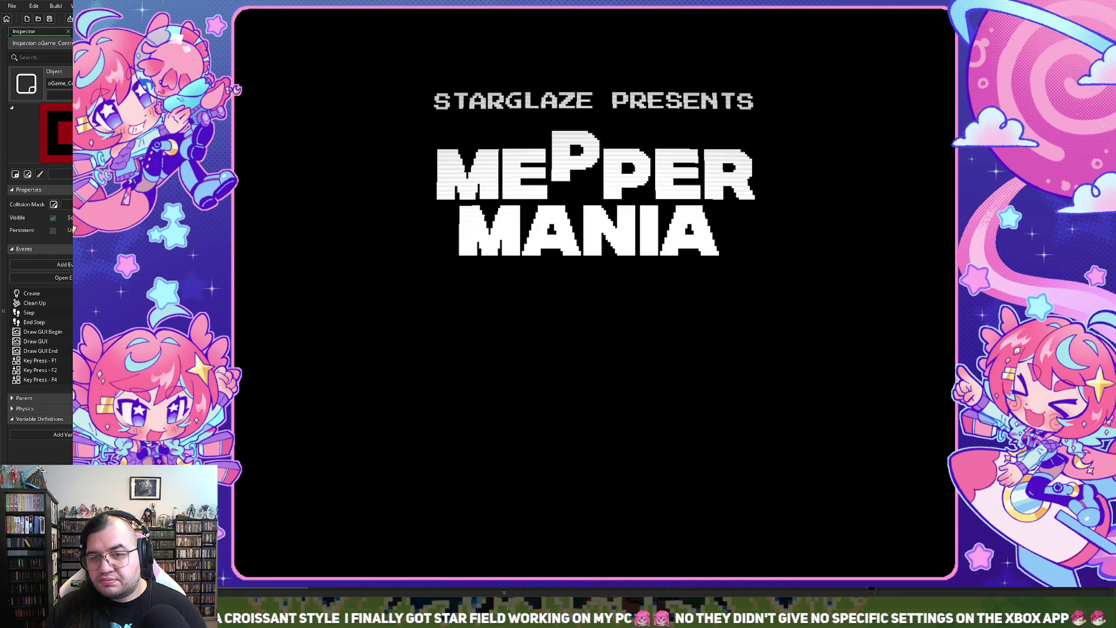
key(Escape)
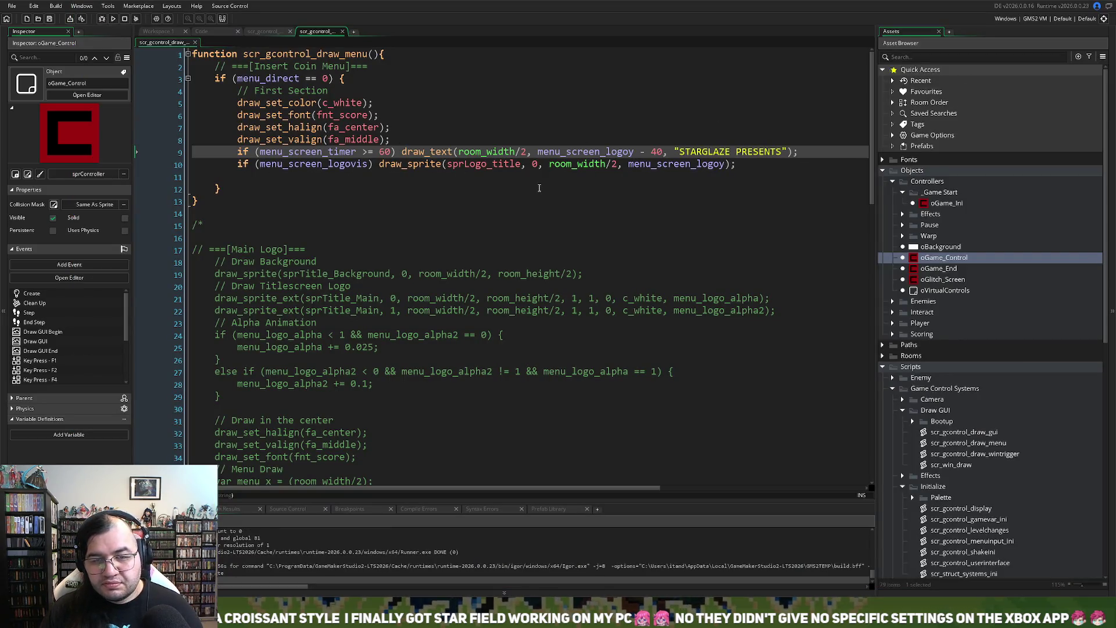
Step: Make line 10 call draw_sprite_ext with arguments 1, 1, 0, an empty colour, and 1
click(631, 182)
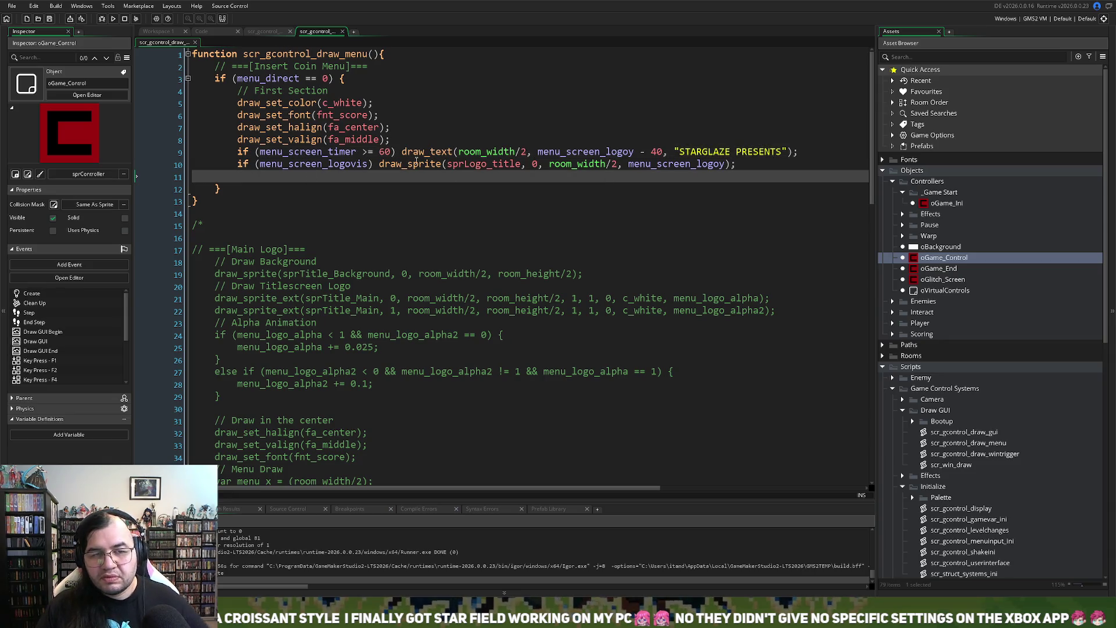
click(442, 164)
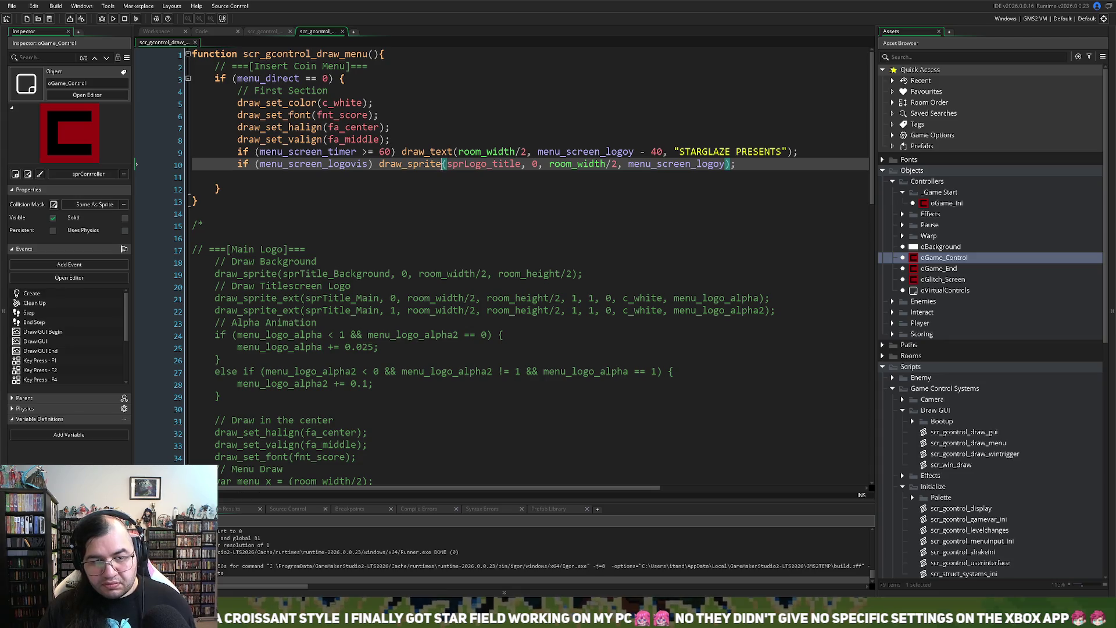
text(_ext)
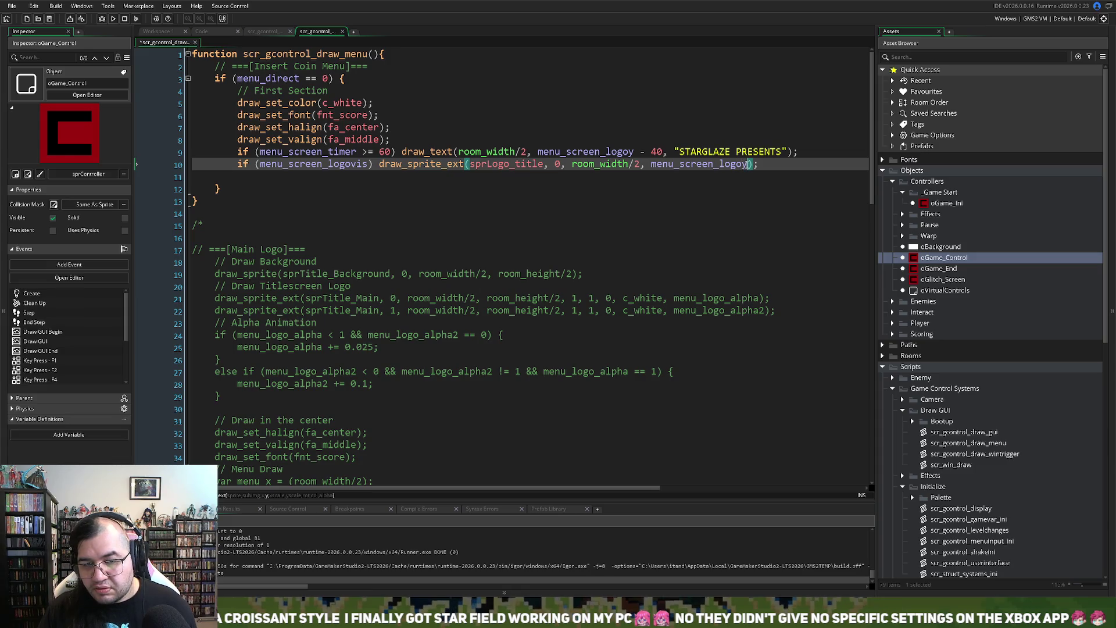
text(,)
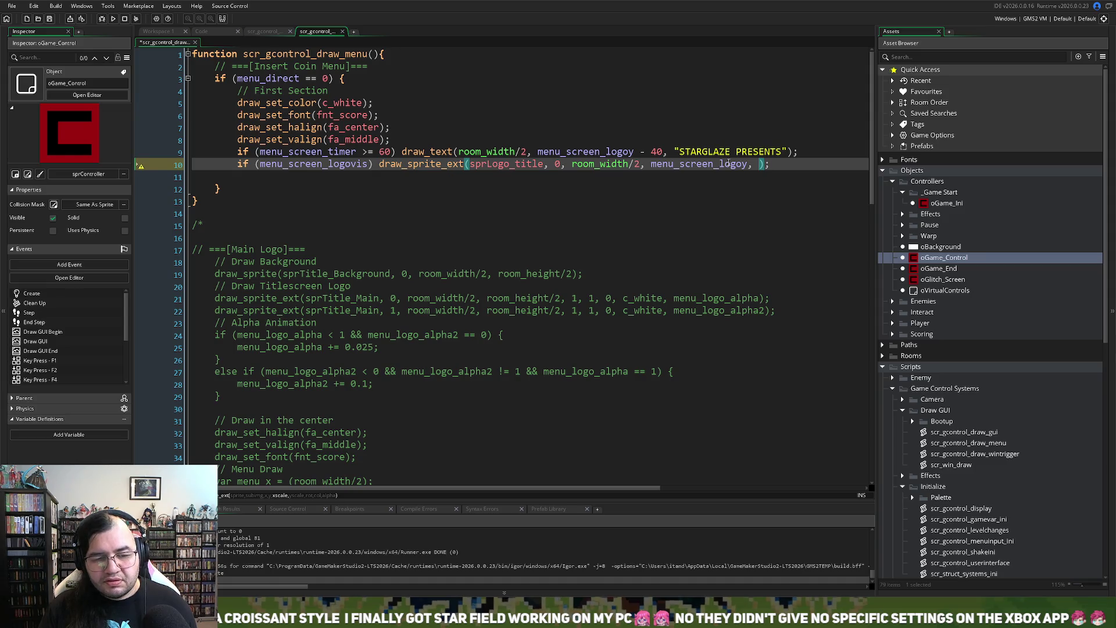
text( 1, 1)
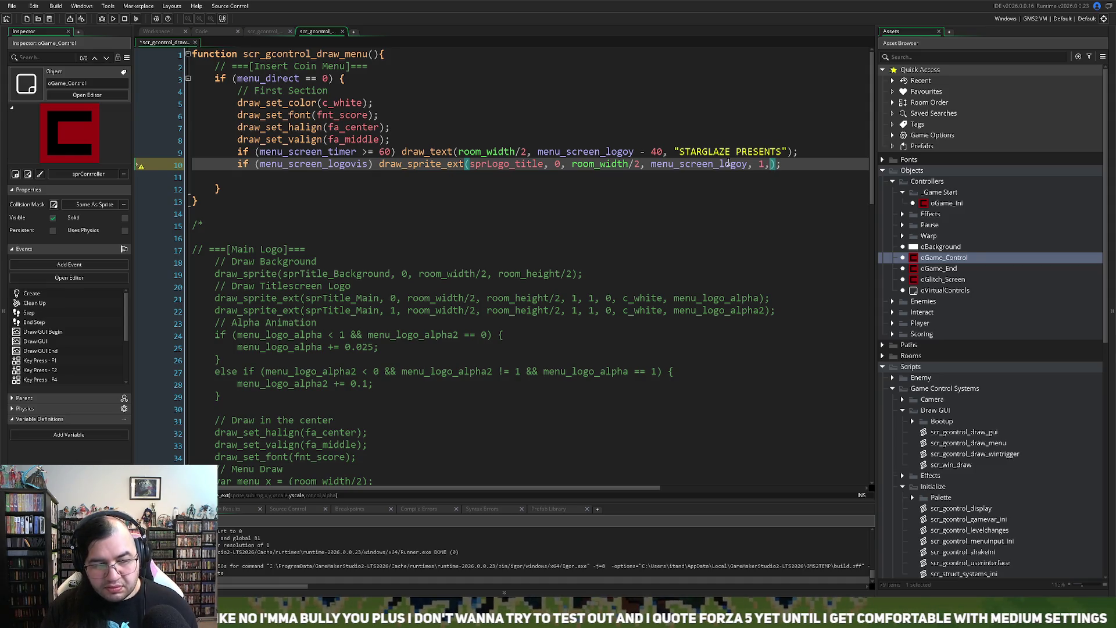
text(, 0, . 1)
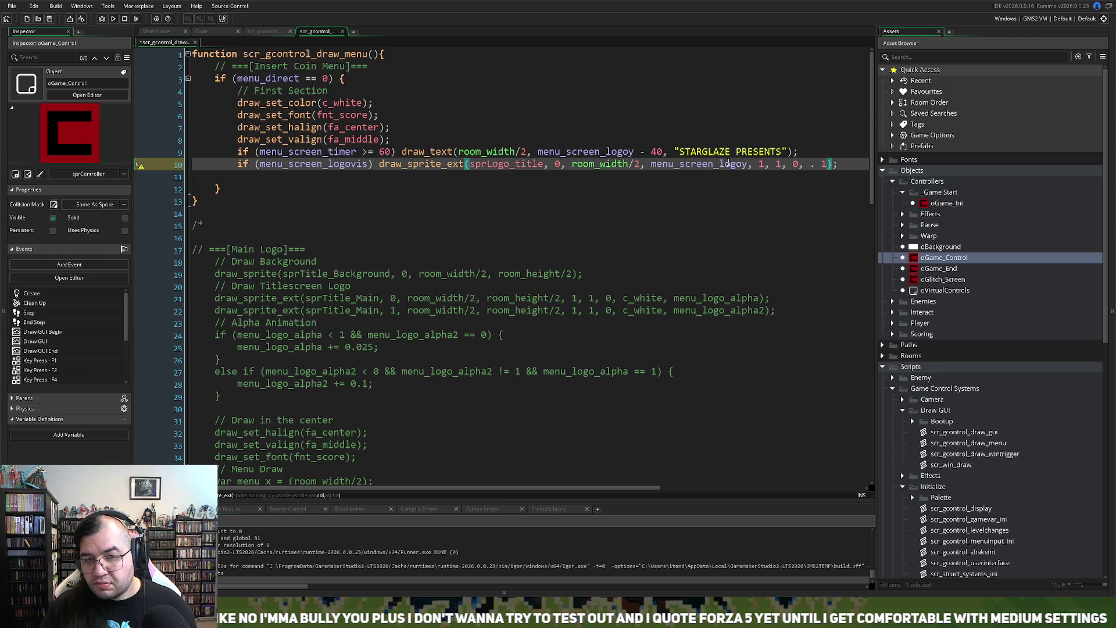
text(, 1)
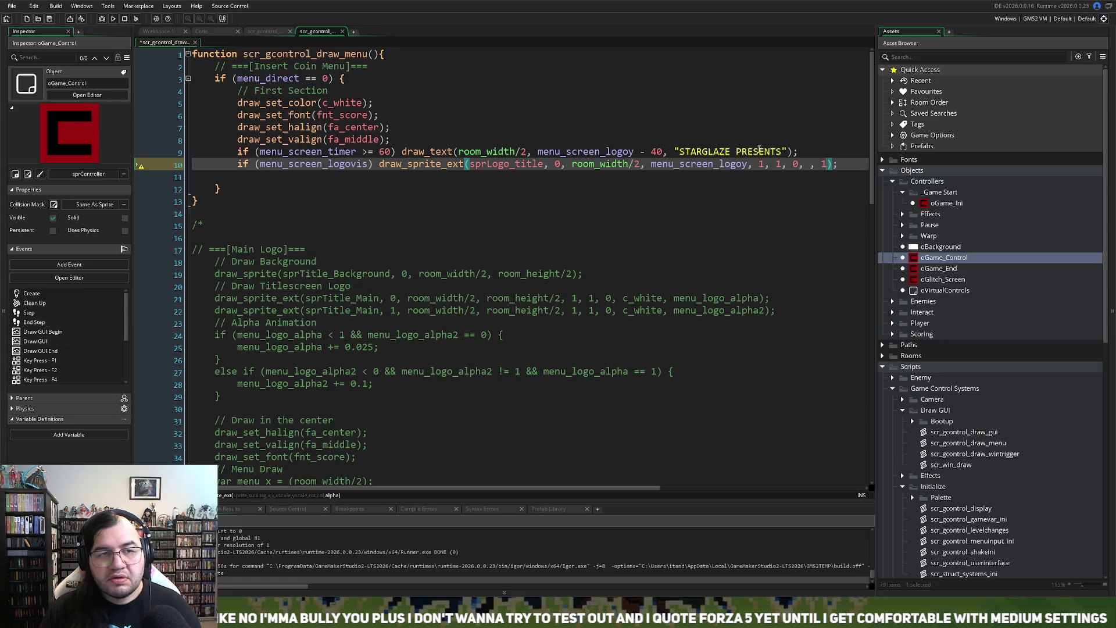
click(212, 31)
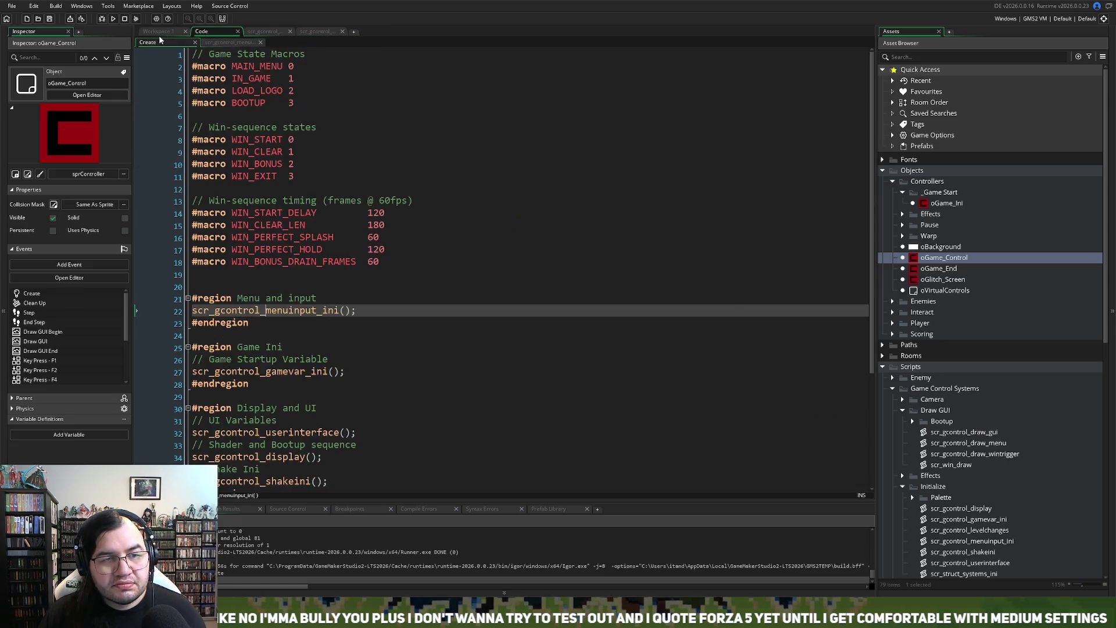
Step: Open oGame_Control's Draw GUI event and its scr_gcontrol_draw_gui script in full view
click(158, 33)
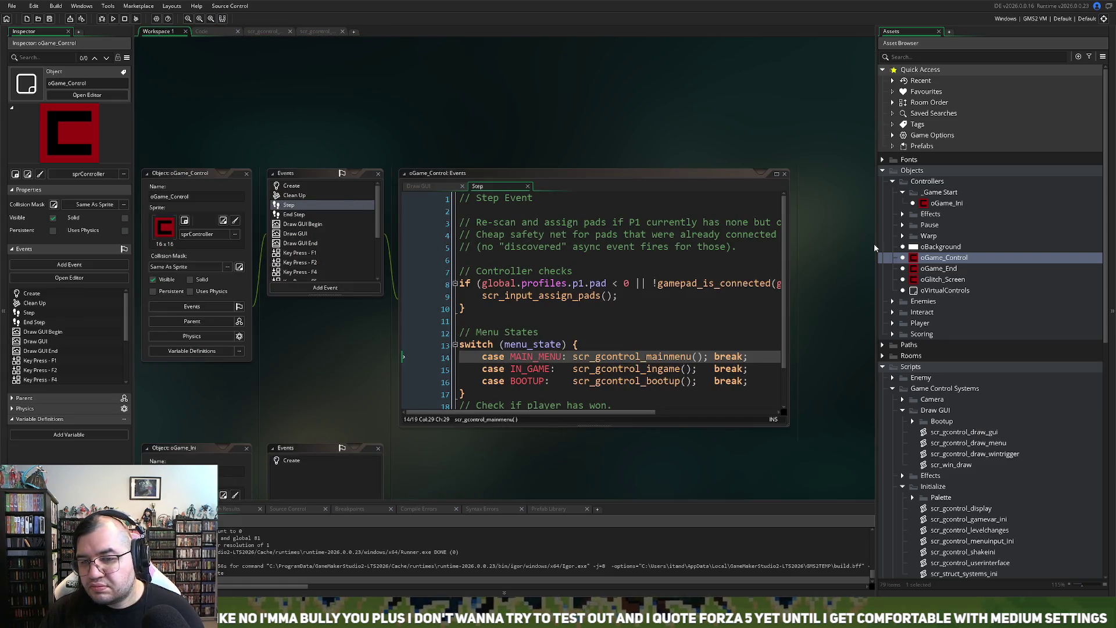
scroll(569, 271, down, 2)
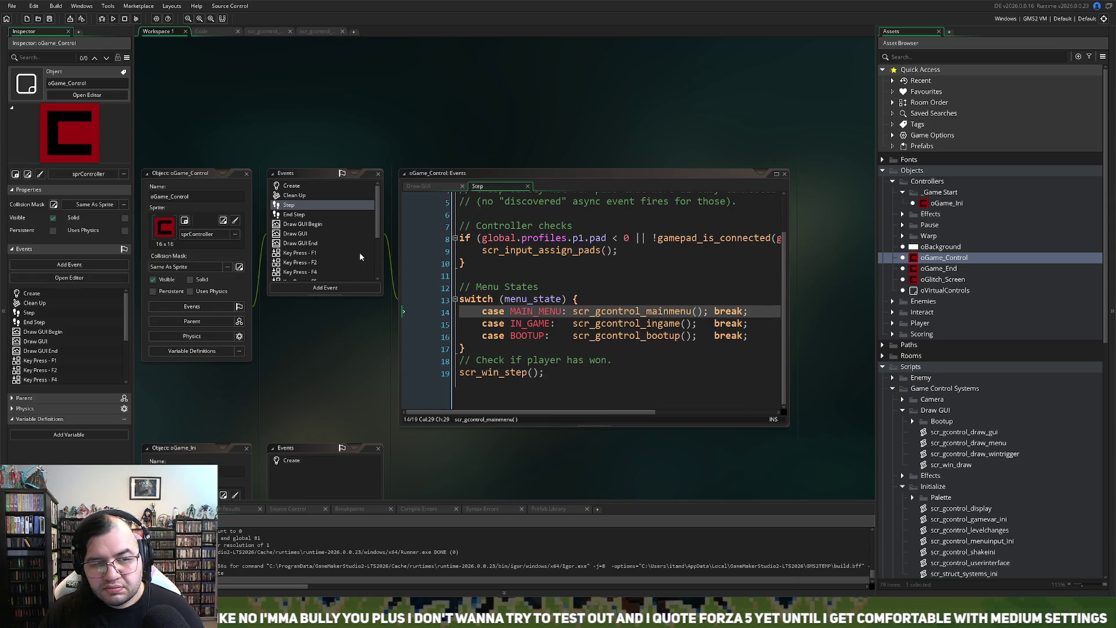
click(295, 233)
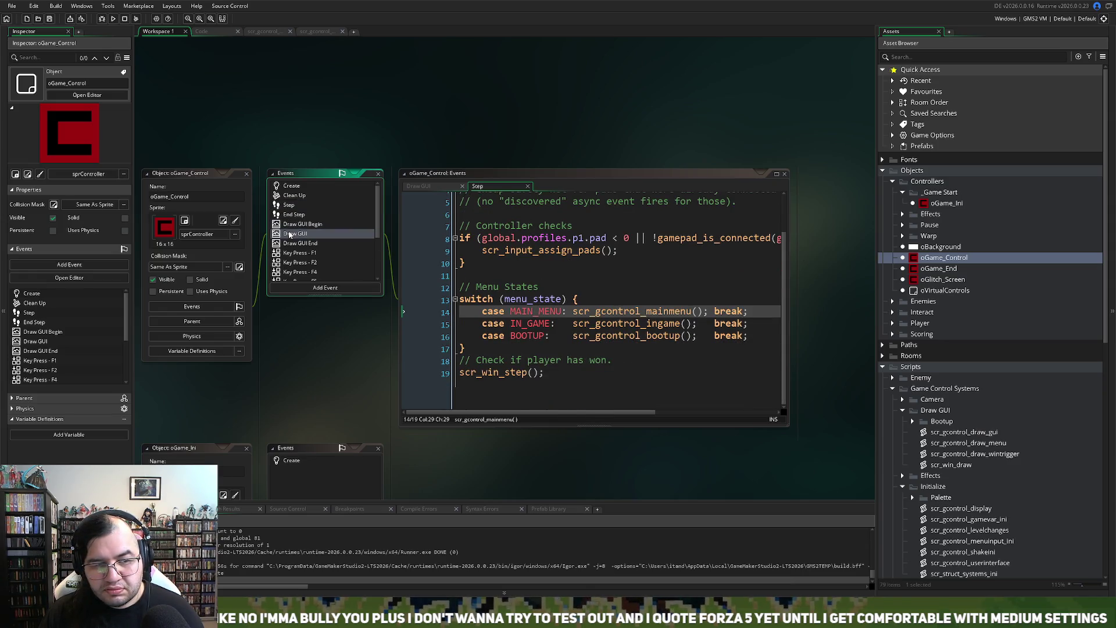
middle_click(553, 285)
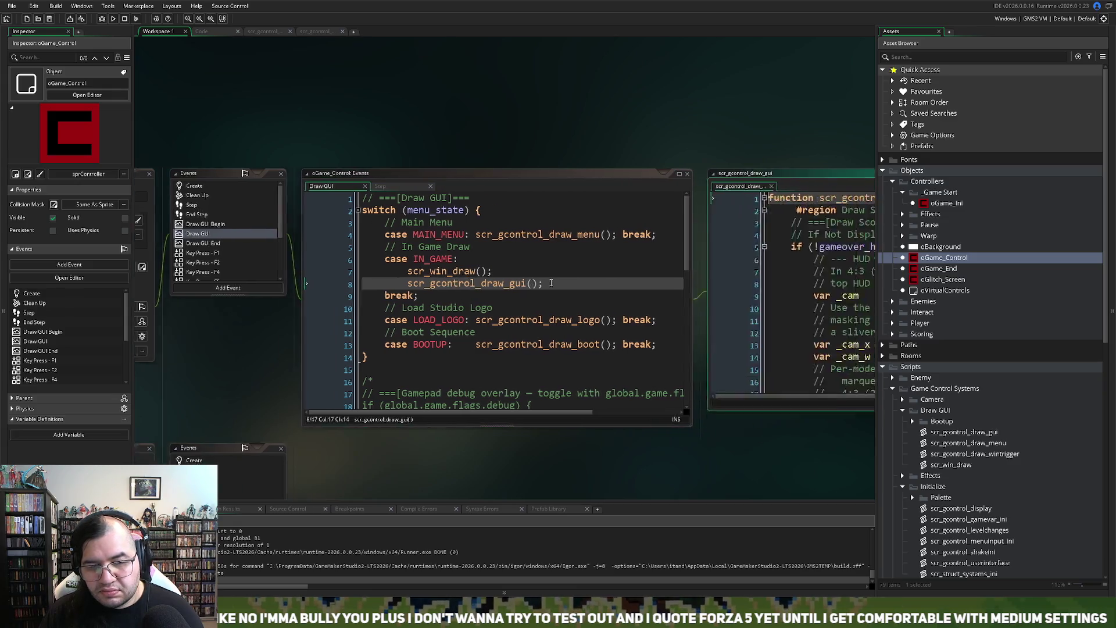
click(849, 174)
Step: Copy the pink lives colour #f83bff from line 42, then return to scr_gcontrol_draw_menu
scroll(513, 222, down, 7)
scroll(512, 222, down, 3)
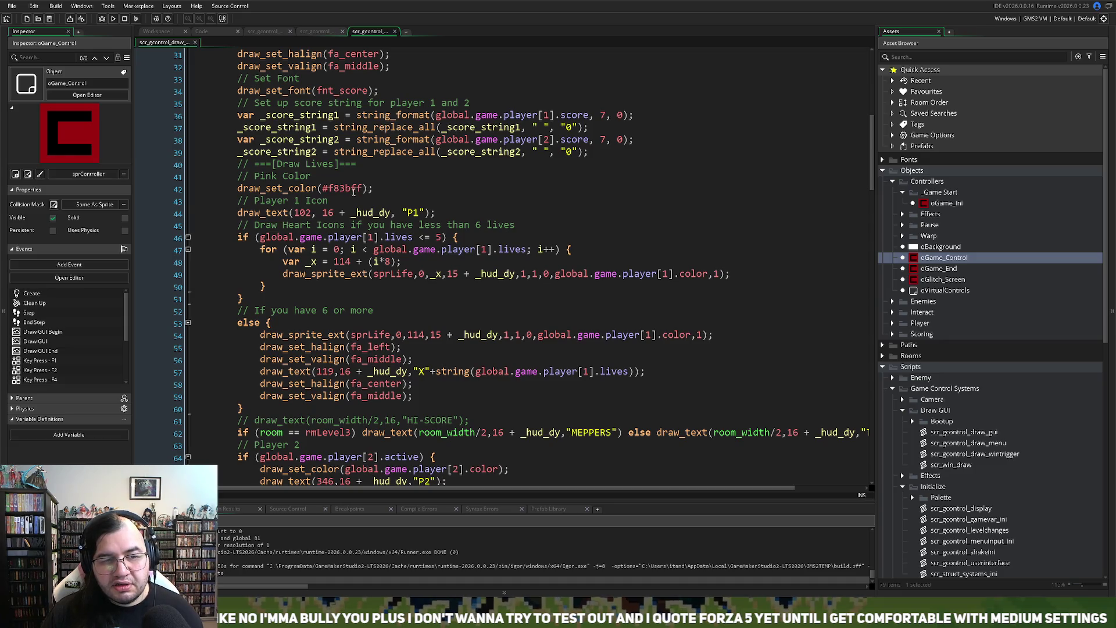
drag(362, 187, 325, 192)
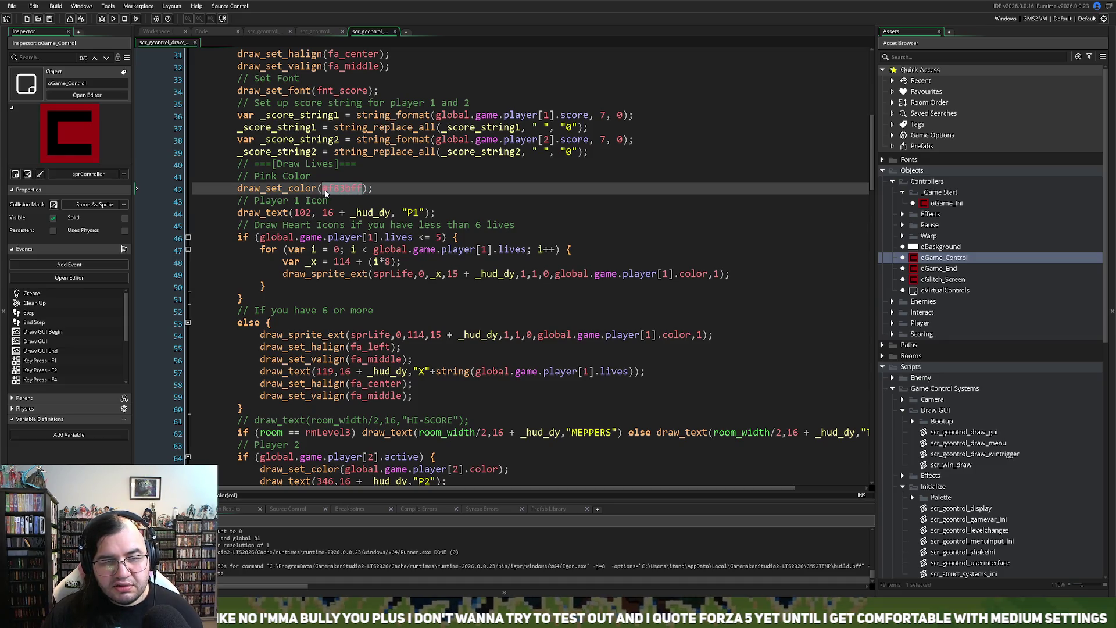
click(363, 188)
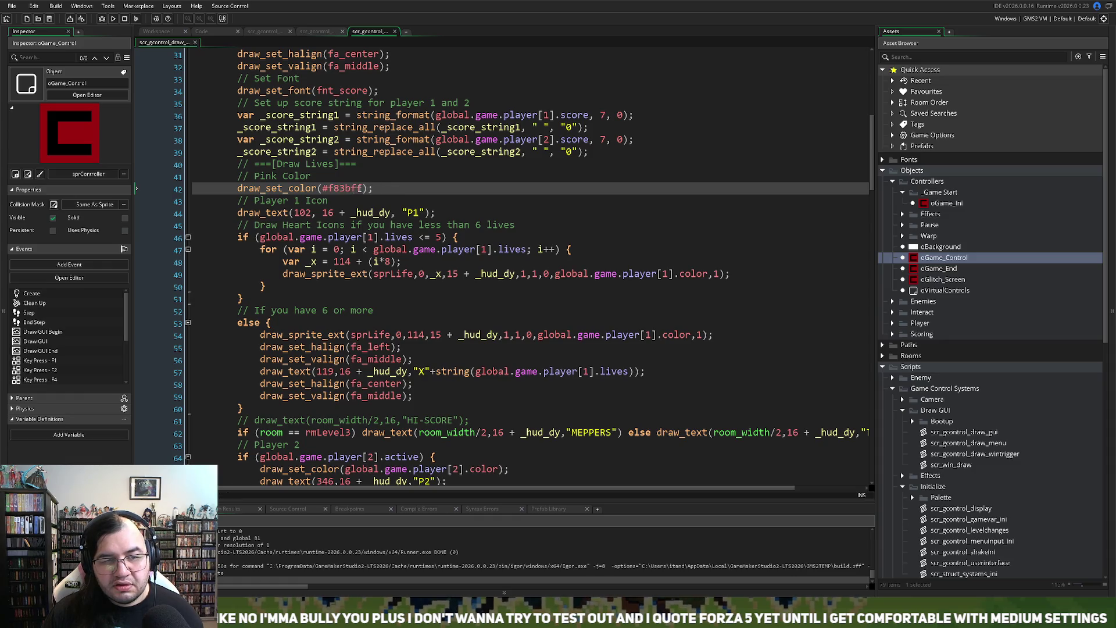
drag(363, 188, 323, 190)
key(ctrl+c)
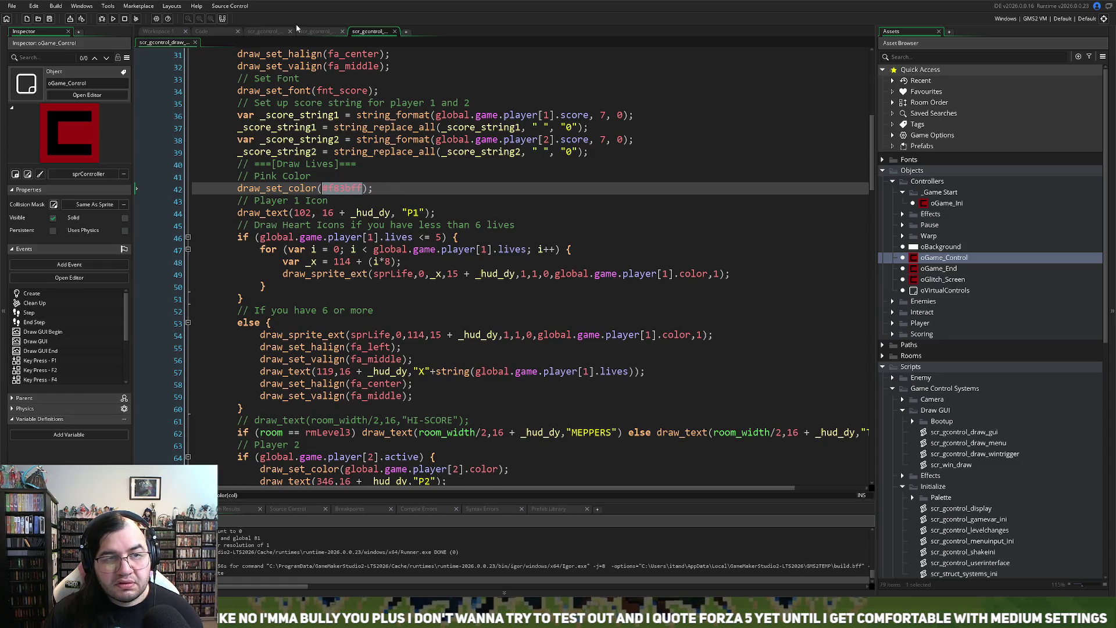
click(305, 30)
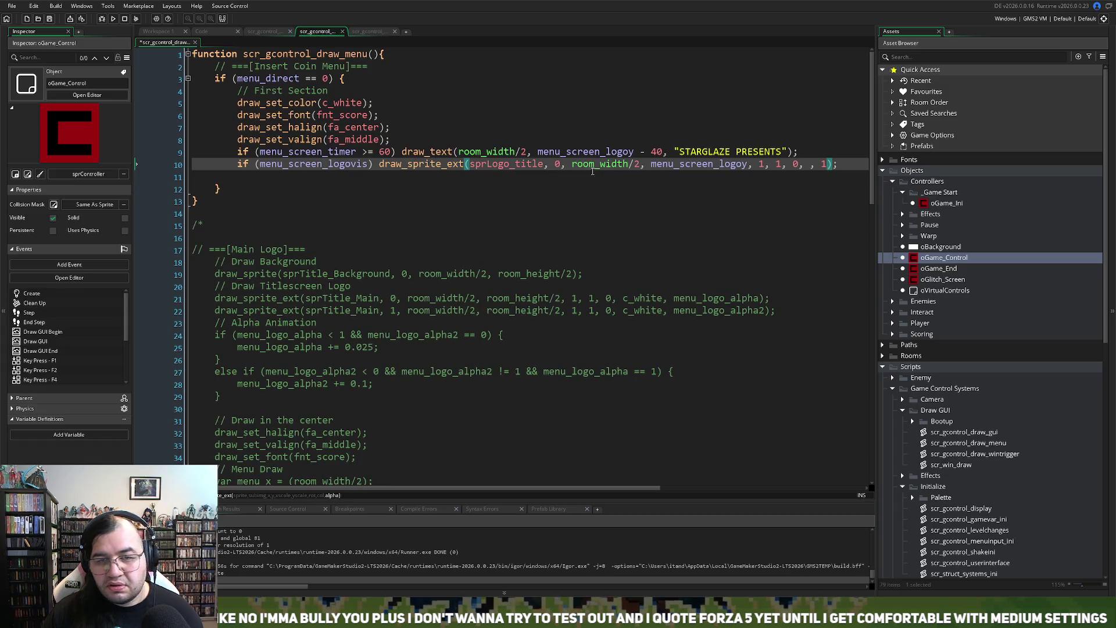
Step: Paste #f83bff into the empty colour argument on line 10 and run the game
click(810, 164)
key(ctrl+v)
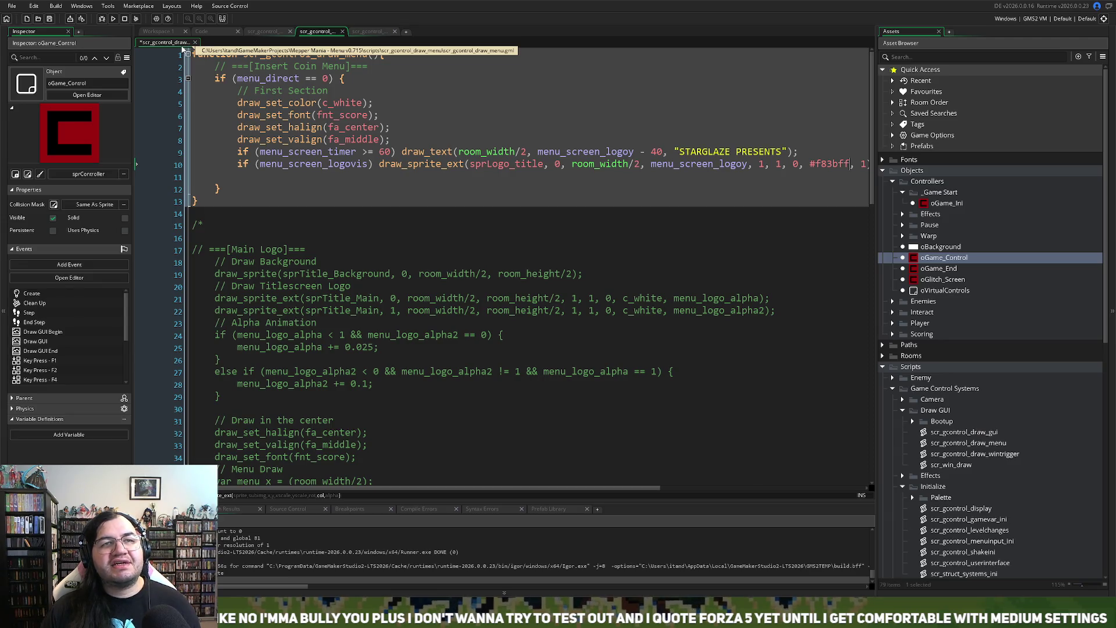
click(114, 19)
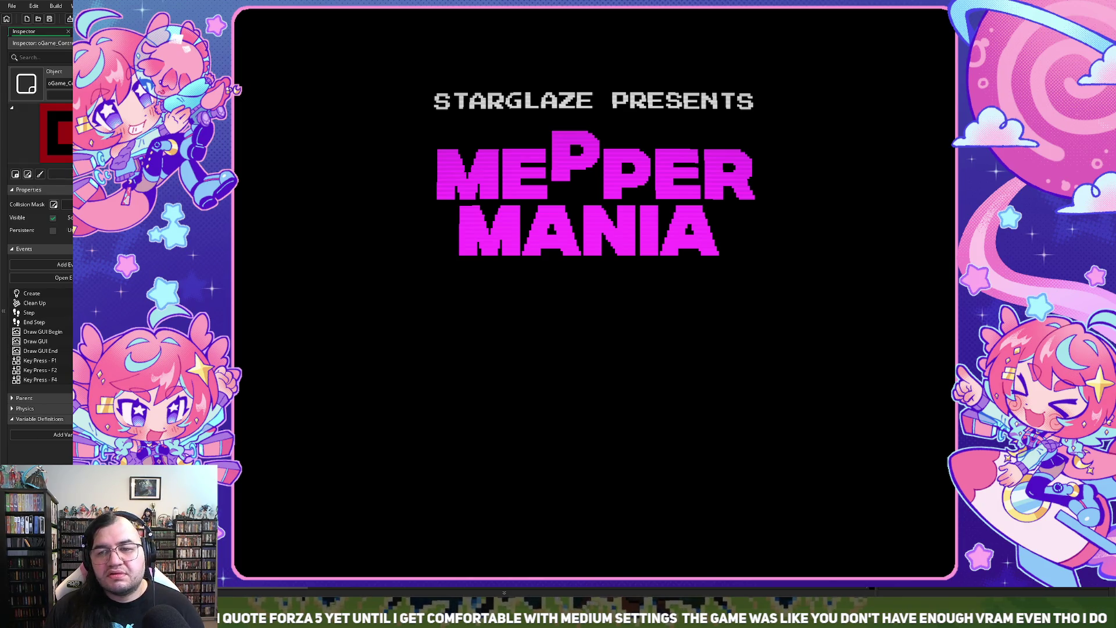
key(alt+F4)
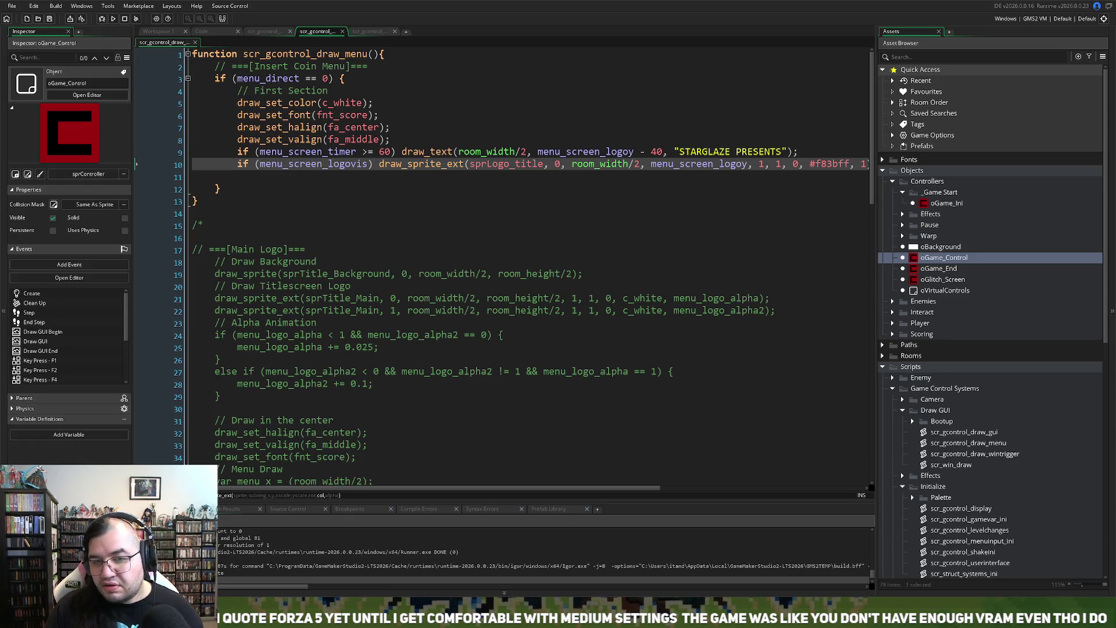
Step: Replace the logo tint #f83bff on line 10 with #fd96ff and test-run the game
drag(810, 164, 853, 163)
text(#fd96ff)
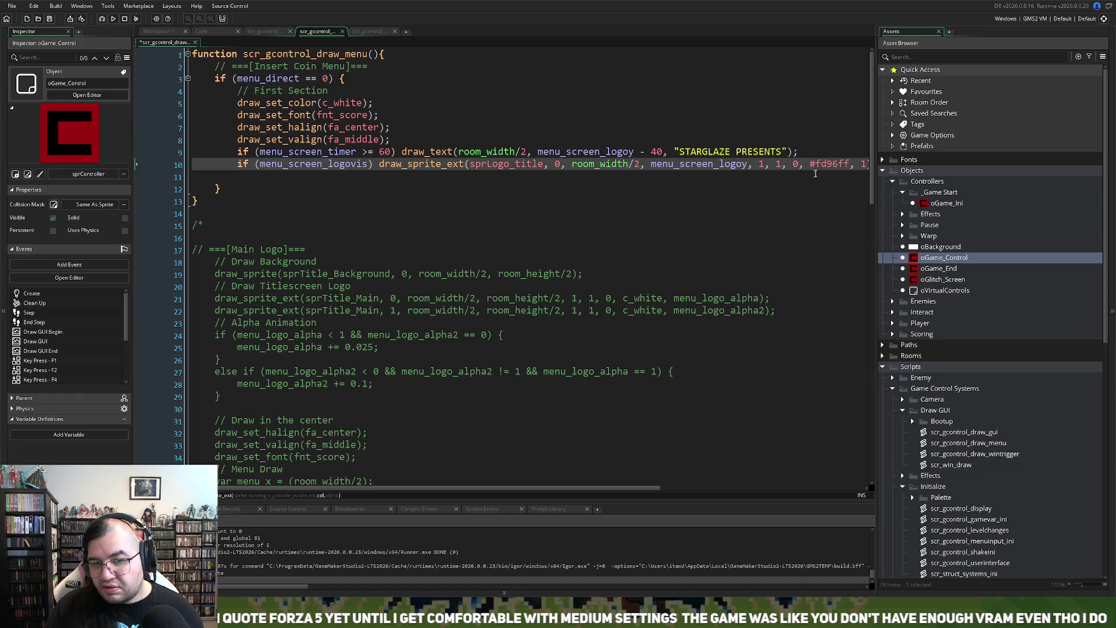
click(113, 19)
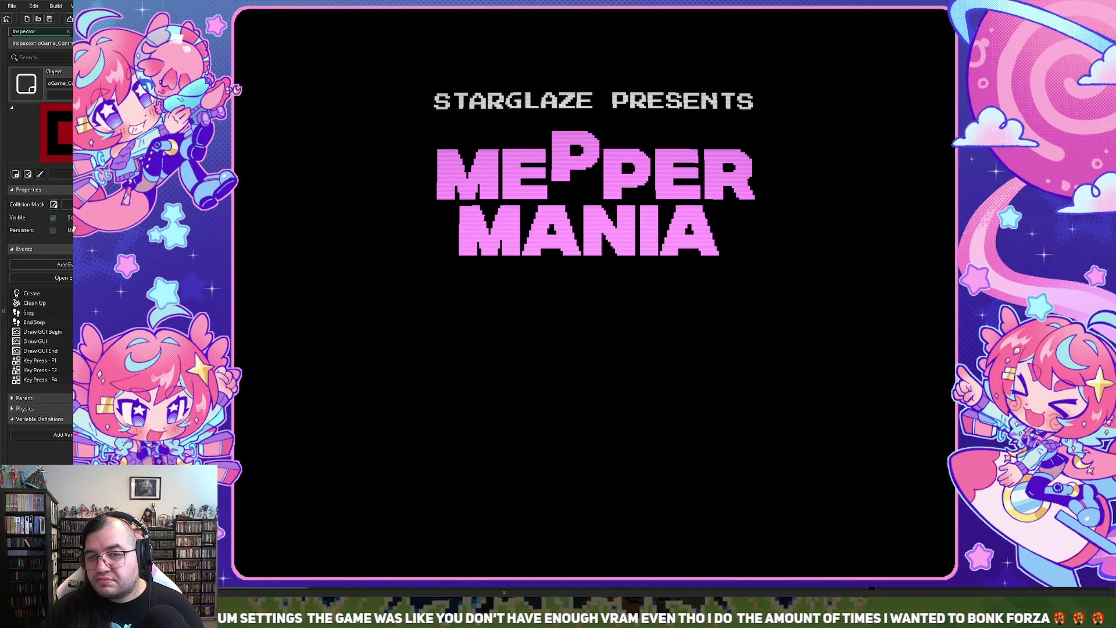
key(Escape)
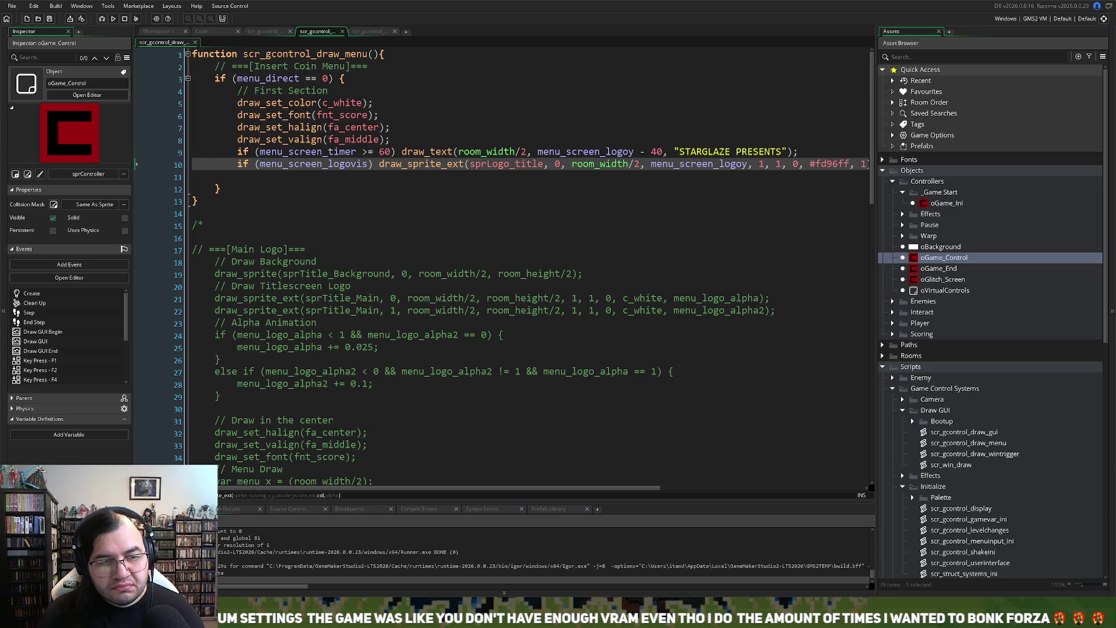
Step: Place the caret on the empty line 11 below the sprLogo_title draw call
click(241, 177)
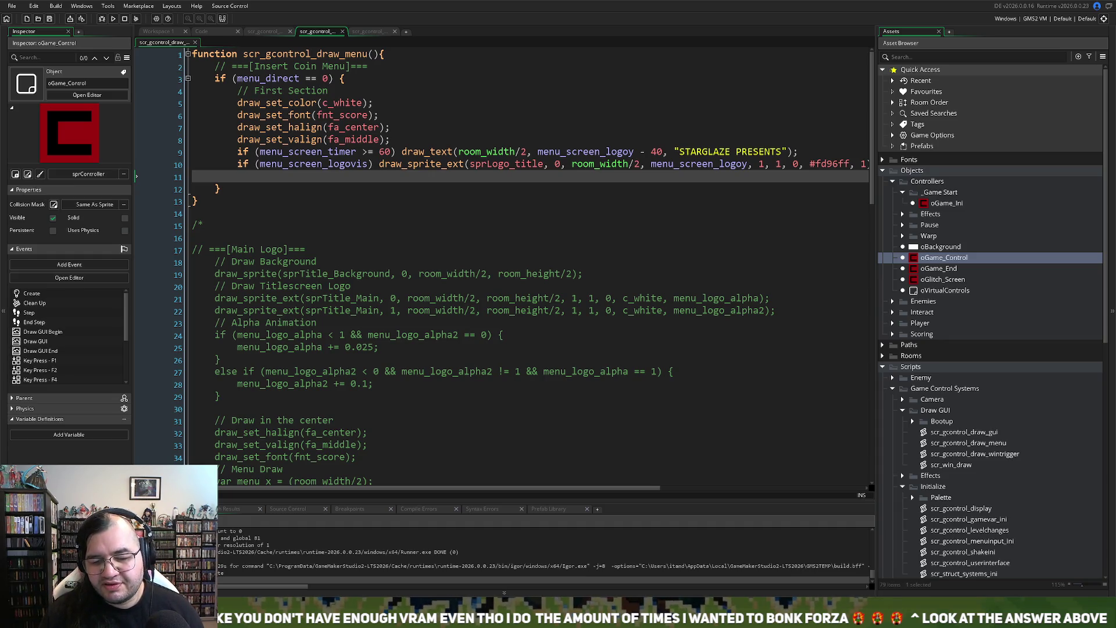
mouse_move(587, 490)
mouse_down()
mouse_move(737, 494)
mouse_move(451, 457)
mouse_up()
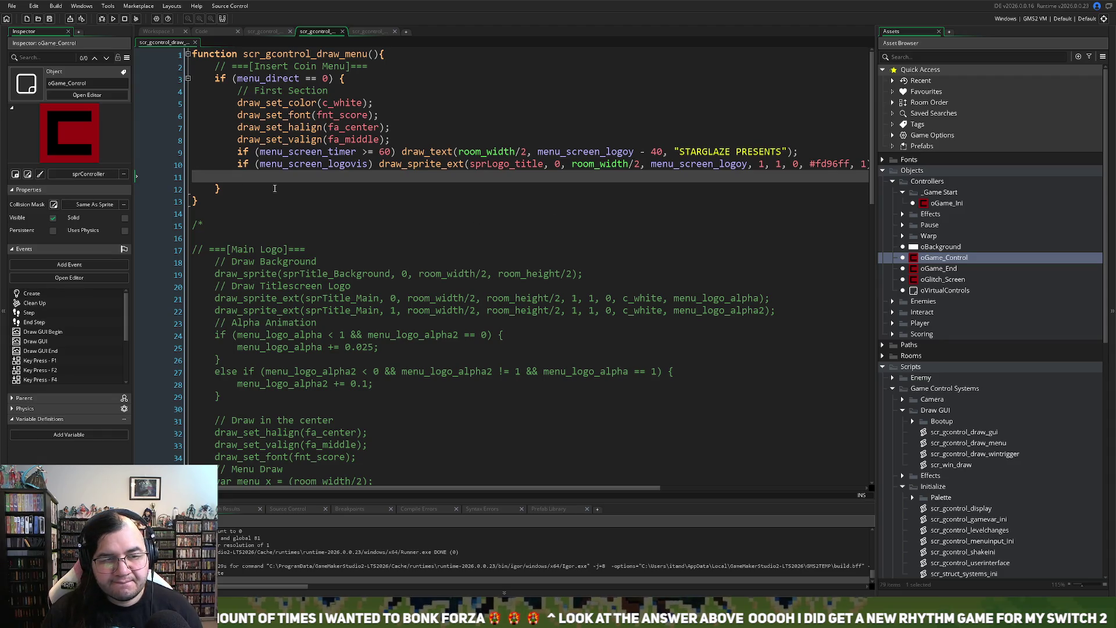
drag(237, 164, 642, 172)
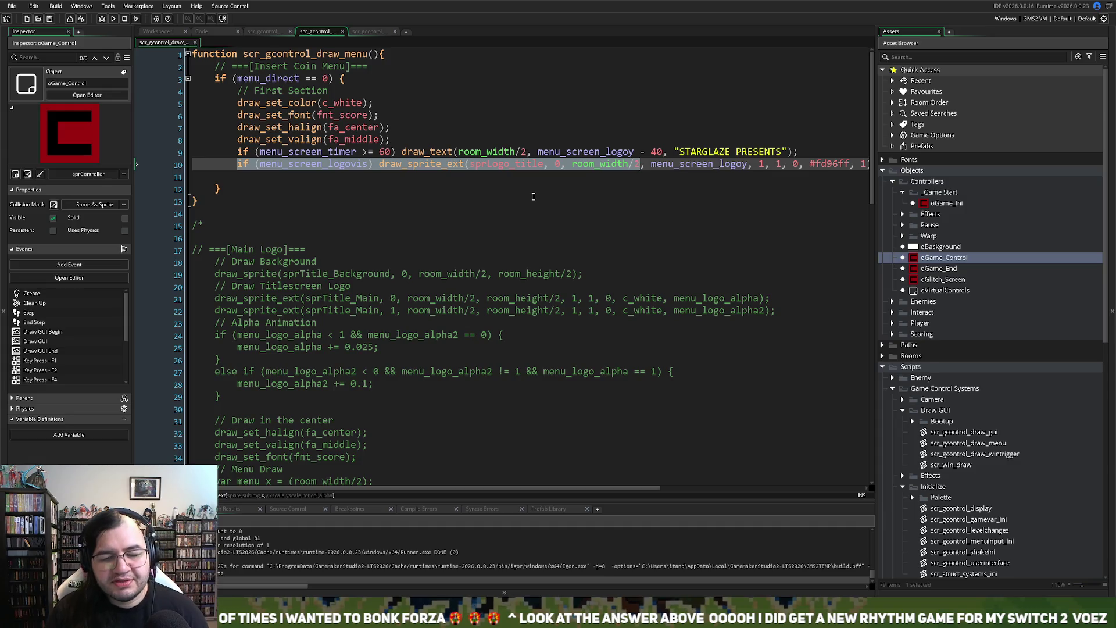
click(507, 177)
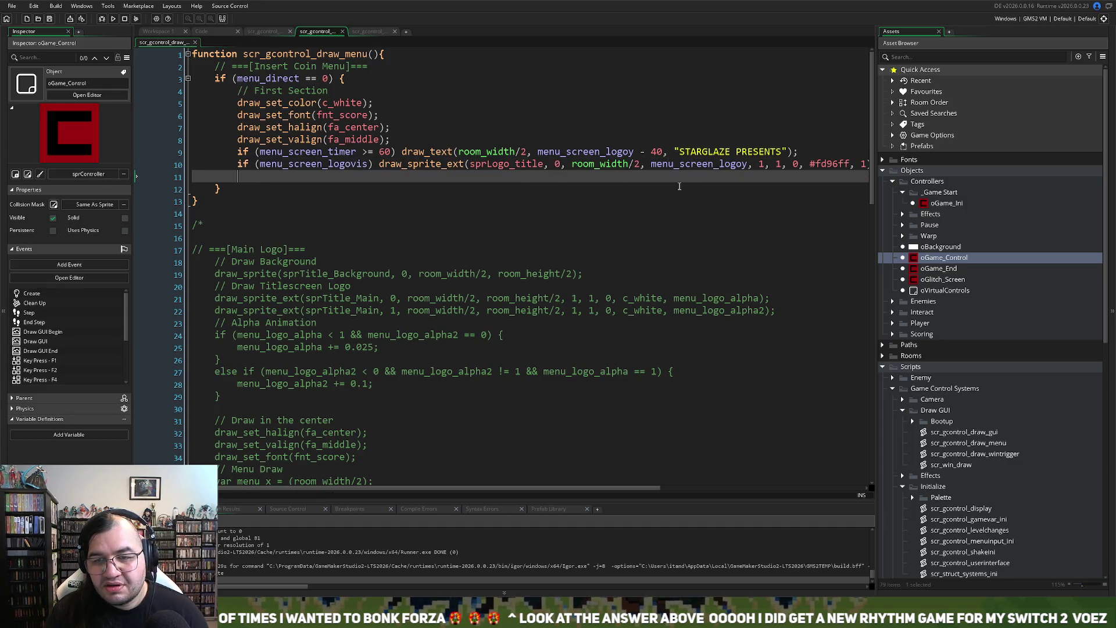
key(Up)
text(.)
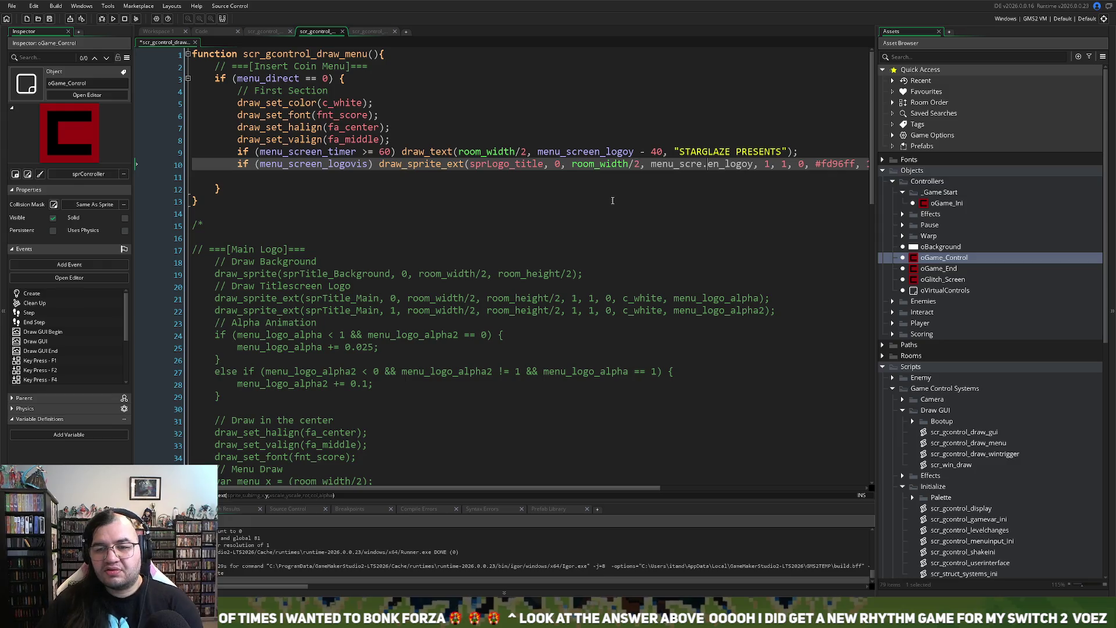
key(BackSpace)
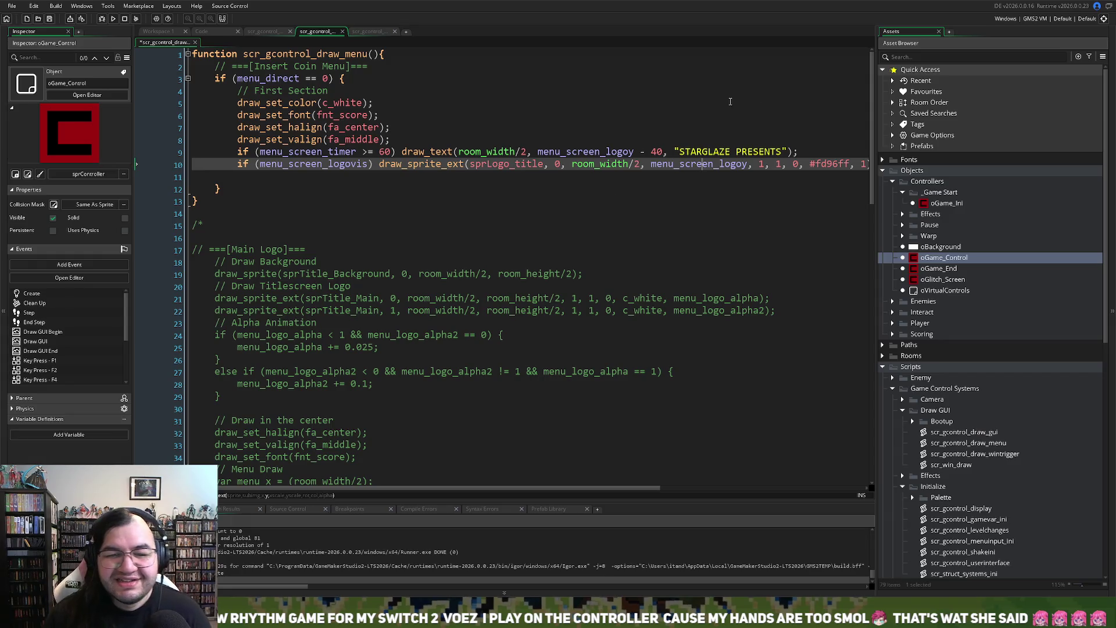
mouse_move(657, 487)
mouse_down()
mouse_move(717, 485)
mouse_move(580, 452)
mouse_up()
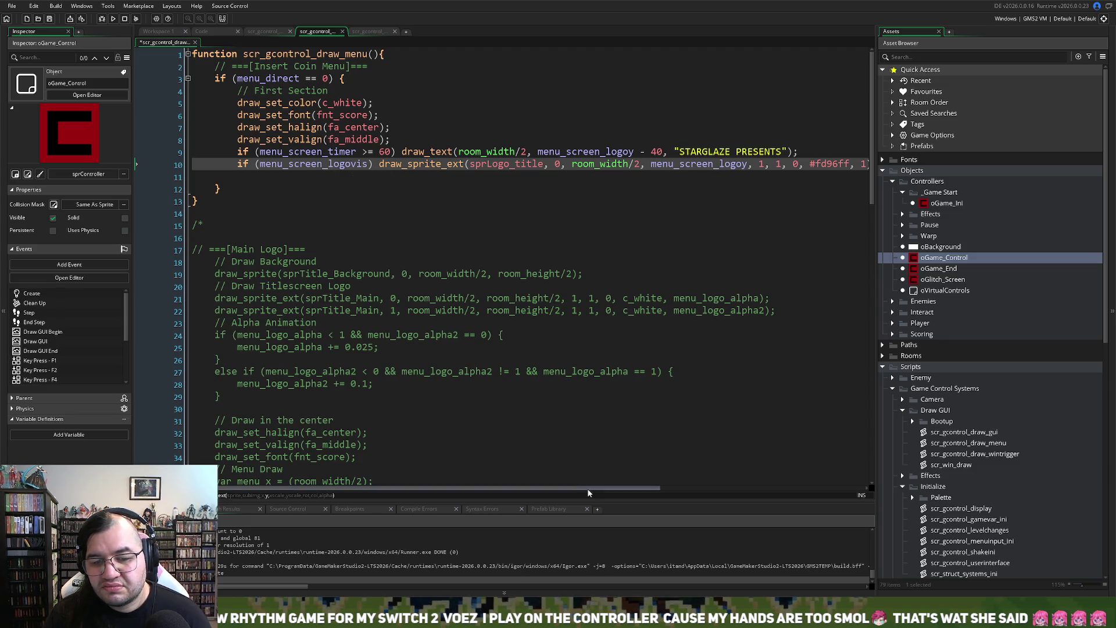
mouse_move(644, 494)
mouse_down()
mouse_move(741, 479)
mouse_move(574, 467)
mouse_up()
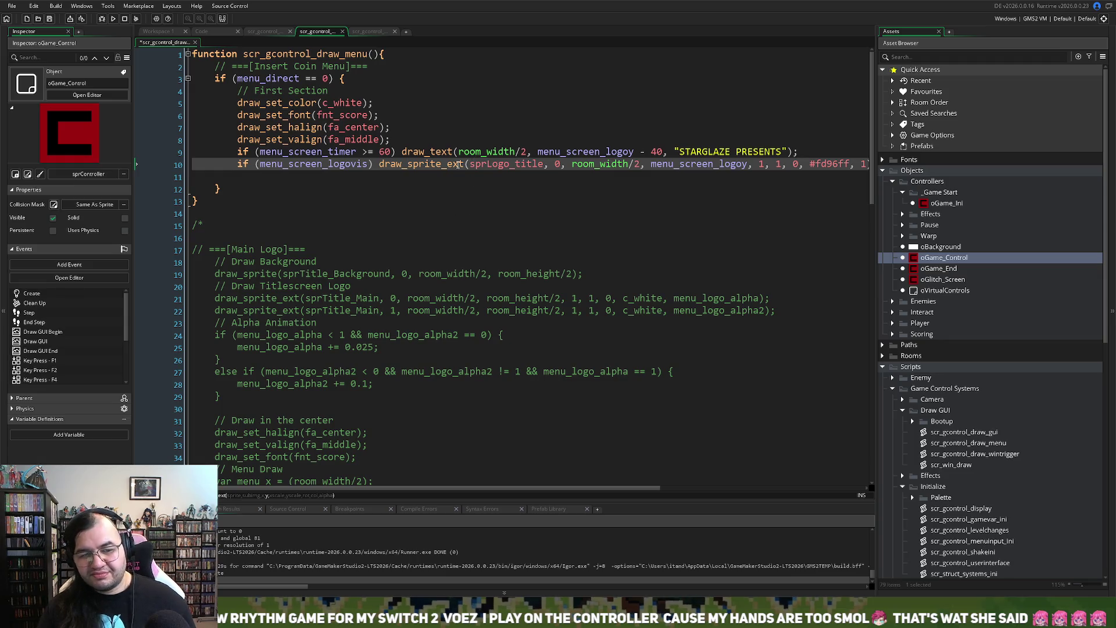
click(446, 141)
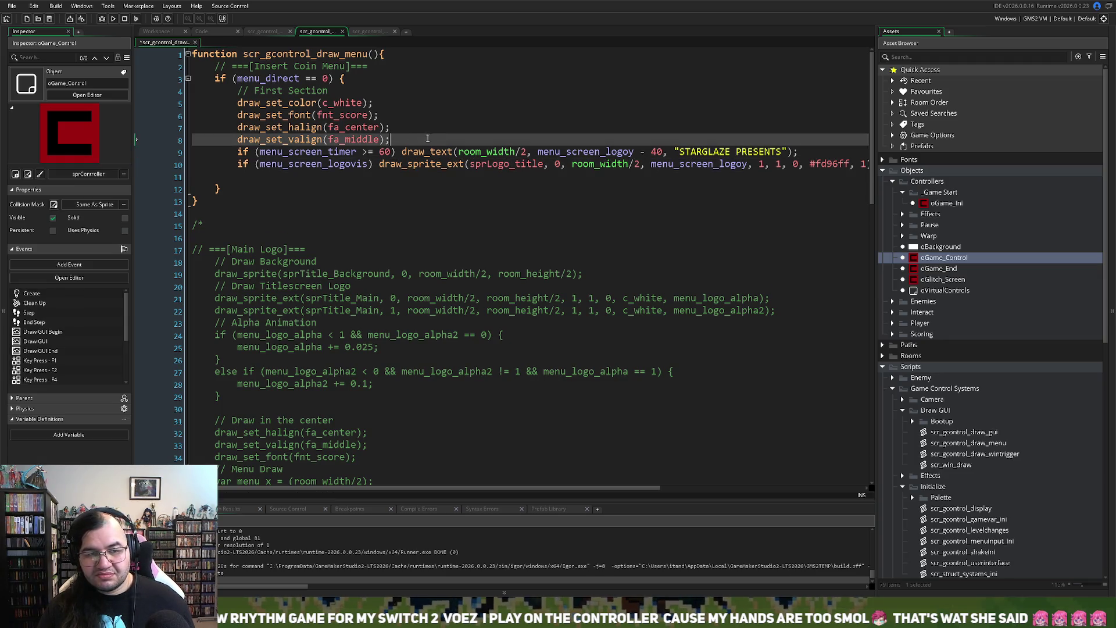
Step: Duplicate the STARGLAZE PRESENTS draw_text line onto line 11
drag(798, 151, 240, 159)
key(ctrl+c)
click(387, 177)
key(ctrl+v)
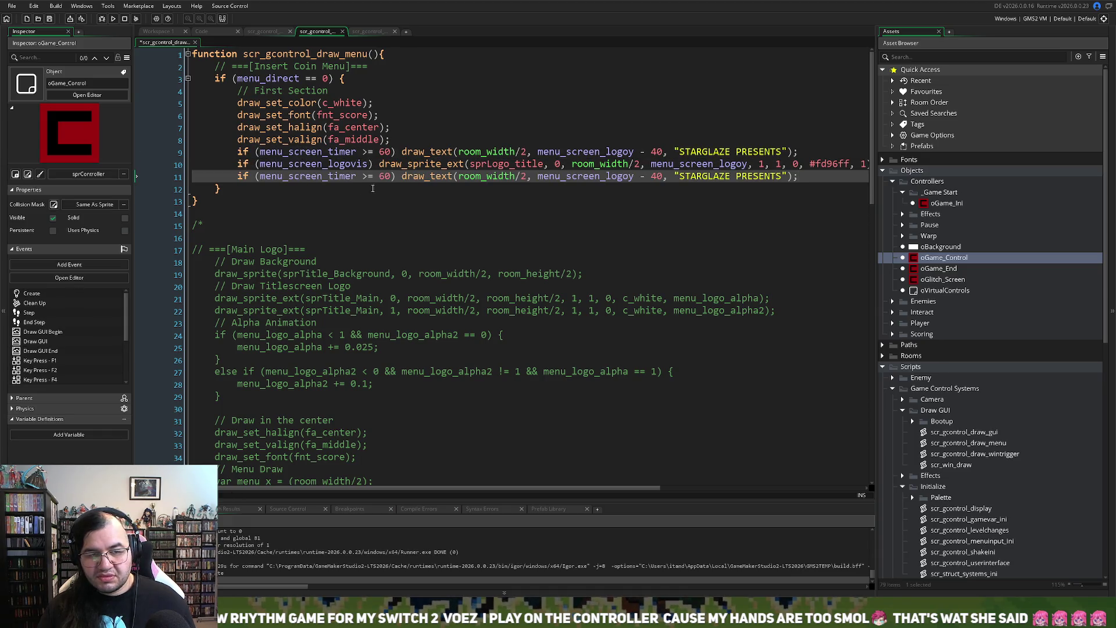
Step: On line 11, change the timer check from 60 to 180 and the offset '- 40' to '+ 90'
mouse_move(390, 177)
mouse_down()
mouse_move(367, 176)
mouse_move(381, 177)
mouse_up()
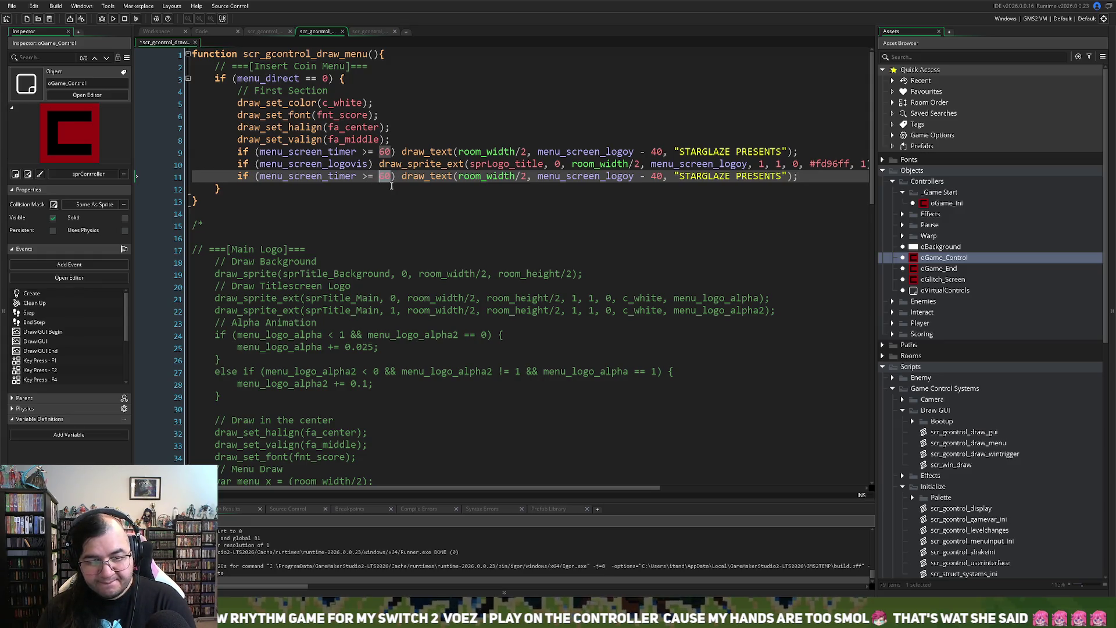
text(180)
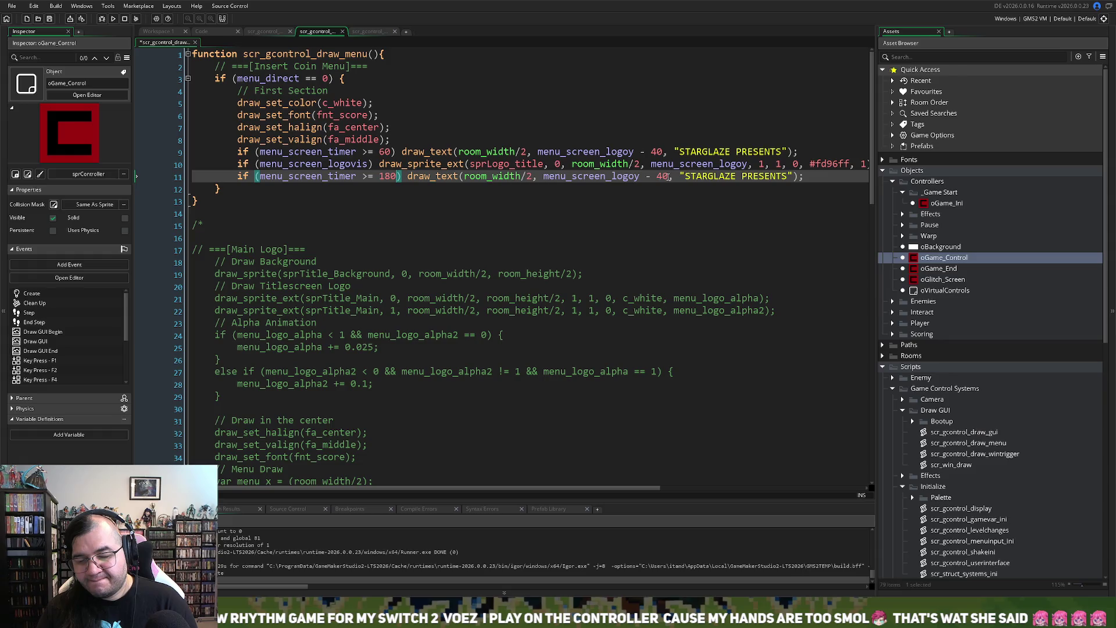
drag(668, 177, 642, 179)
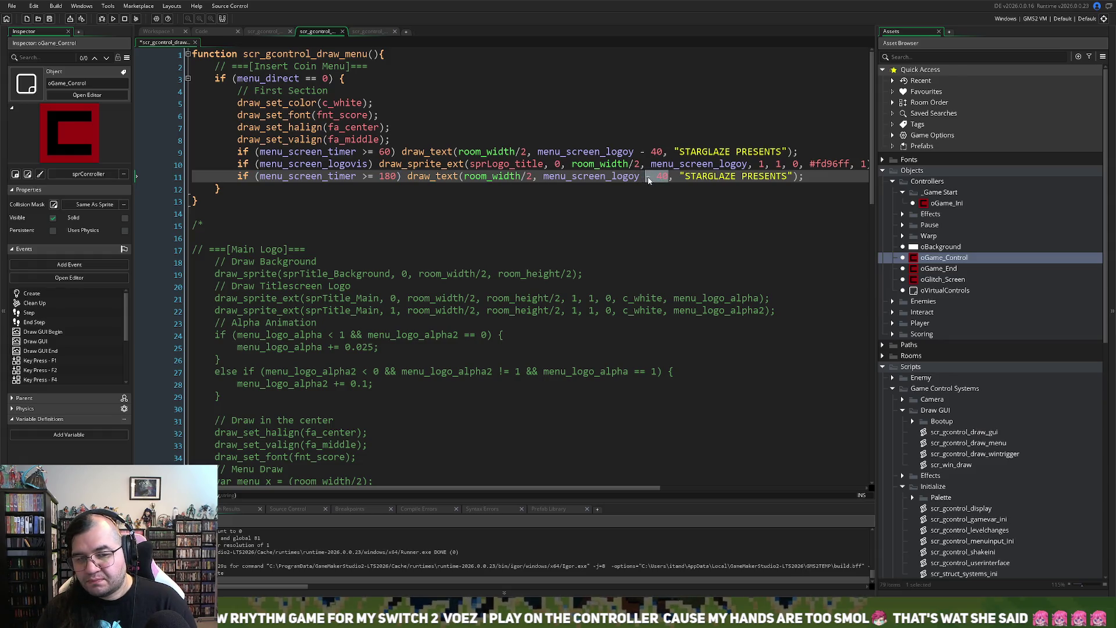
click(648, 177)
double_click(648, 177)
text(+)
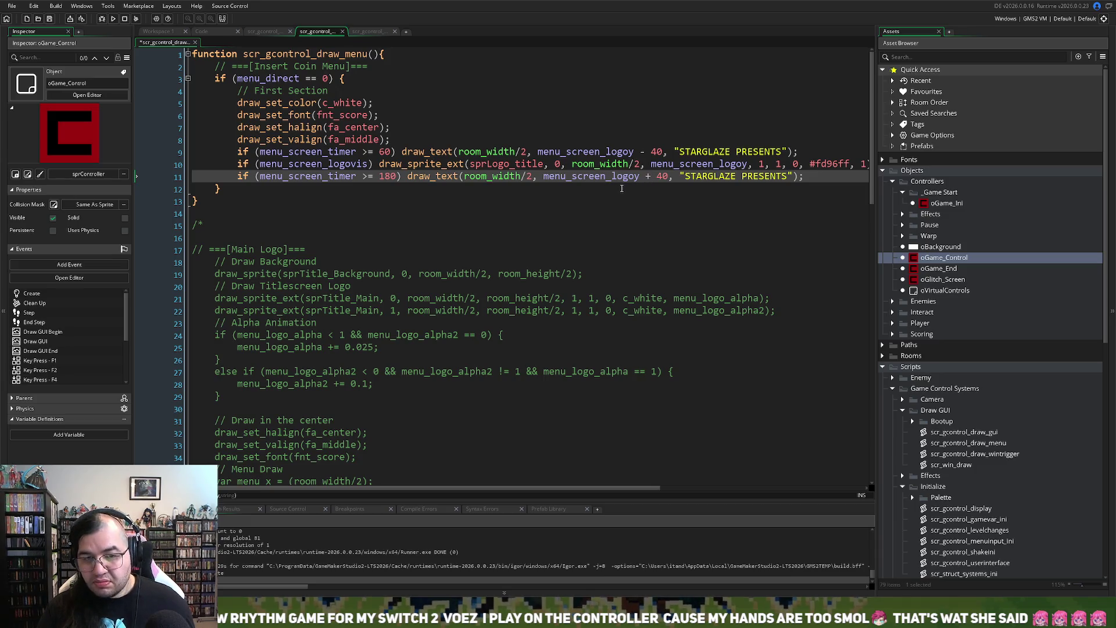
double_click(662, 177)
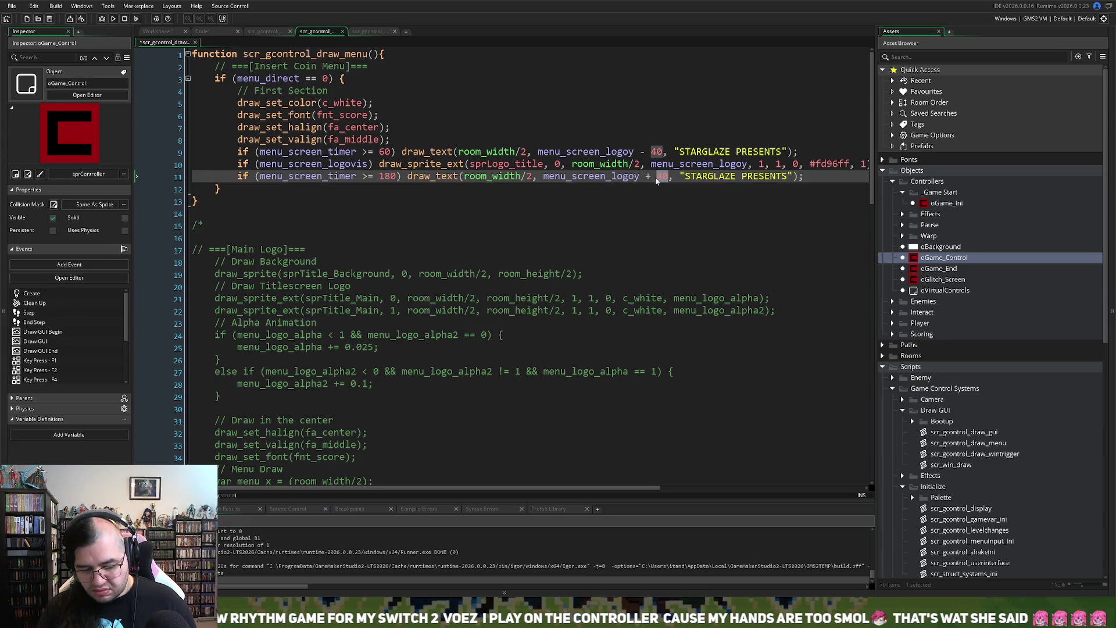
text(90)
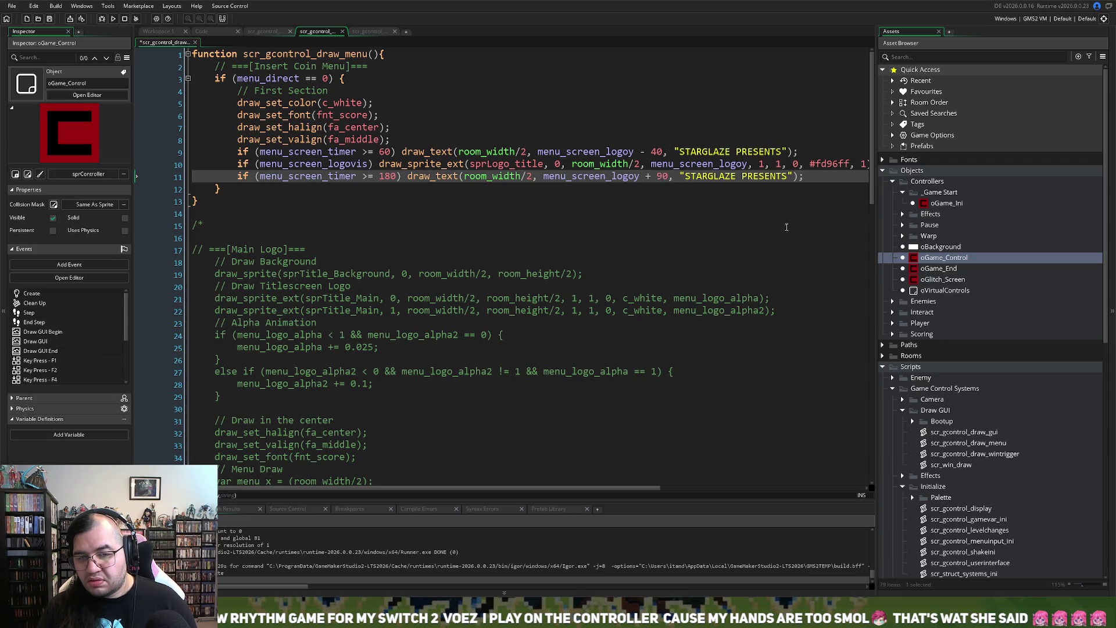
click(788, 176)
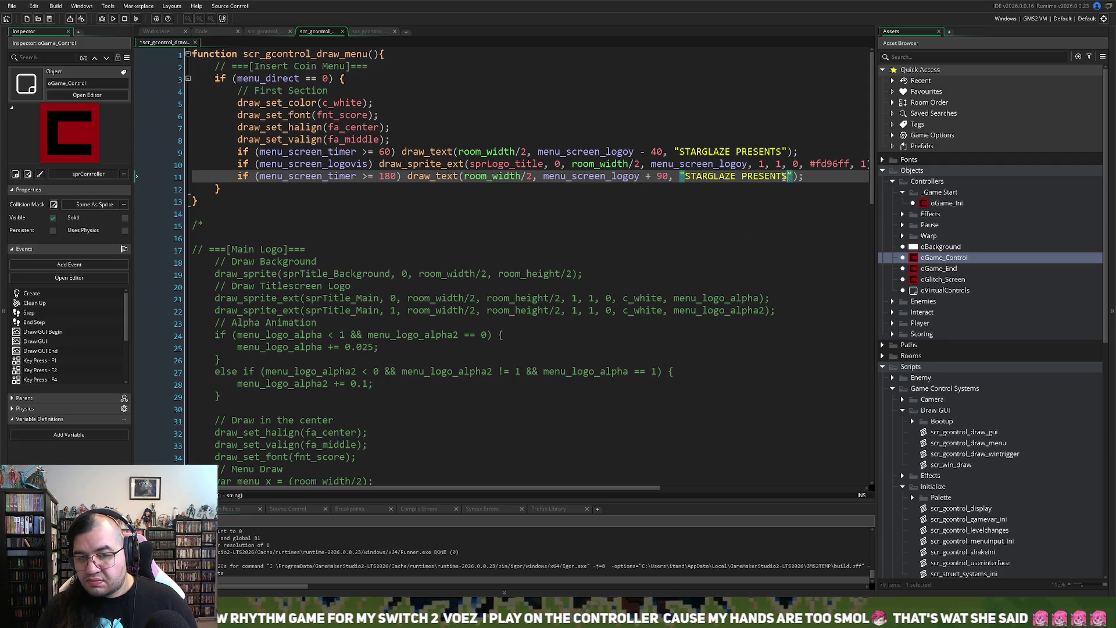
Step: Replace line 11's text with '© 1983 STARGLAZE/nALL RIGHTS RESERVED' and run the game
drag(788, 176, 685, 177)
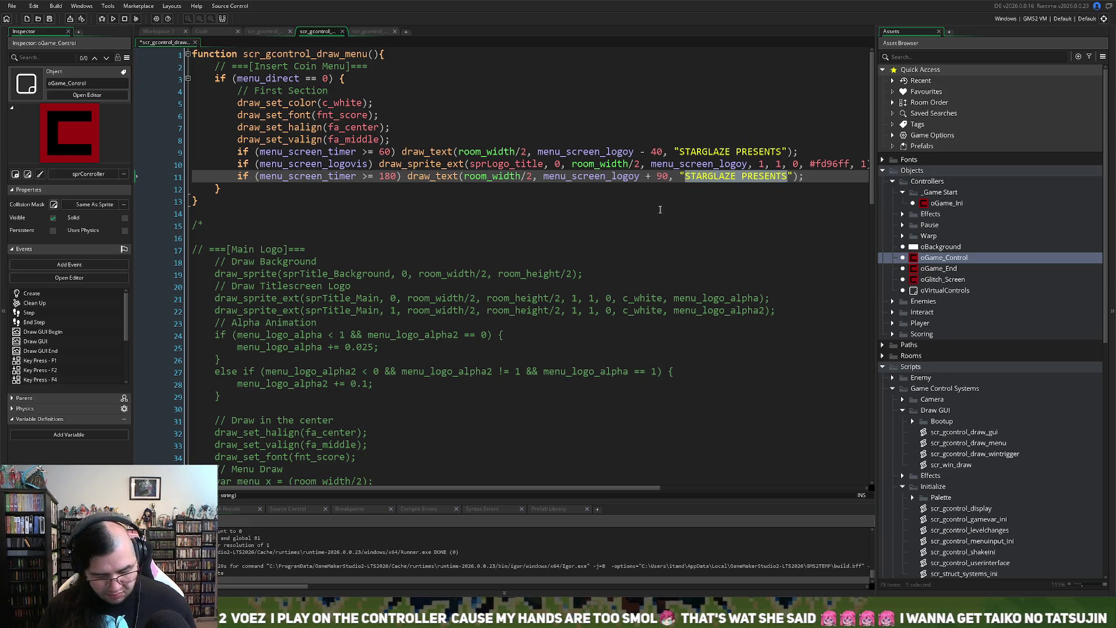
text(©)
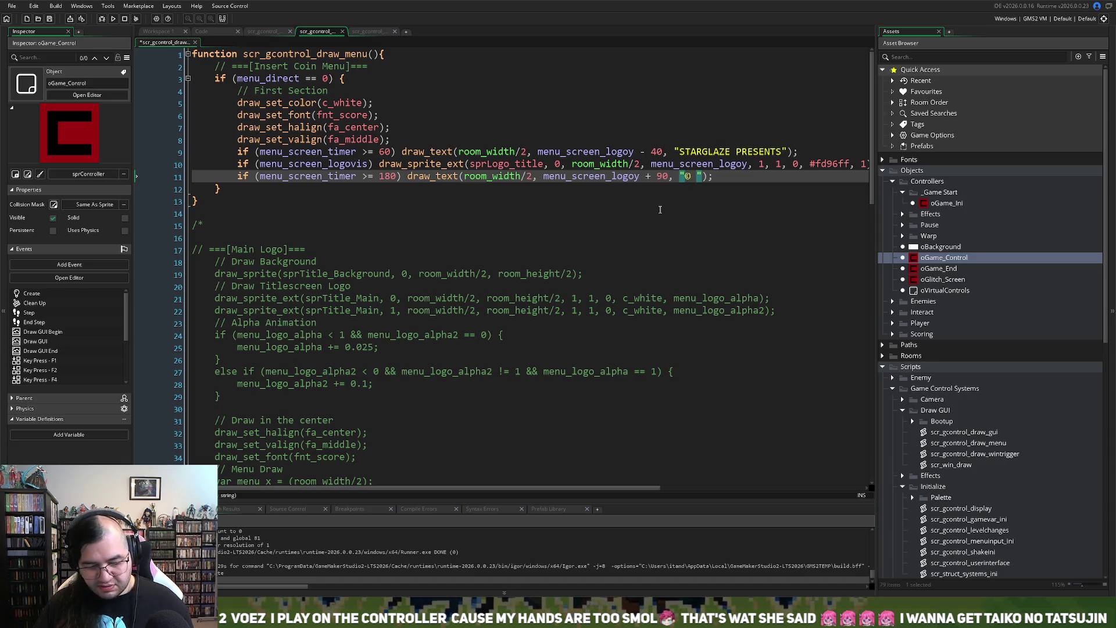
text(198=)
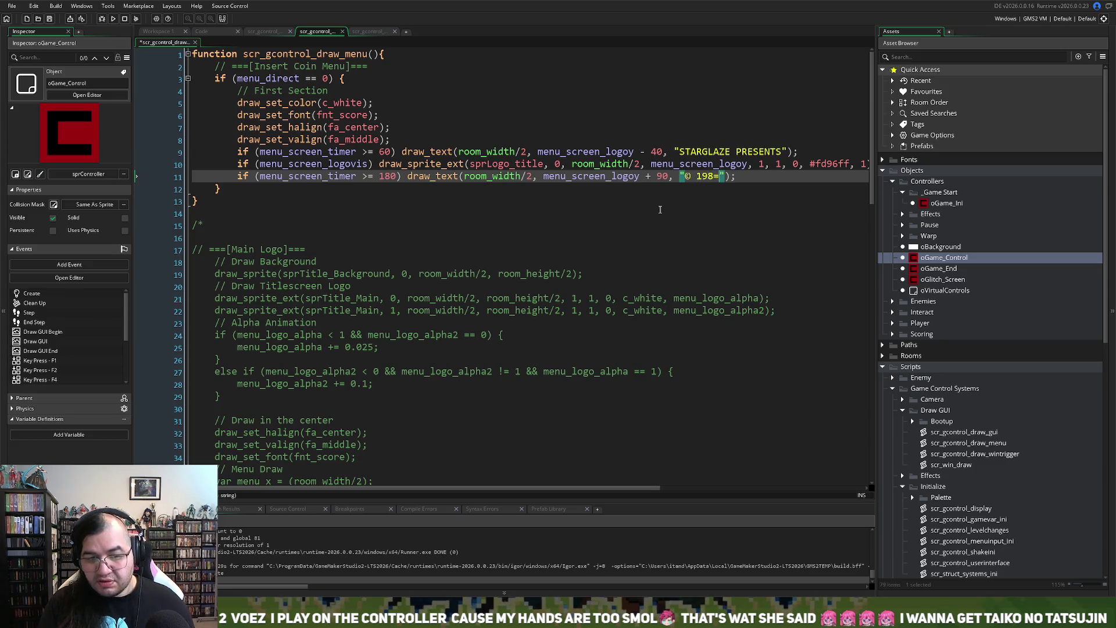
text(=)
key(BackSpace)
key(BackSpace)
text(3)
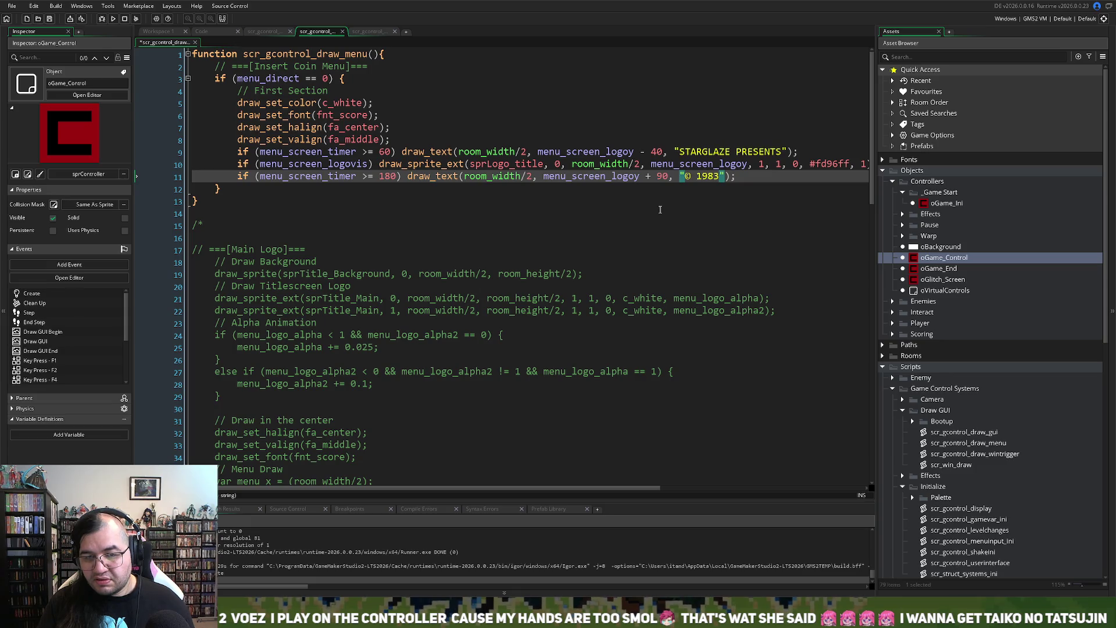
text( STARGLA)
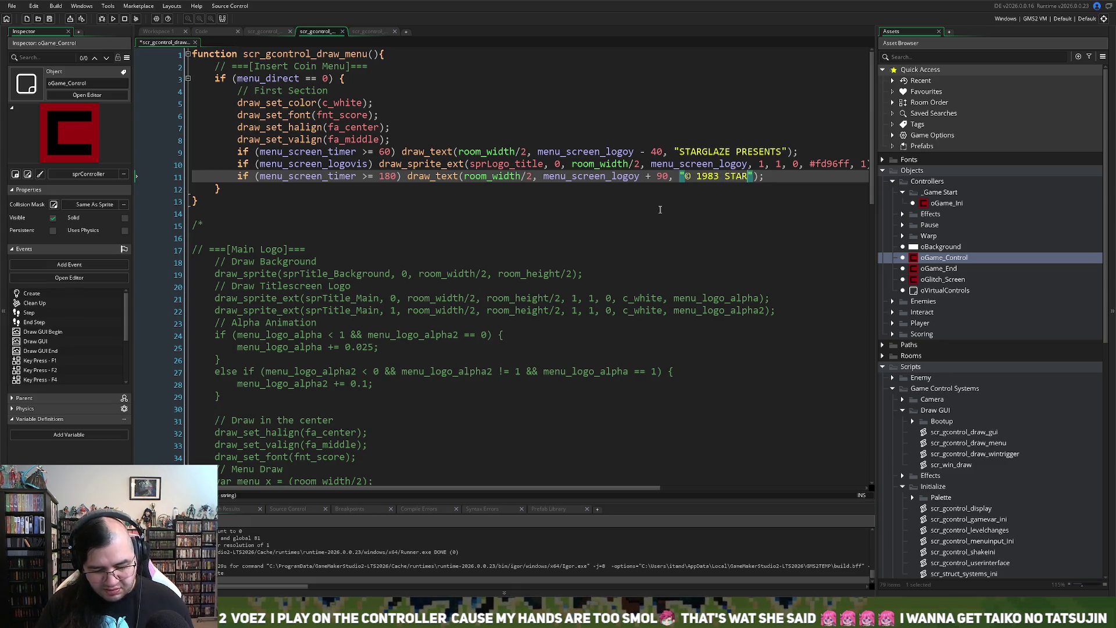
text(ZE)
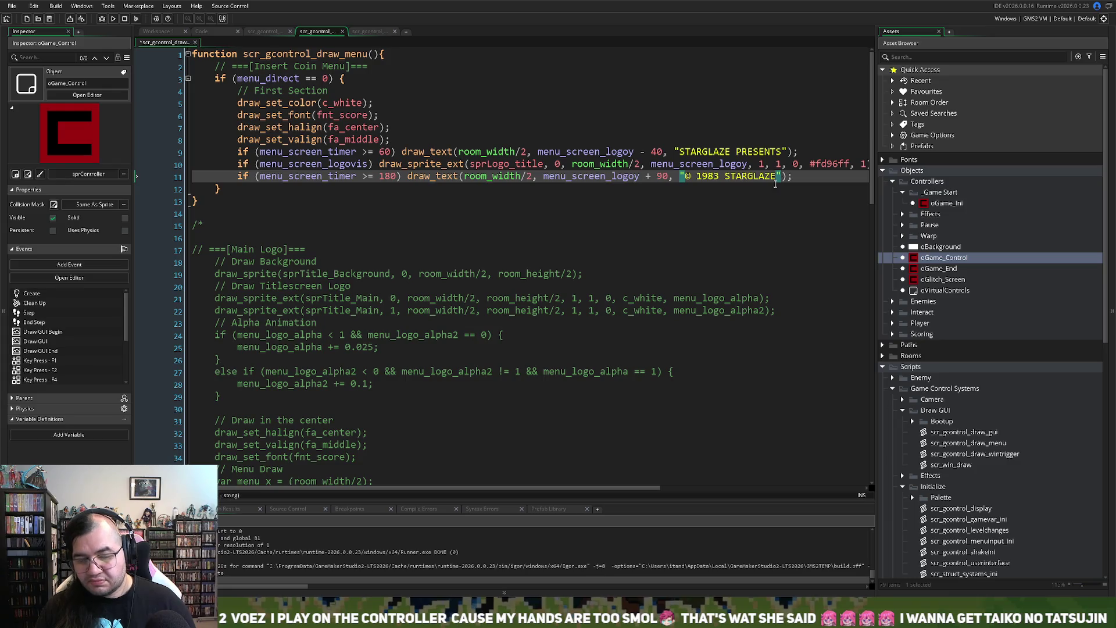
text(/)
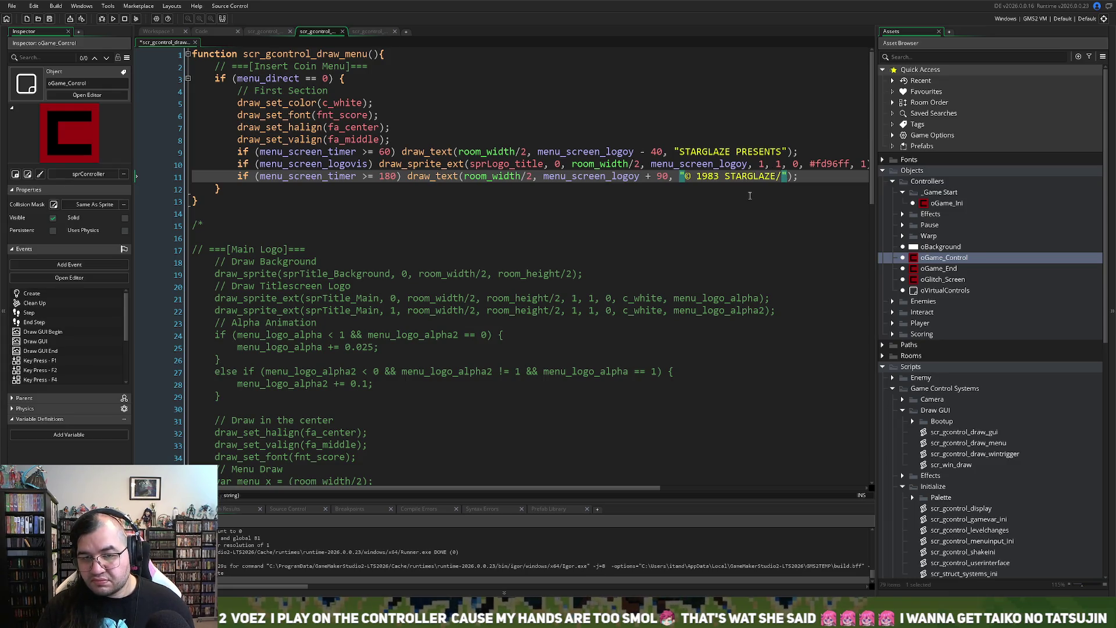
text(nAll R)
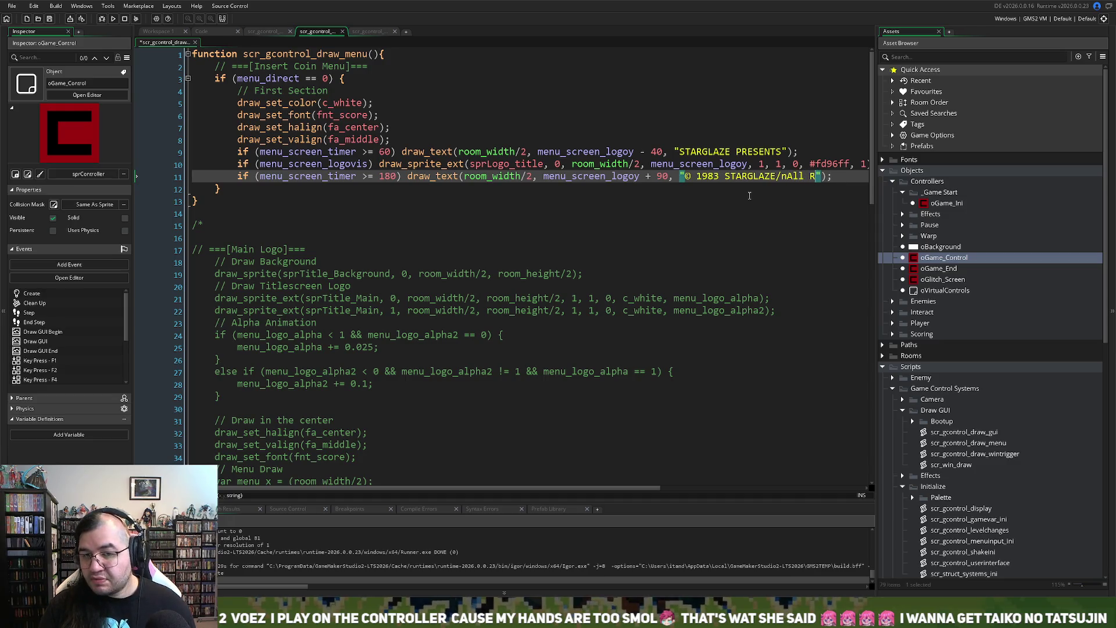
key(BackSpace)
key(BackSpace)
key(BackSpace)
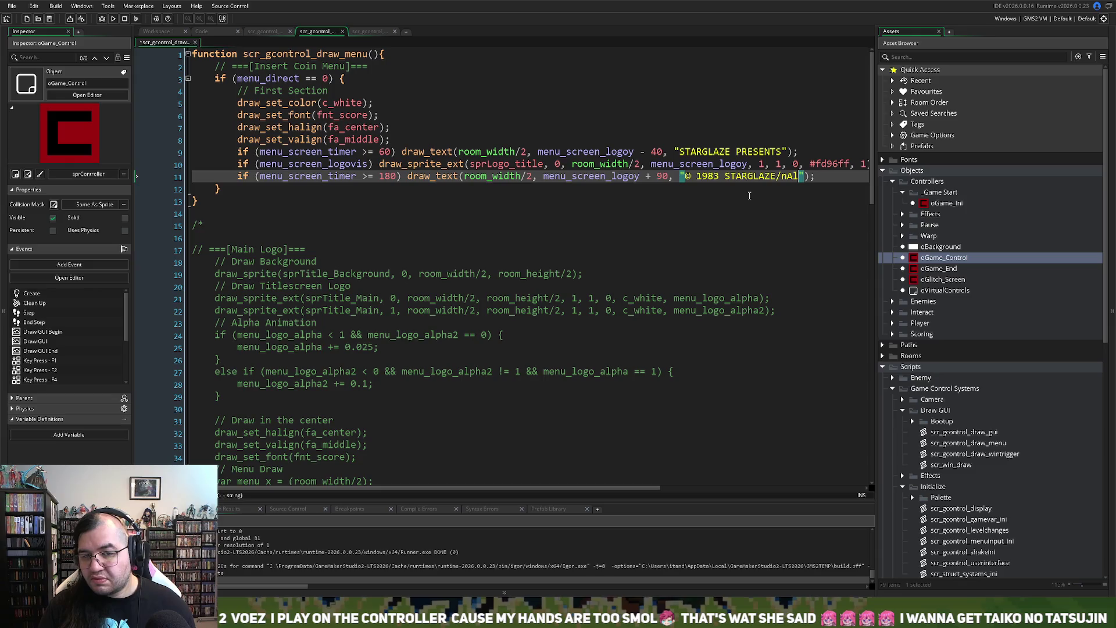
key(BackSpace)
text(LL RIGHT)
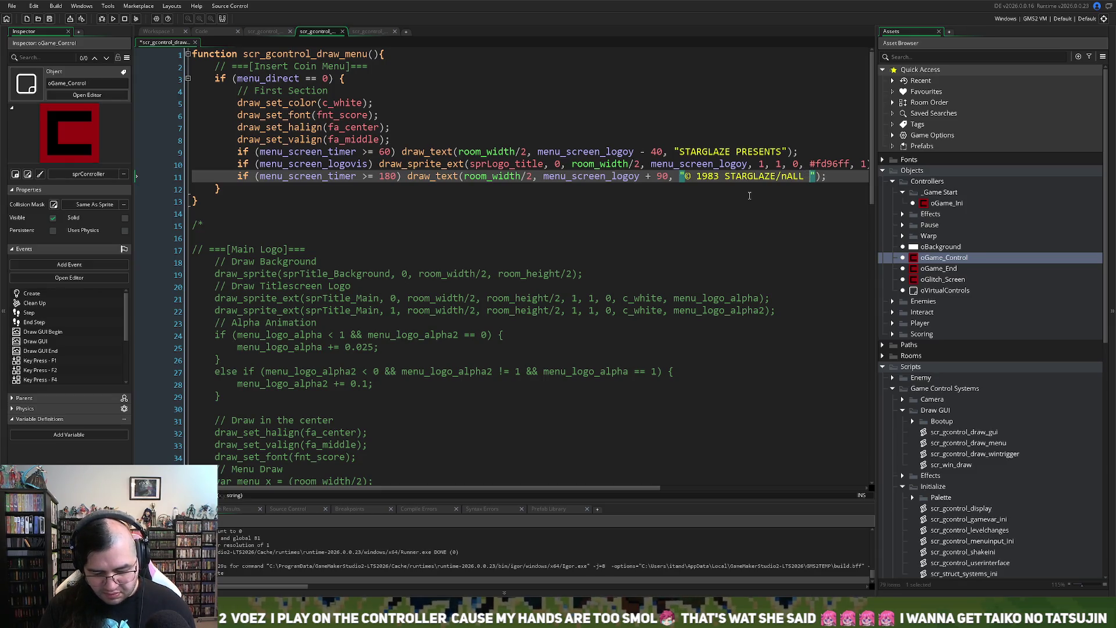
key(BackSpace)
key(BackSpace)
key(BackSpace)
text(GHTS RE)
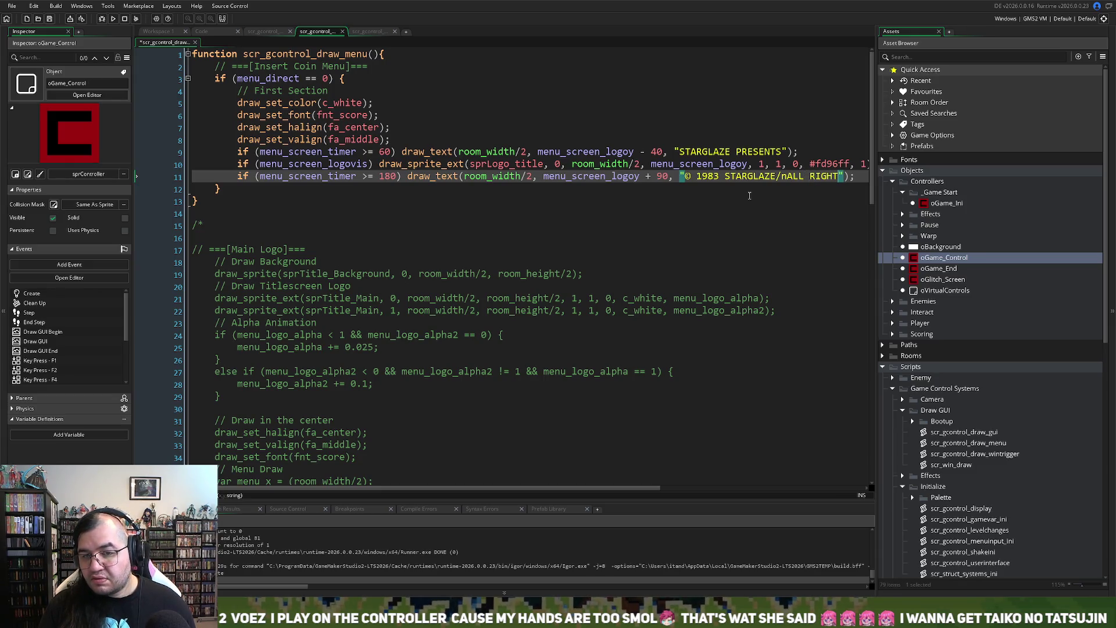
text(SER)
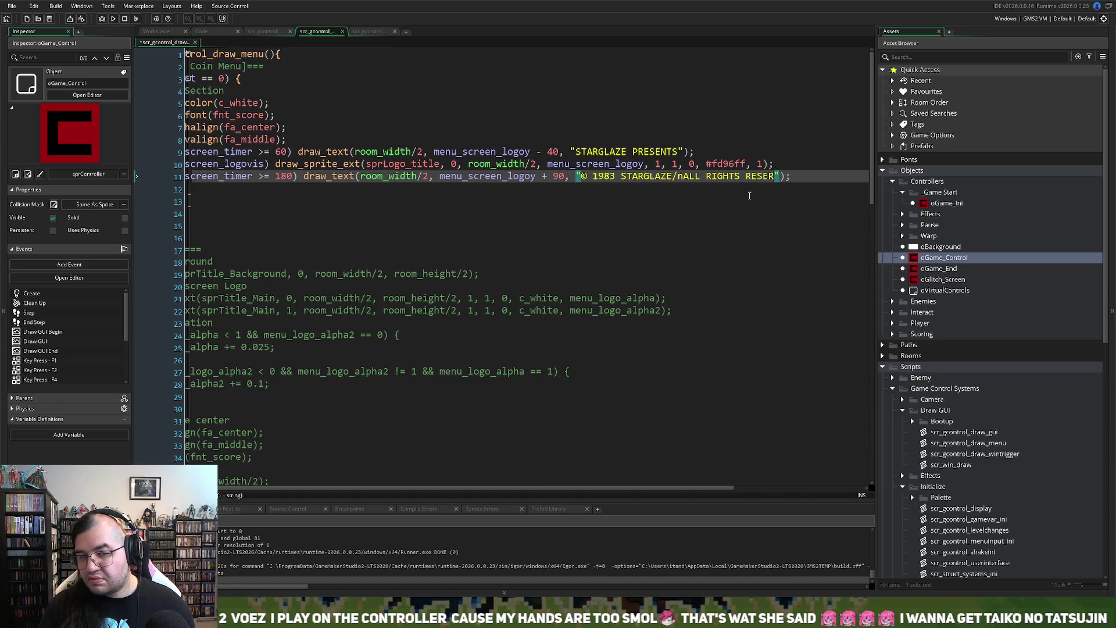
text(VED)
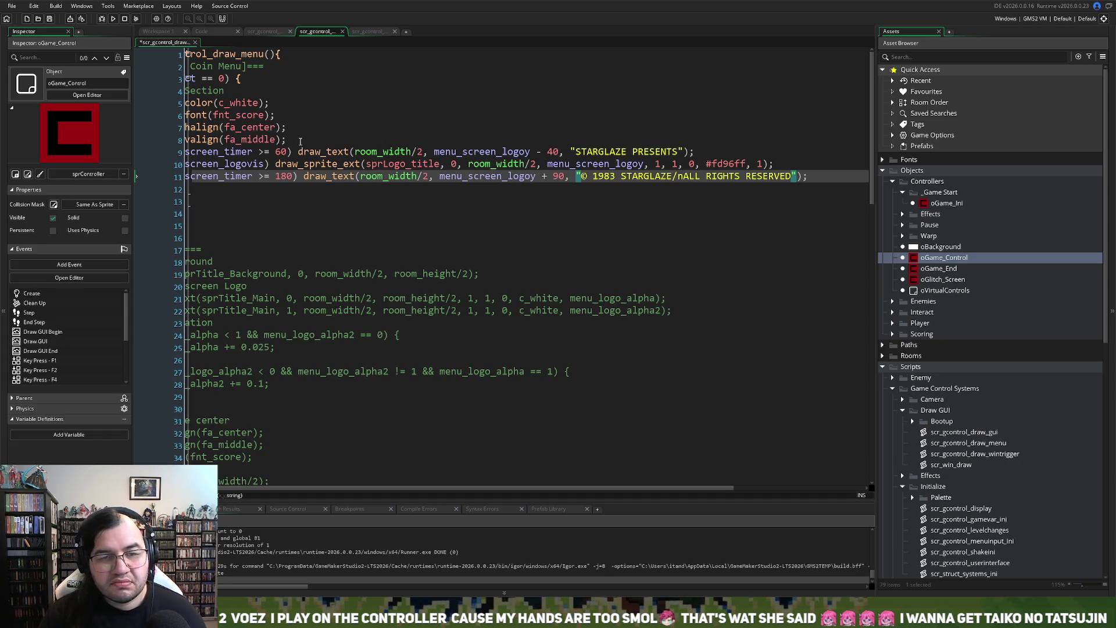
click(113, 19)
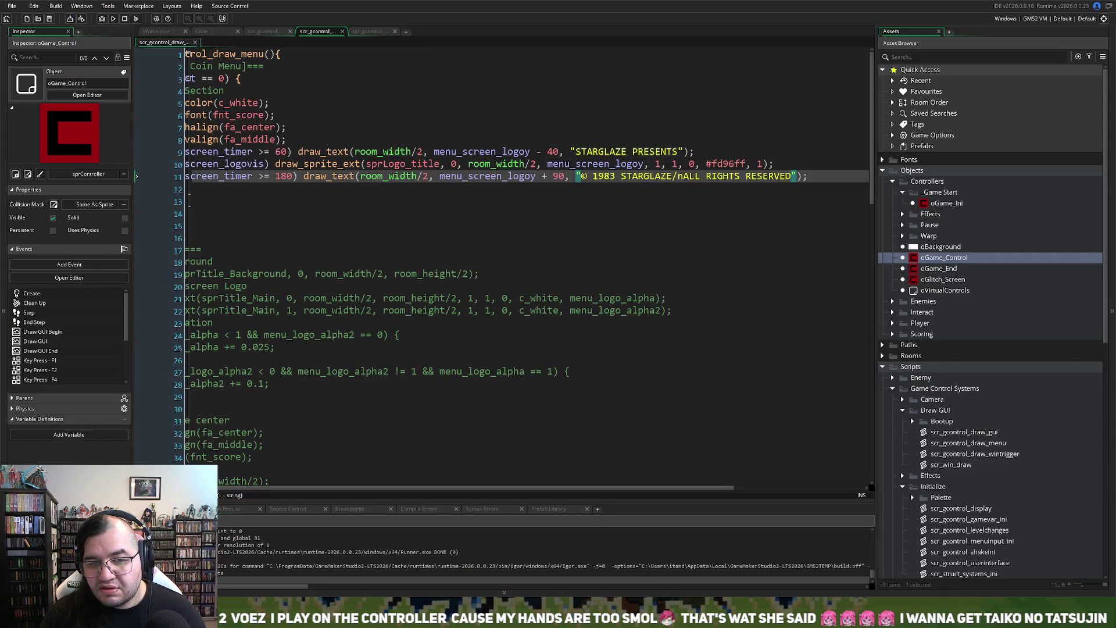
Step: Change the '/n' in the copyright string to a '\n' line break and rerun the game
click(677, 175)
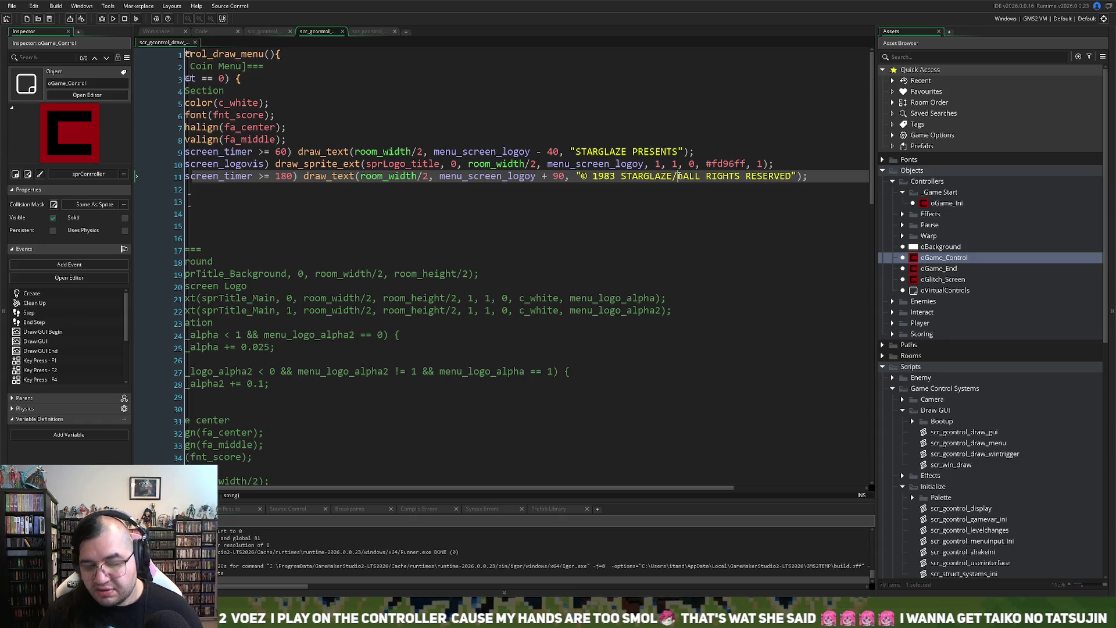
text(\n)
drag(692, 176, 673, 177)
click(674, 181)
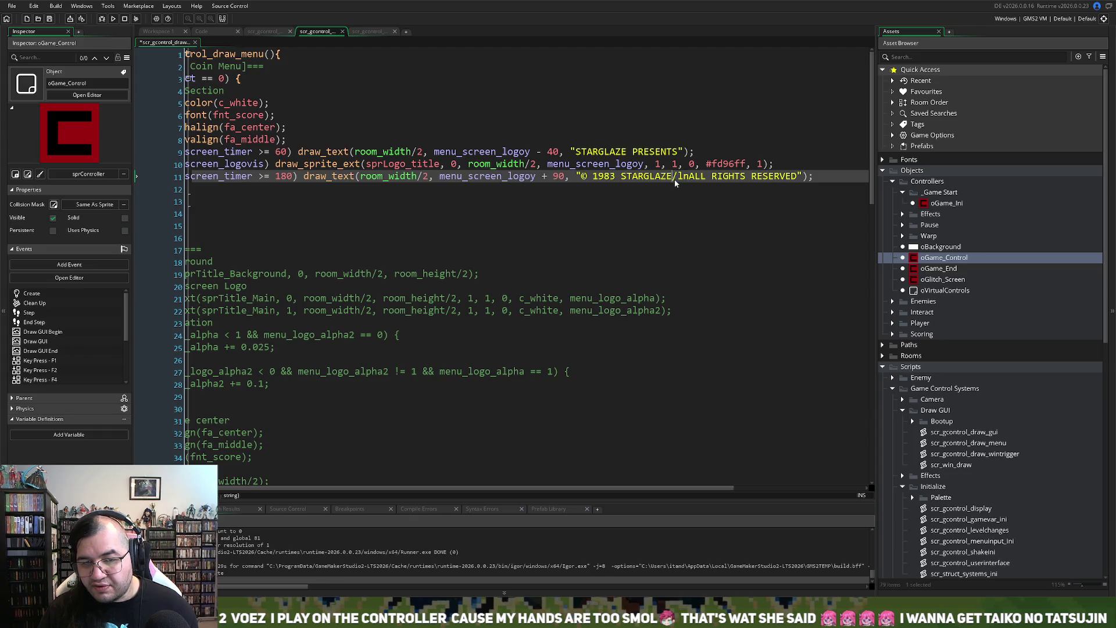
key(BackSpace)
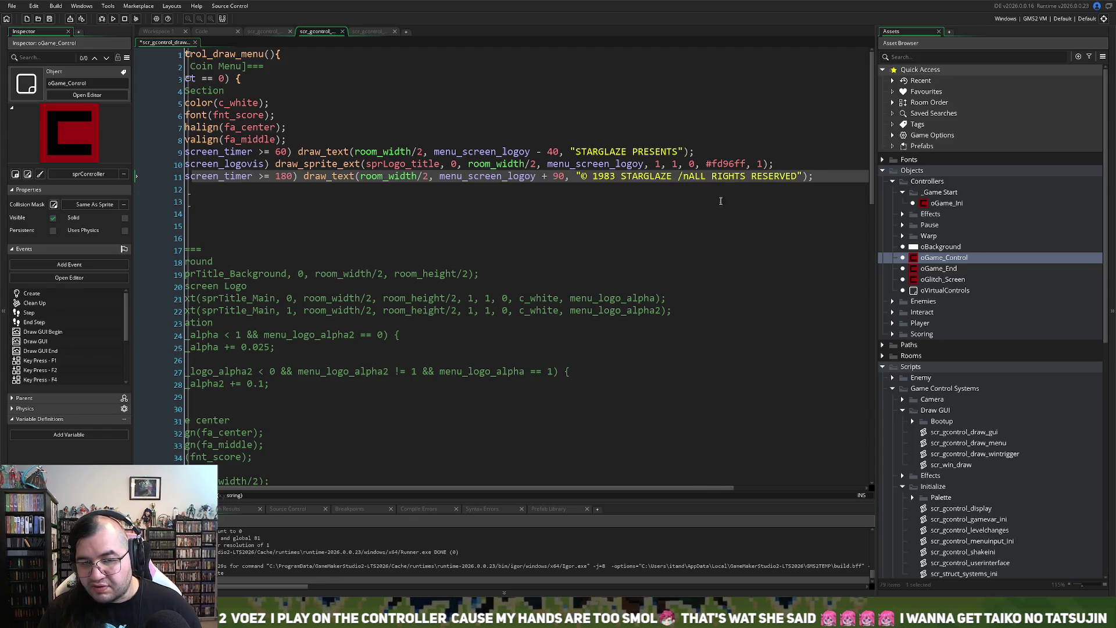
click(692, 176)
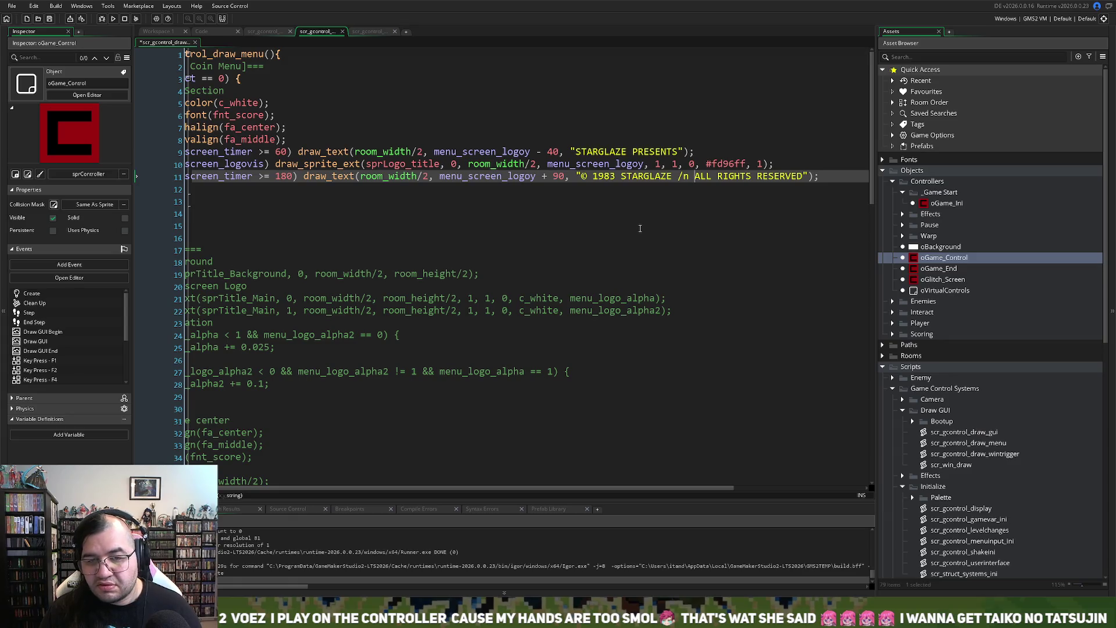
key(BackSpace)
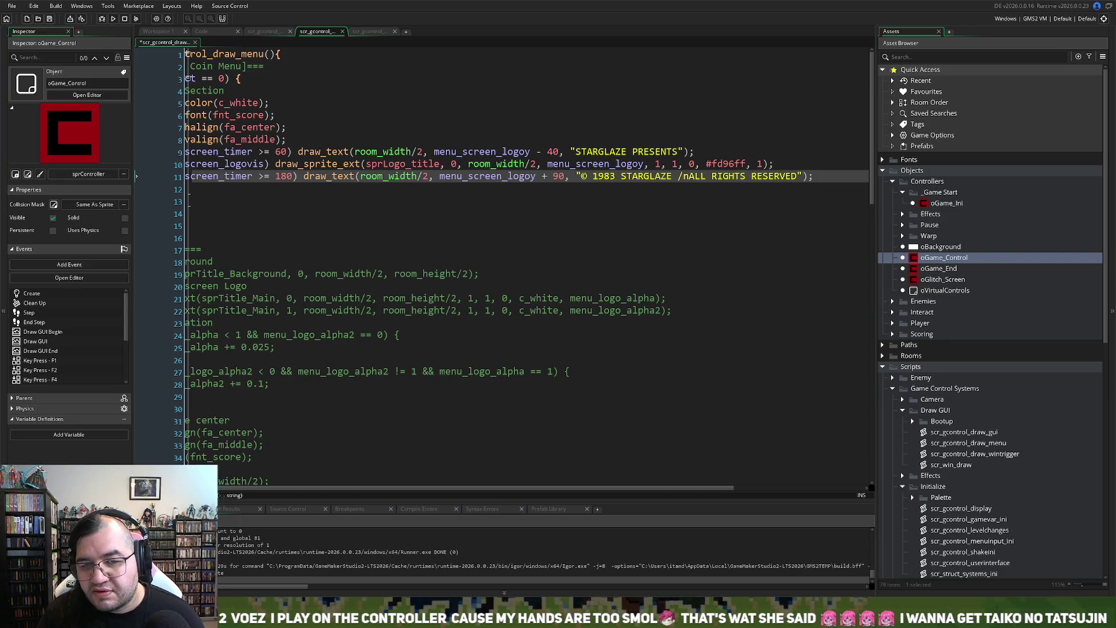
key(BackSpace)
key(BackSpace)
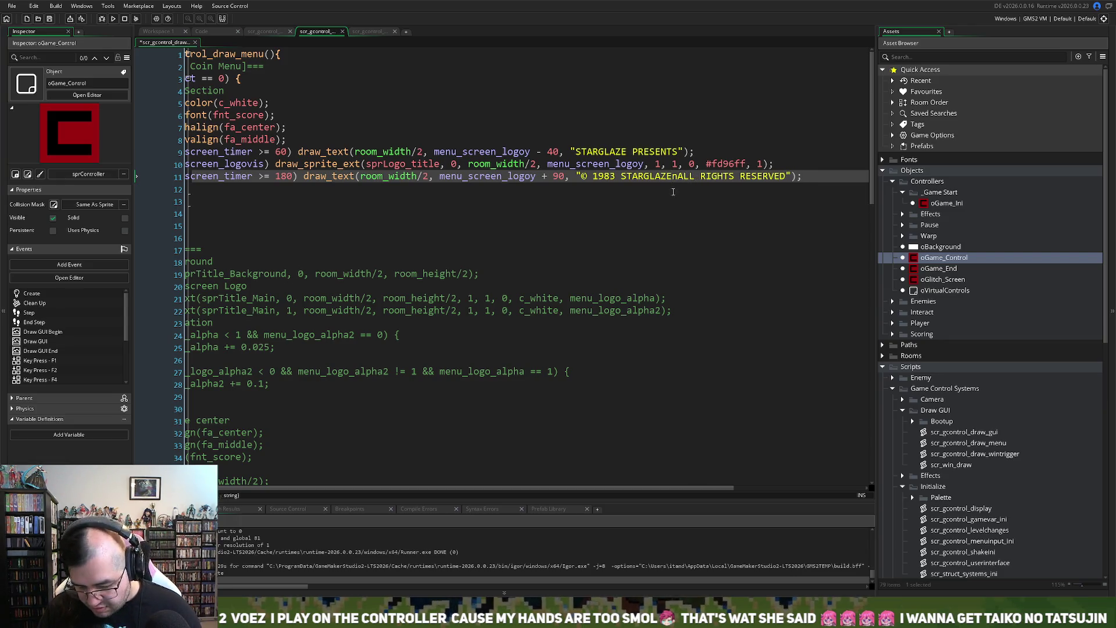
text(\)
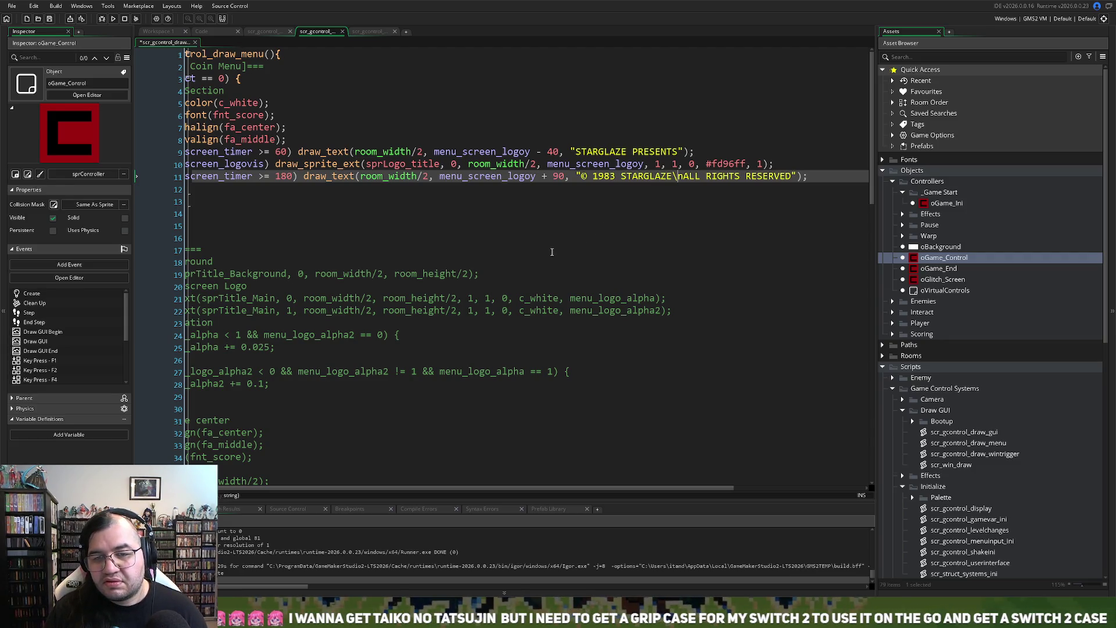
click(114, 18)
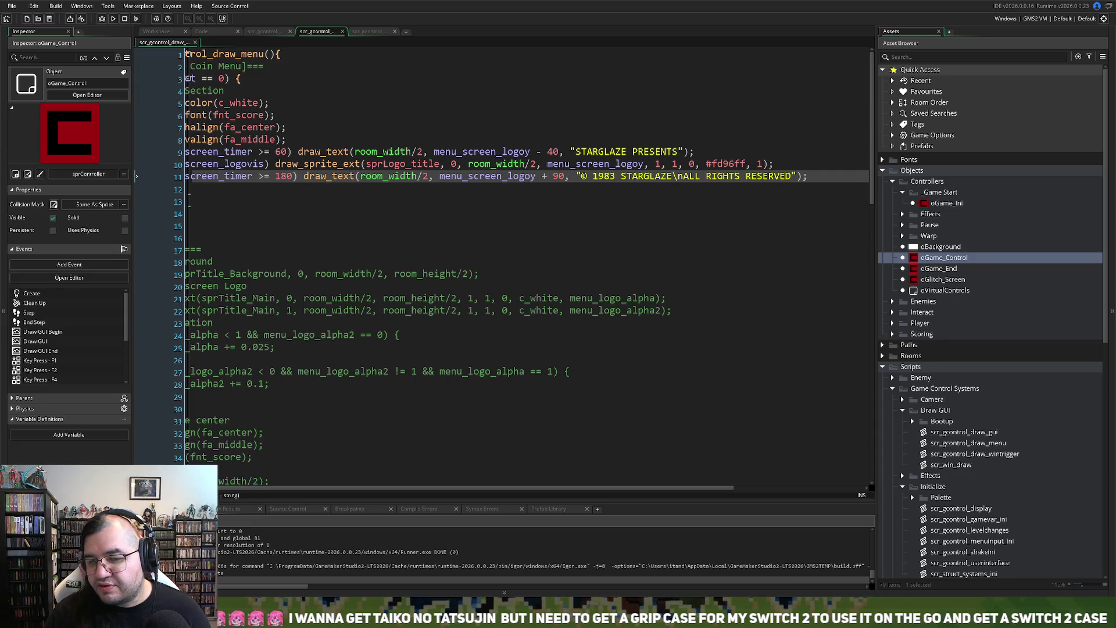
Step: Return to the oGame_Control workspace and display its Step event code
click(264, 31)
click(207, 31)
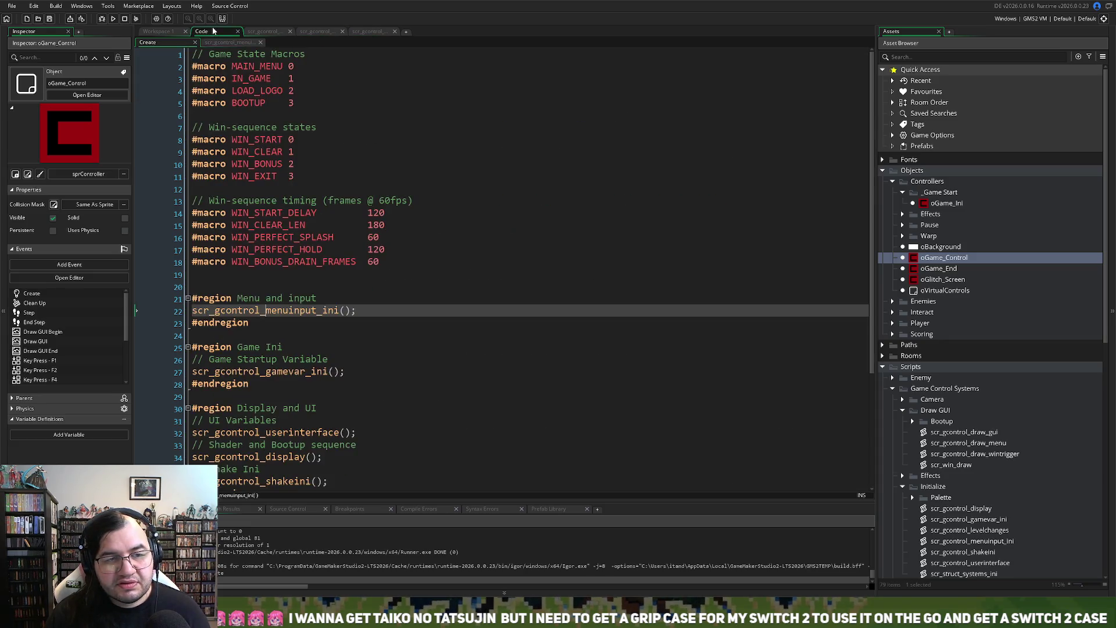
click(229, 42)
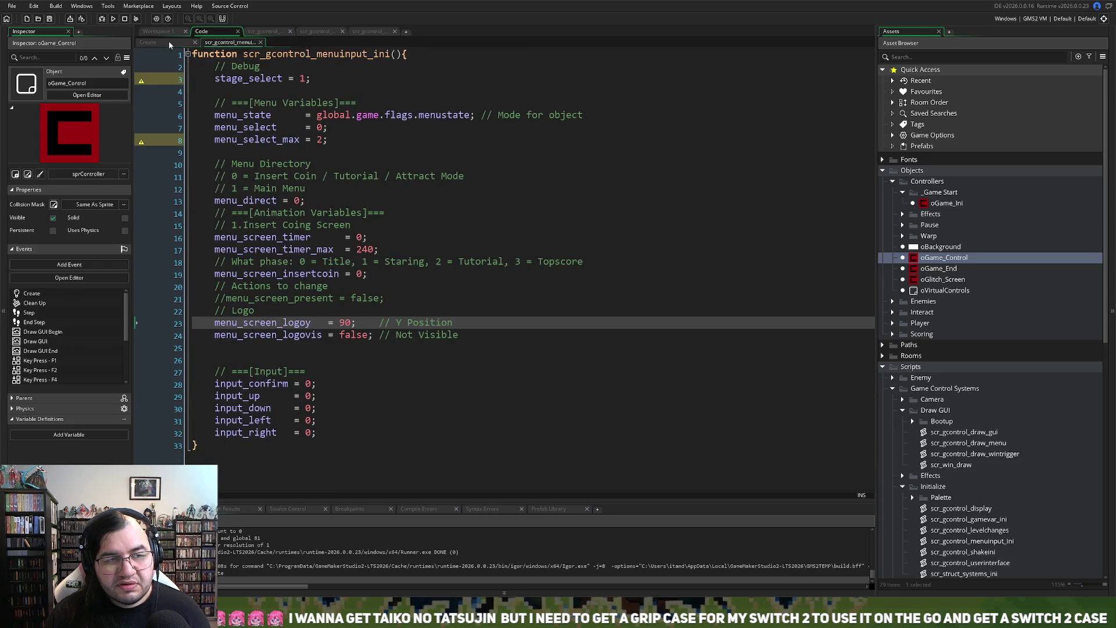
click(169, 41)
click(167, 33)
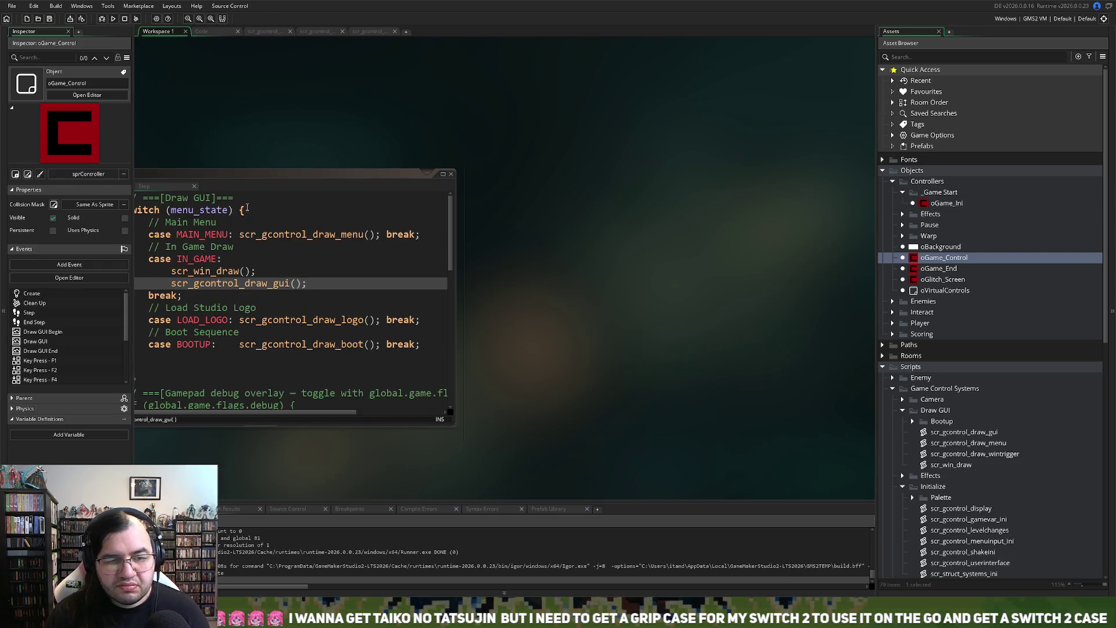
click(227, 173)
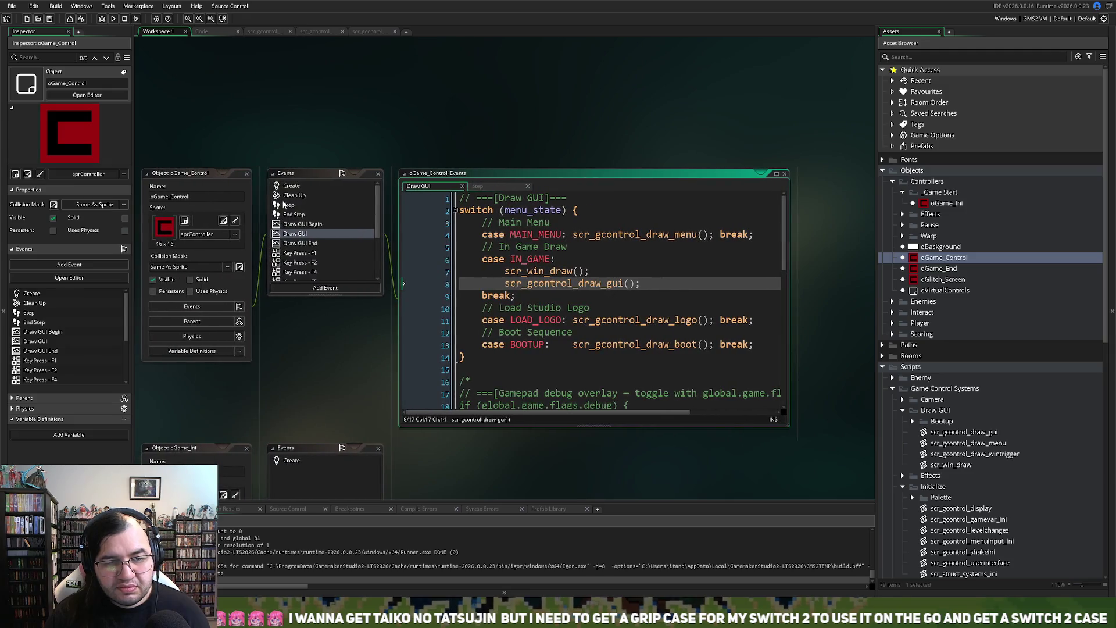
click(284, 205)
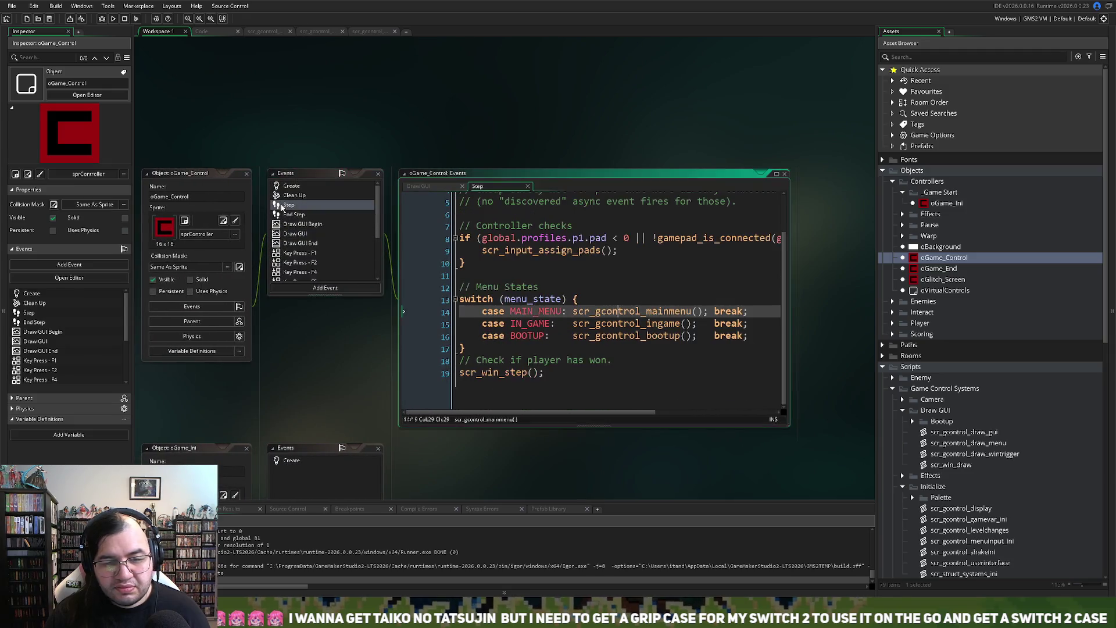
Step: Glance at scr_gcontrol_ingame, then open scr_gcontrol_mainmenu full-size and scroll through its menu code
middle_click(611, 327)
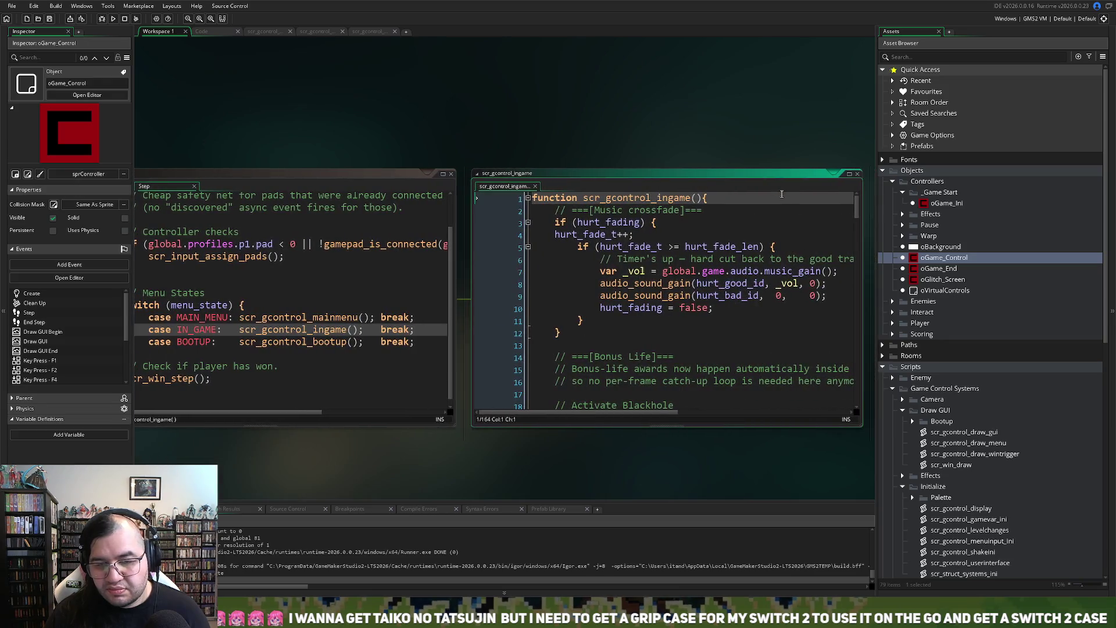
click(849, 175)
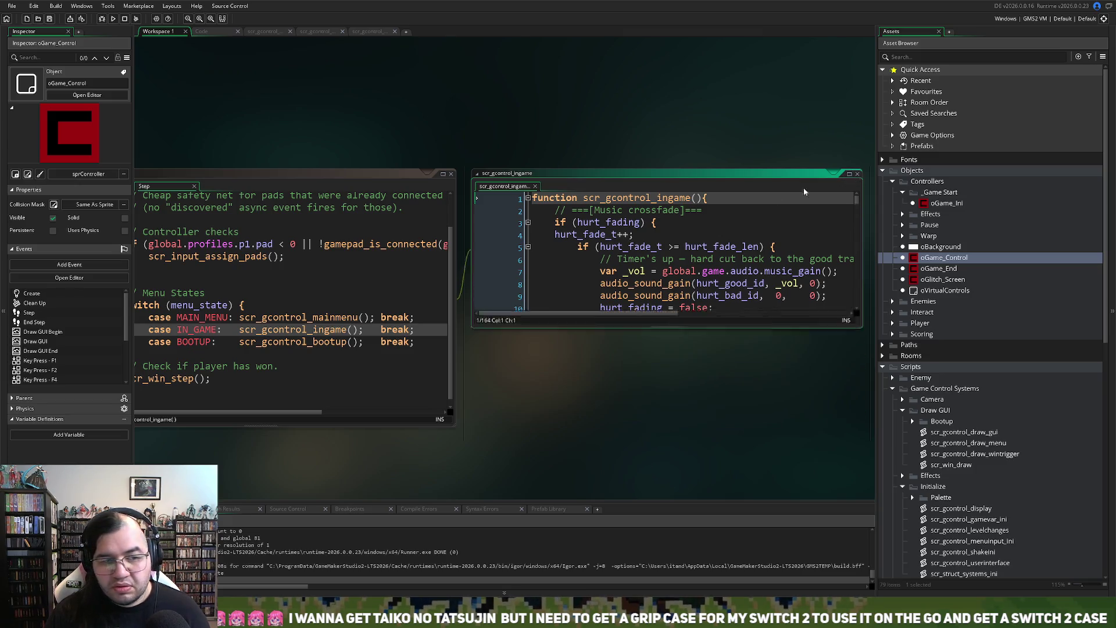
middle_click(291, 317)
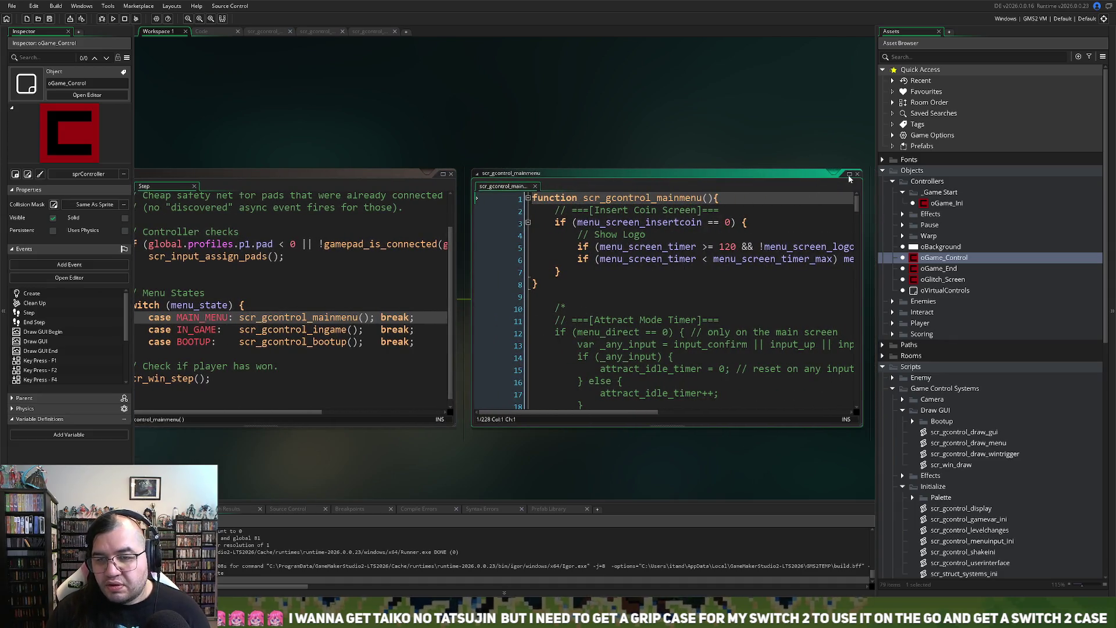
click(849, 174)
scroll(403, 294, down, 20)
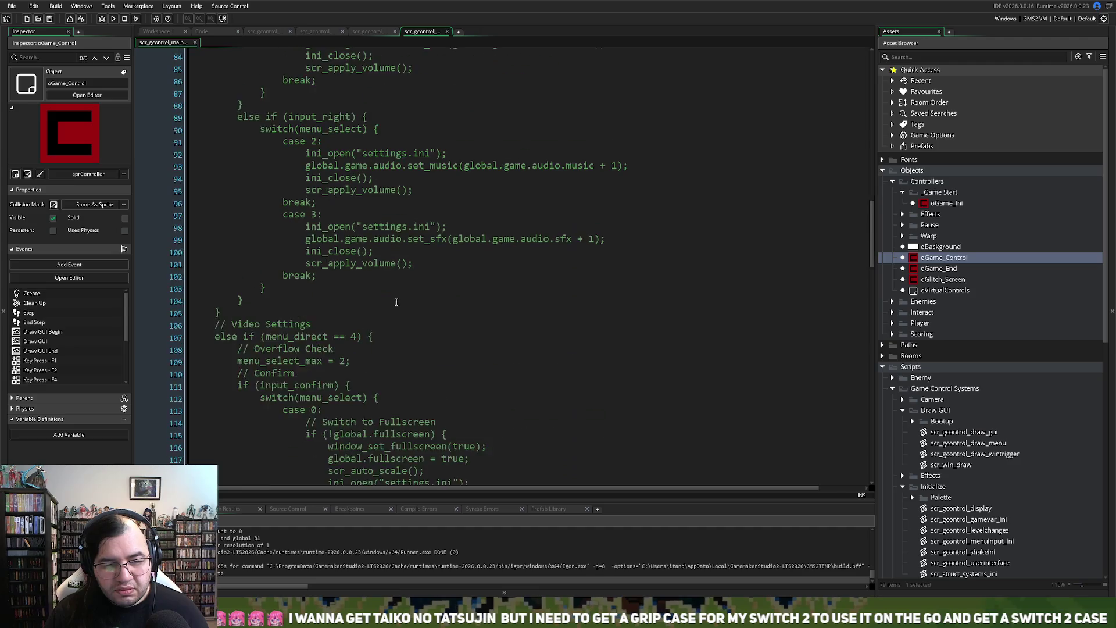
scroll(403, 293, down, 20)
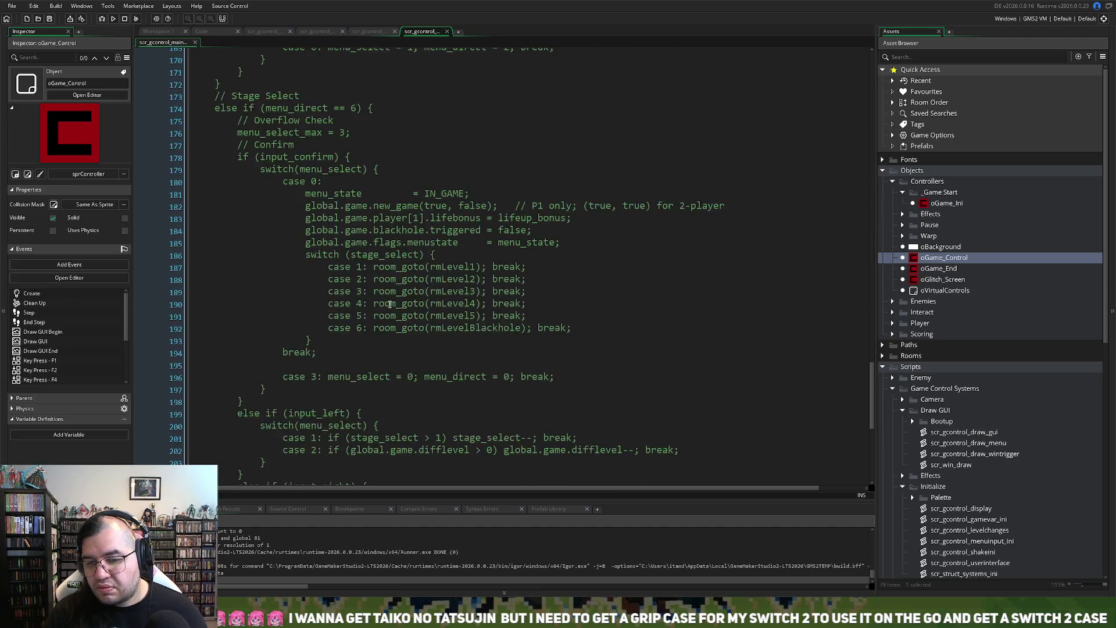
scroll(384, 308, down, 2)
scroll(421, 297, up, 20)
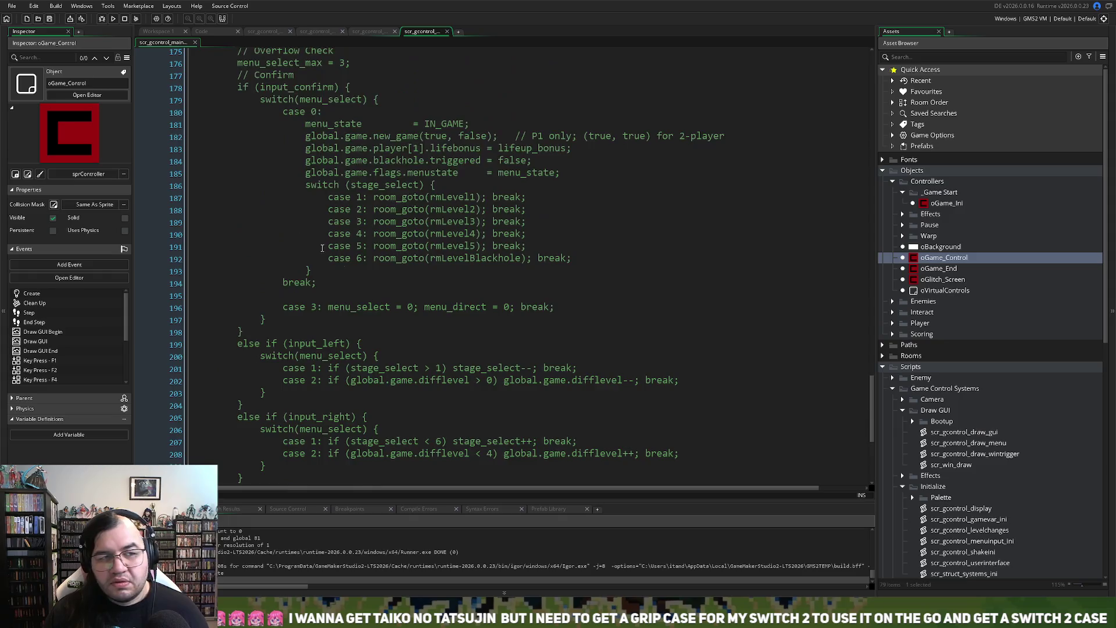
Step: Compare against the HUD drawing script, finish reviewing the main menu code, and return to scr_gcontrol_draw_menu
click(369, 32)
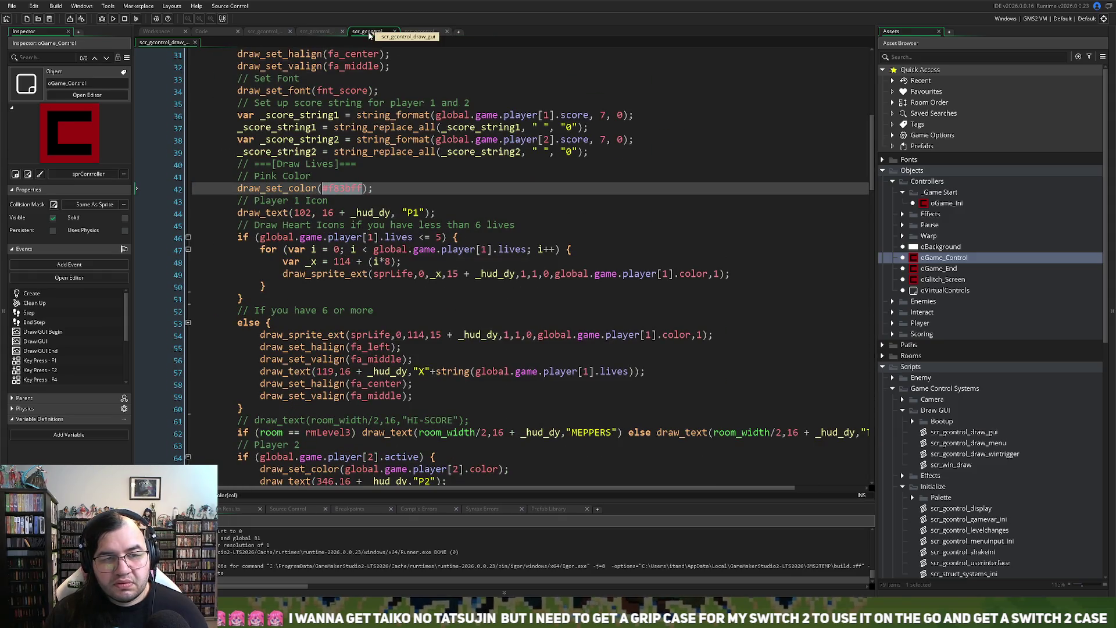
click(409, 33)
scroll(330, 138, up, 7)
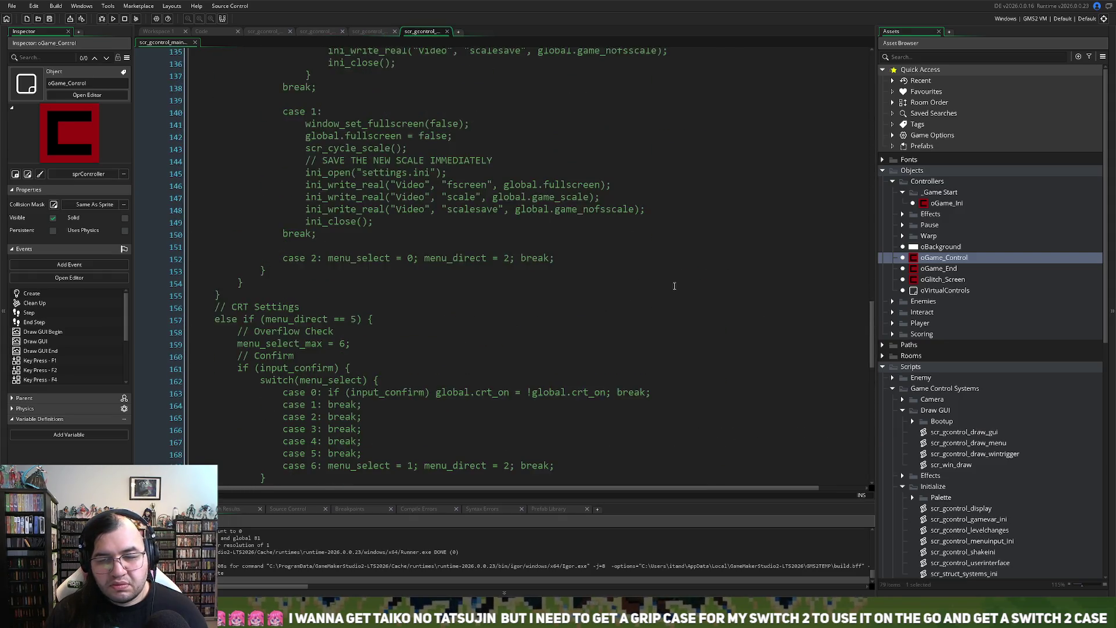
drag(873, 316, 869, 58)
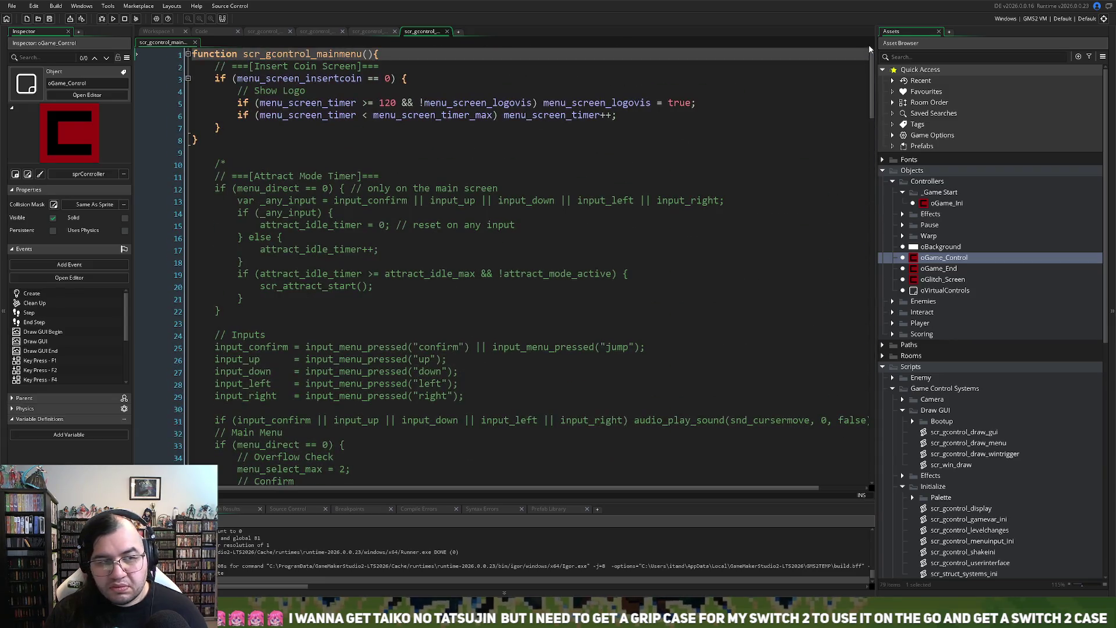
click(324, 30)
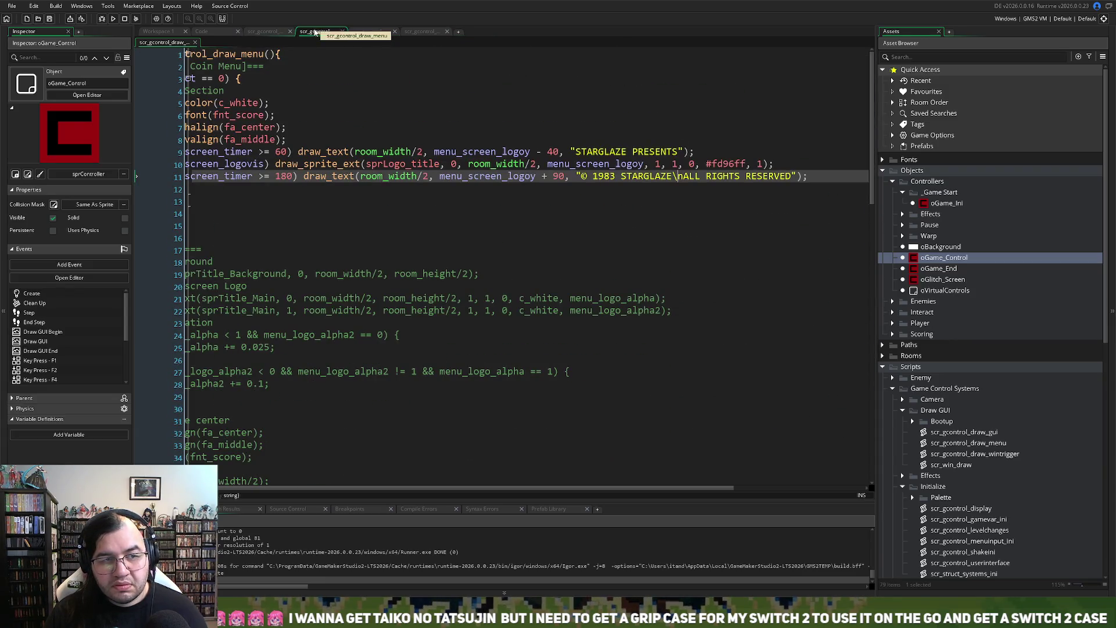
click(215, 33)
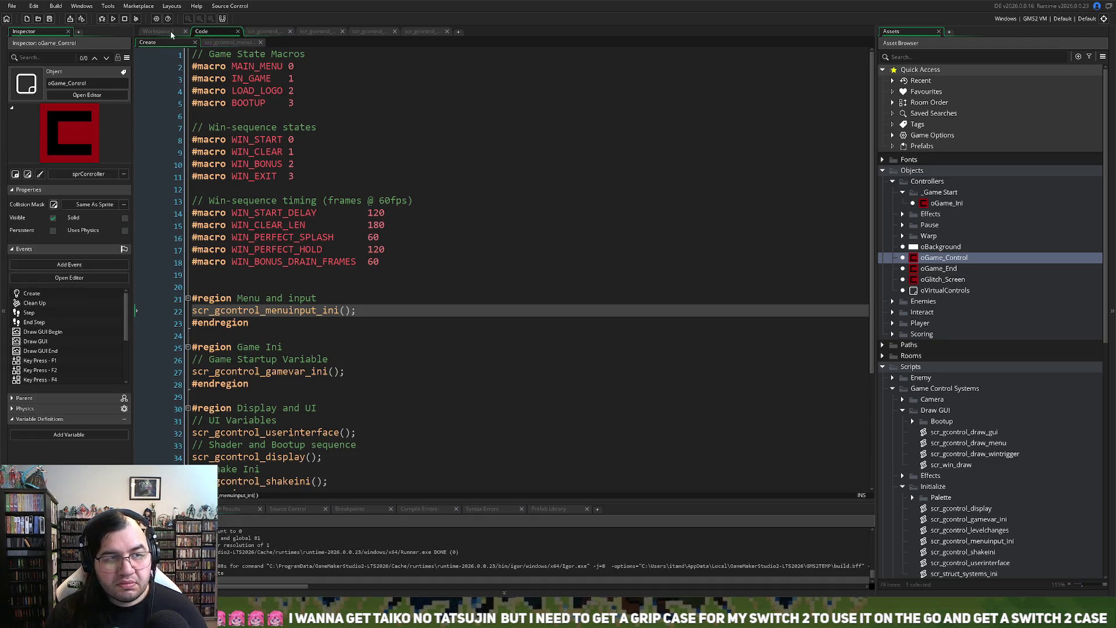
Step: From the oGame_Control Step event code, open scr_gcontrol_bootup for the BOOTUP state
click(171, 31)
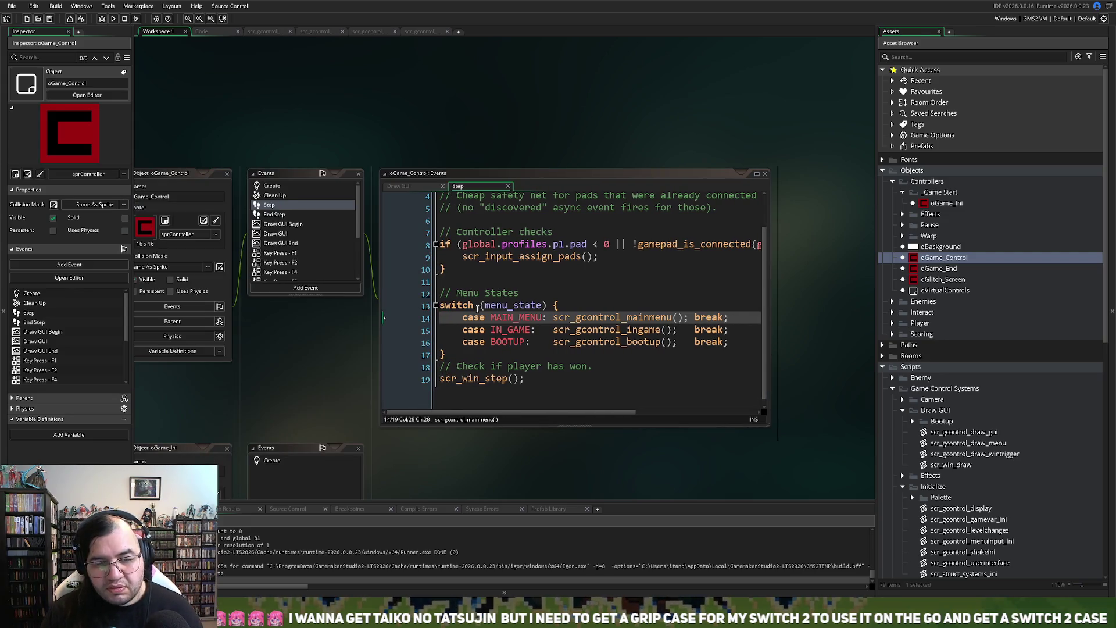
scroll(526, 305, down, 1)
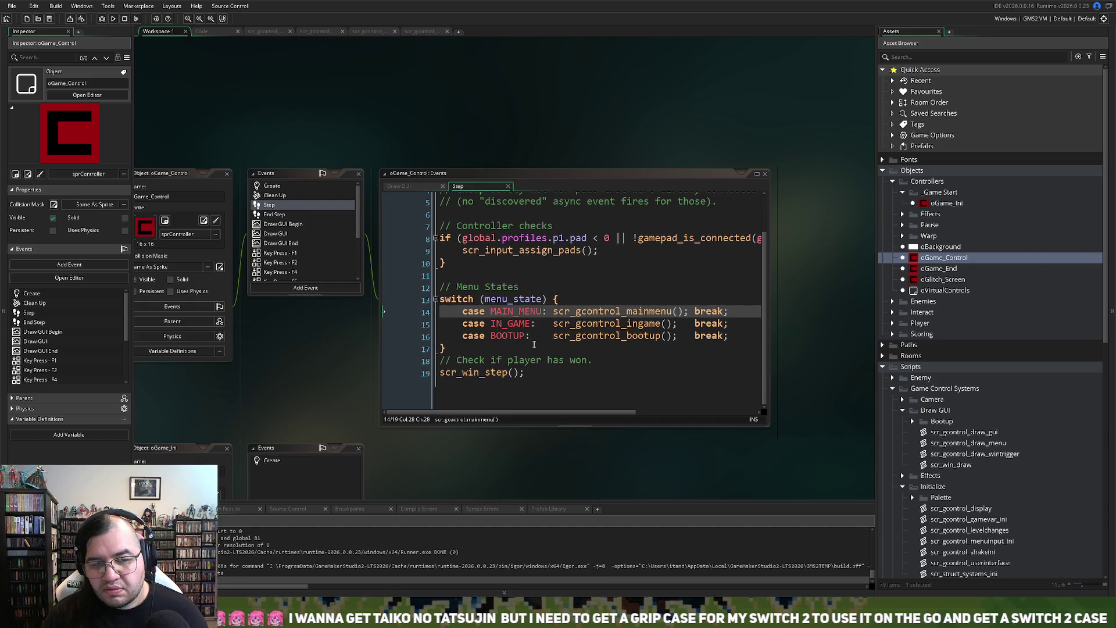
scroll(534, 344, up, 3)
scroll(539, 352, down, 3)
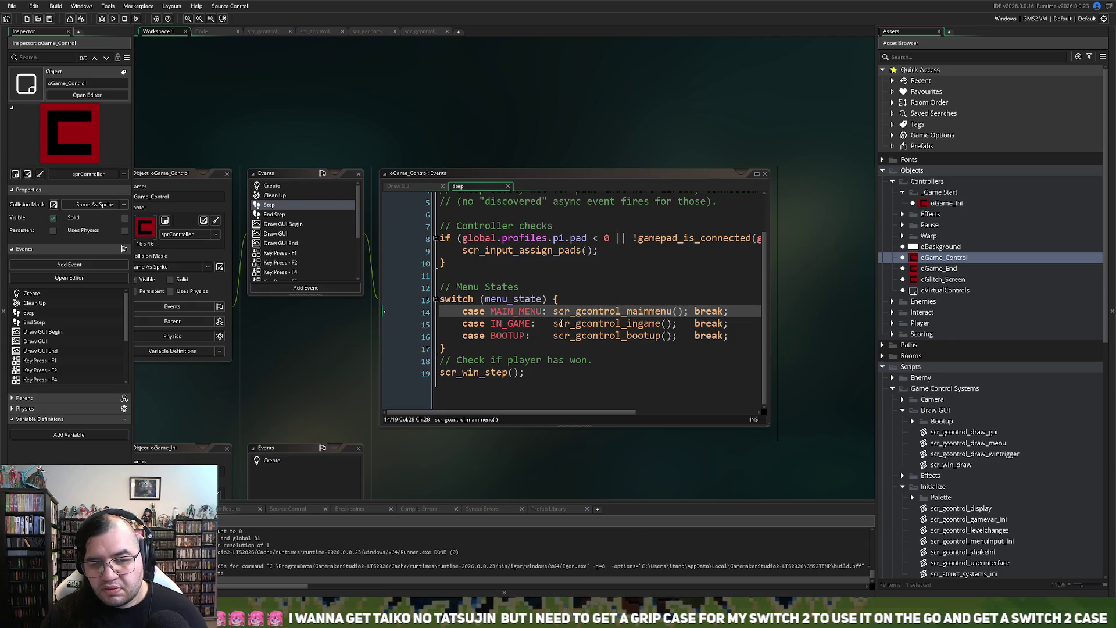
middle_click(579, 337)
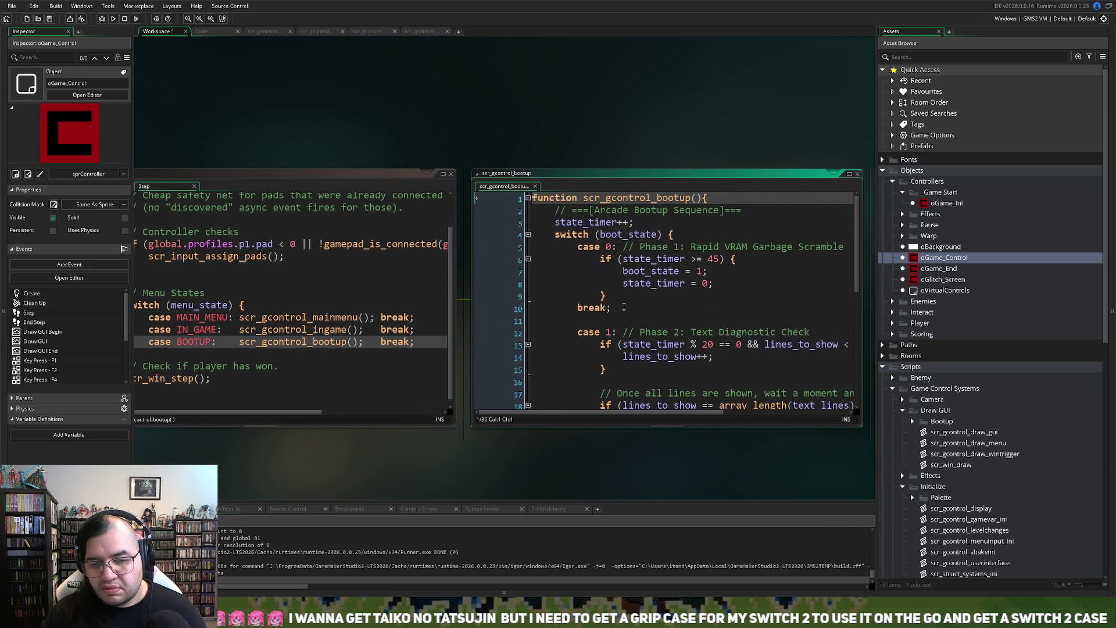
Step: Delete the blackhole level check in the crosshatch phase so menu_state is always LOAD_LOGO
click(852, 175)
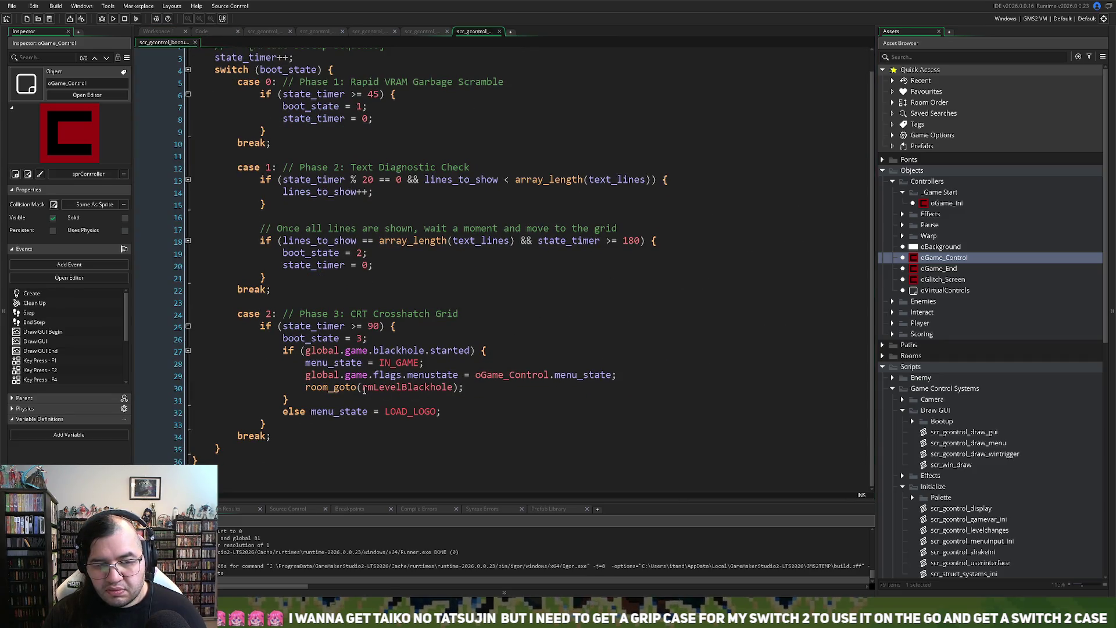
scroll(354, 379, up, 1)
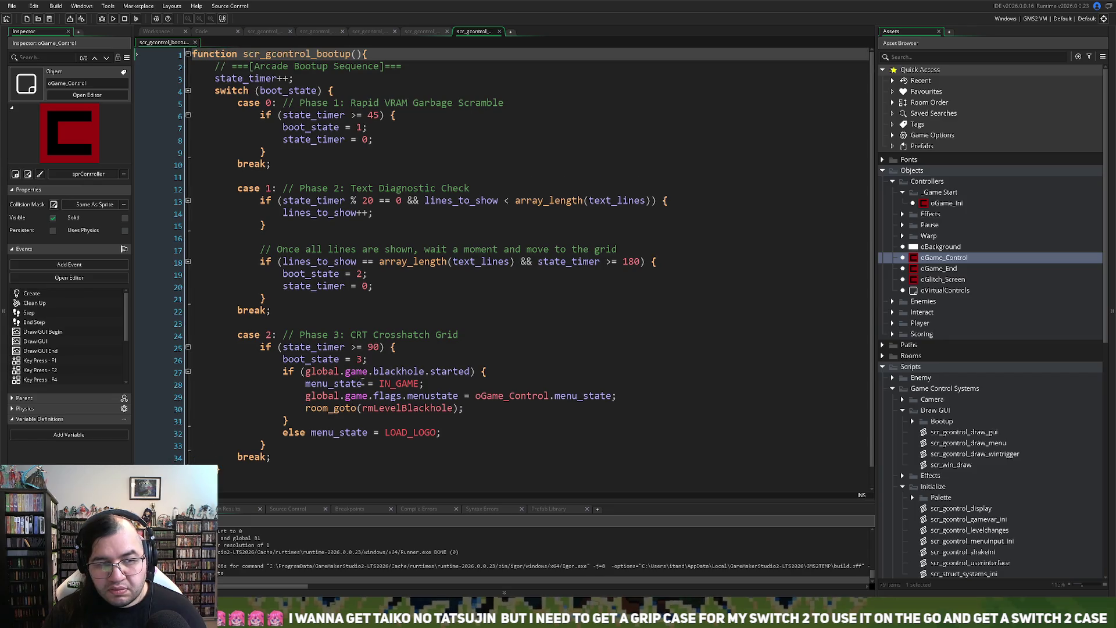
scroll(362, 380, down, 1)
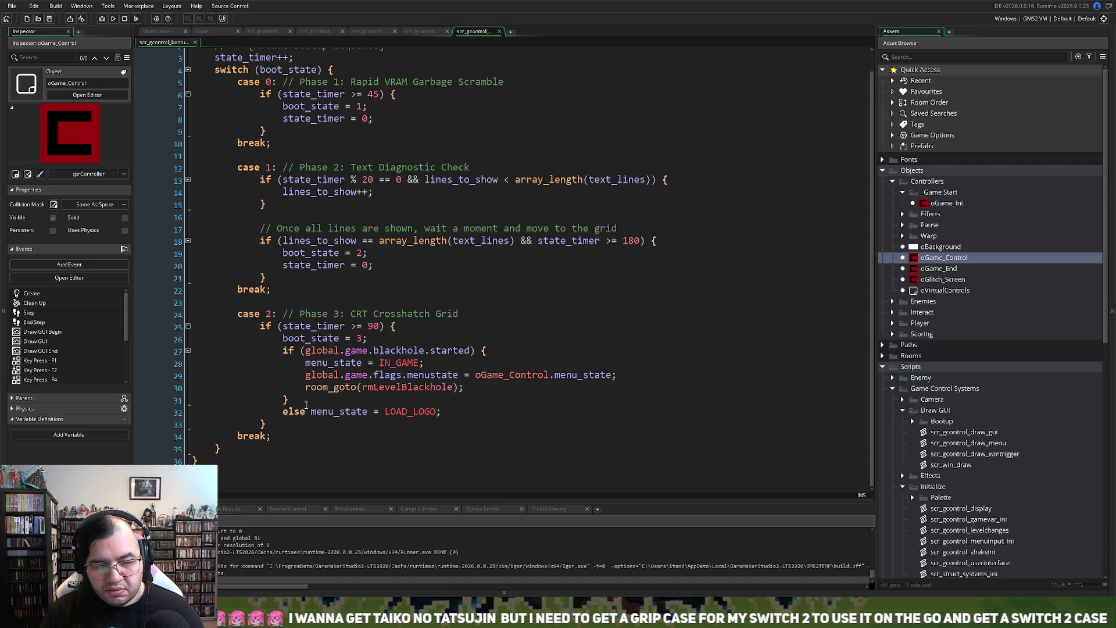
mouse_move(311, 411)
mouse_down()
mouse_move(278, 340)
mouse_move(279, 355)
mouse_up()
key(BackSpace)
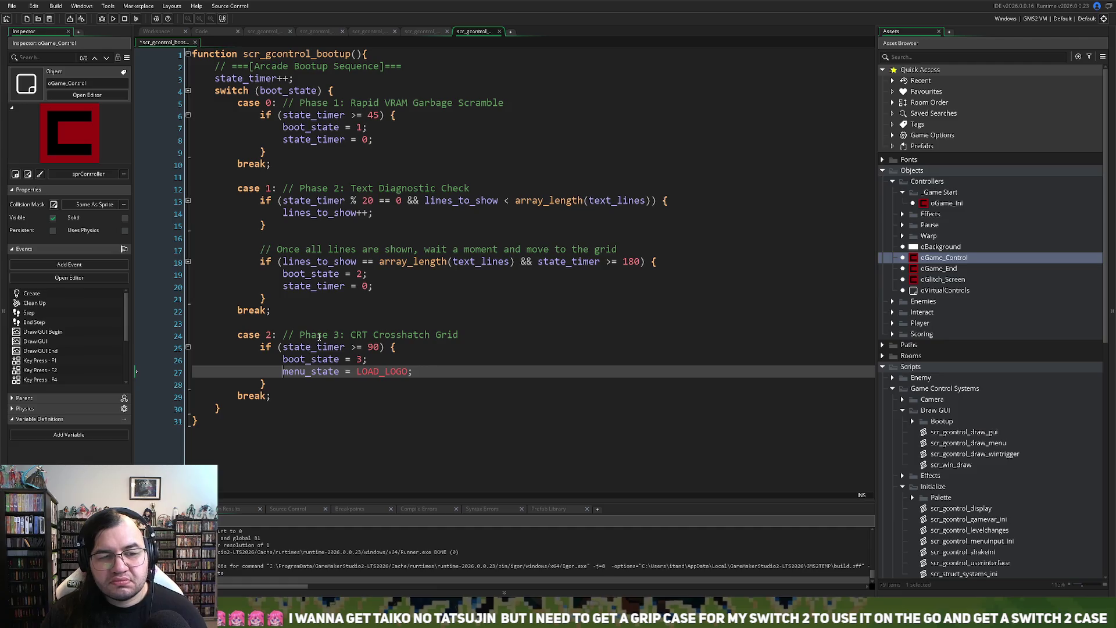
Step: Jump to the LOAD_LOGO macro definition in the Create event
middle_click(359, 374)
scroll(342, 354, down, 4)
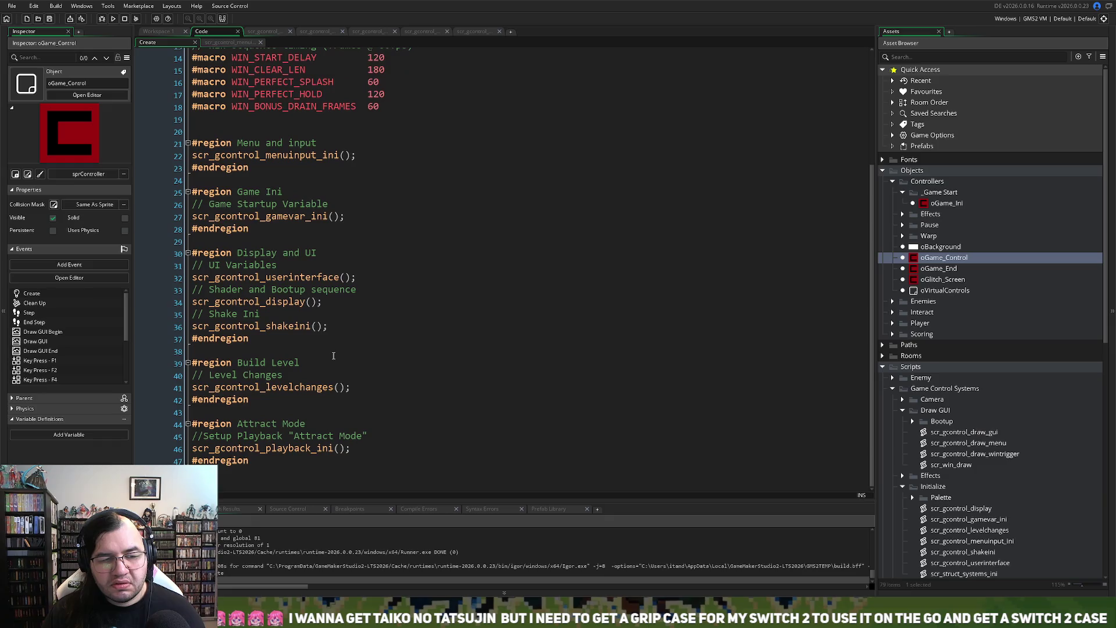
scroll(333, 355, up, 3)
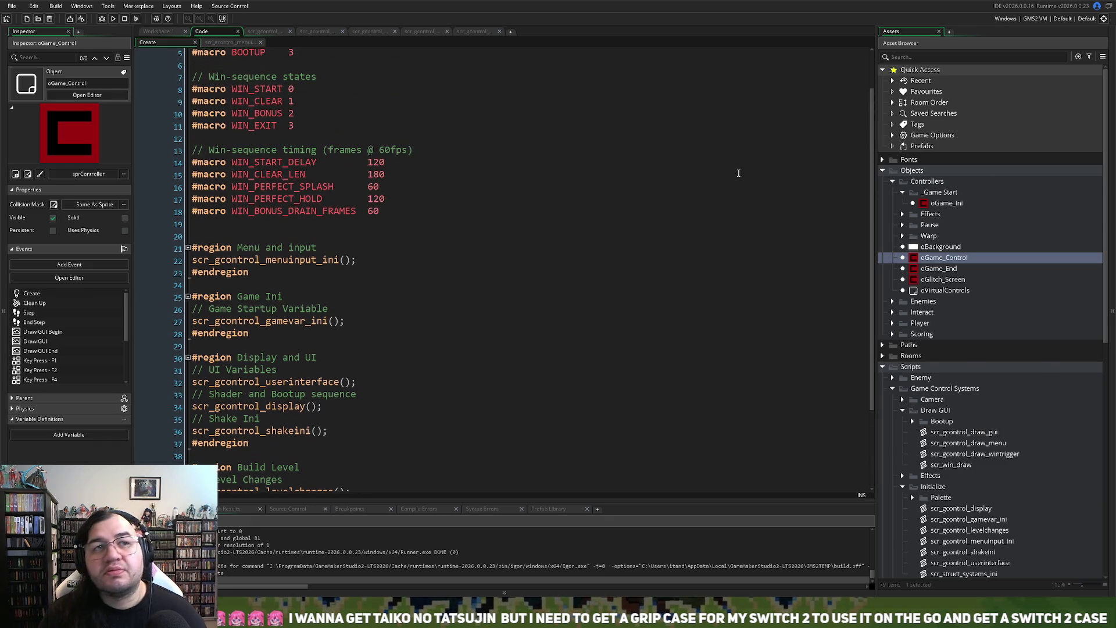
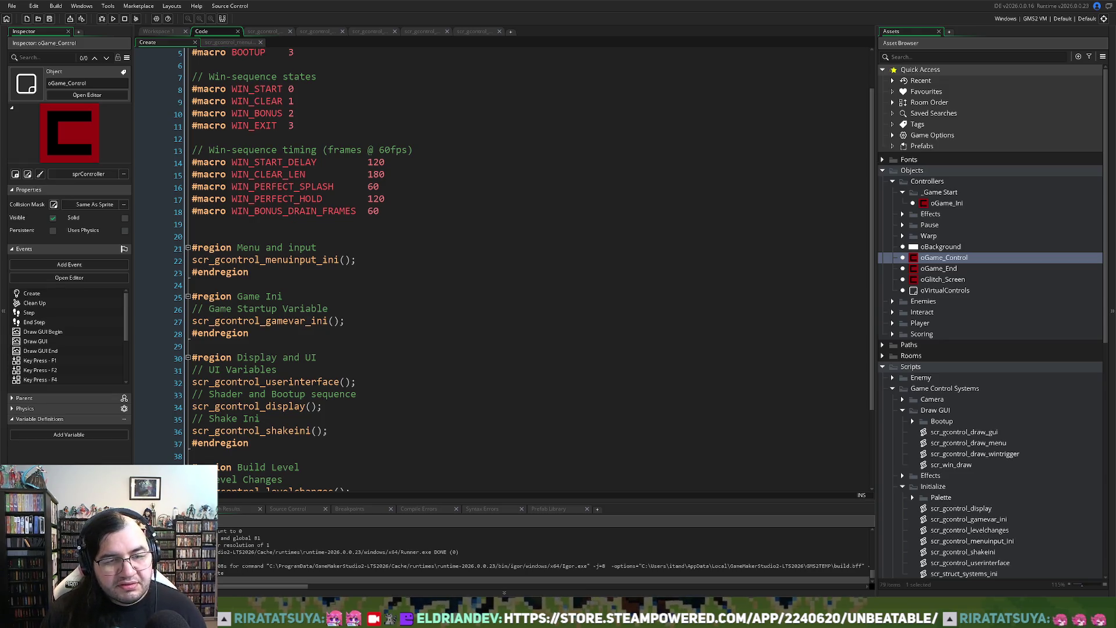
Step: Expand the Bootup scripts folder under Draw GUI and open scr_gcontrol_draw_logo
scroll(137, 90, up, 2)
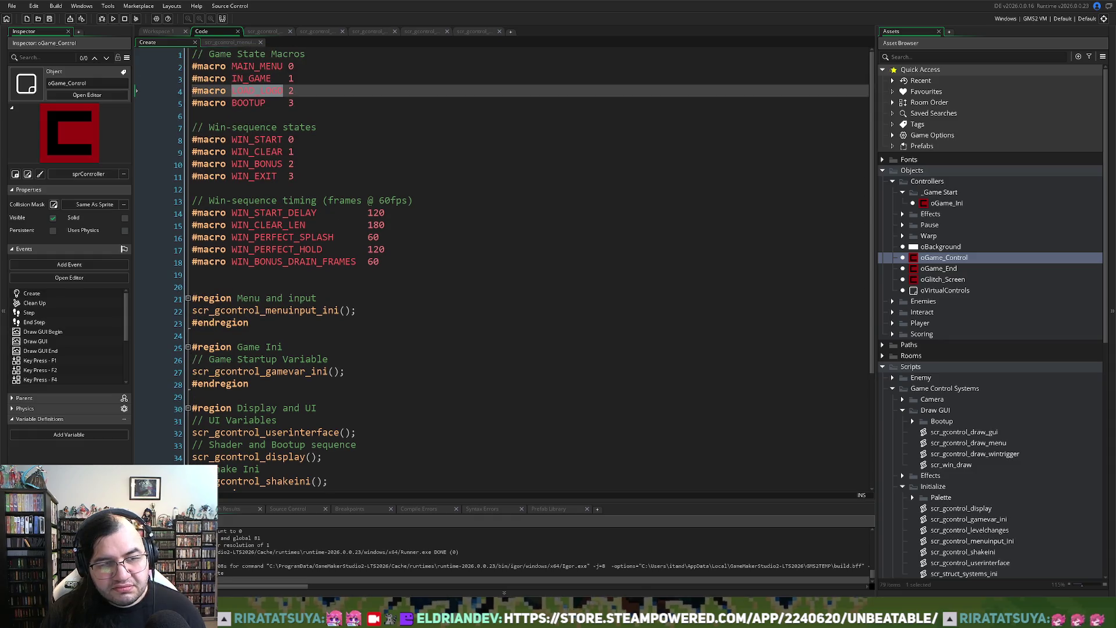
click(292, 116)
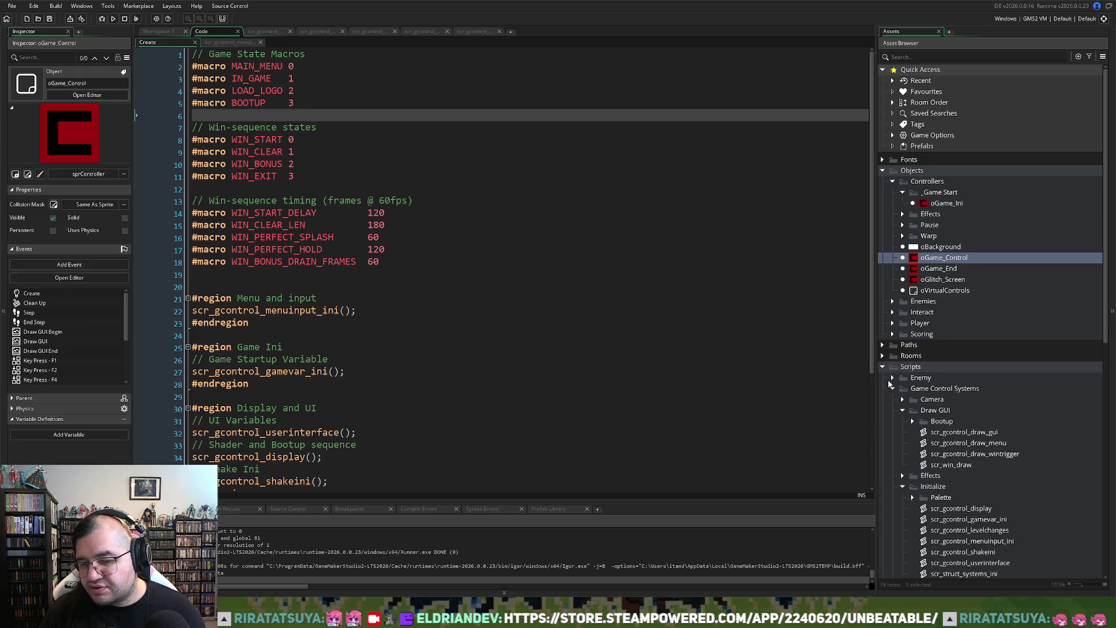
scroll(890, 378, down, 5)
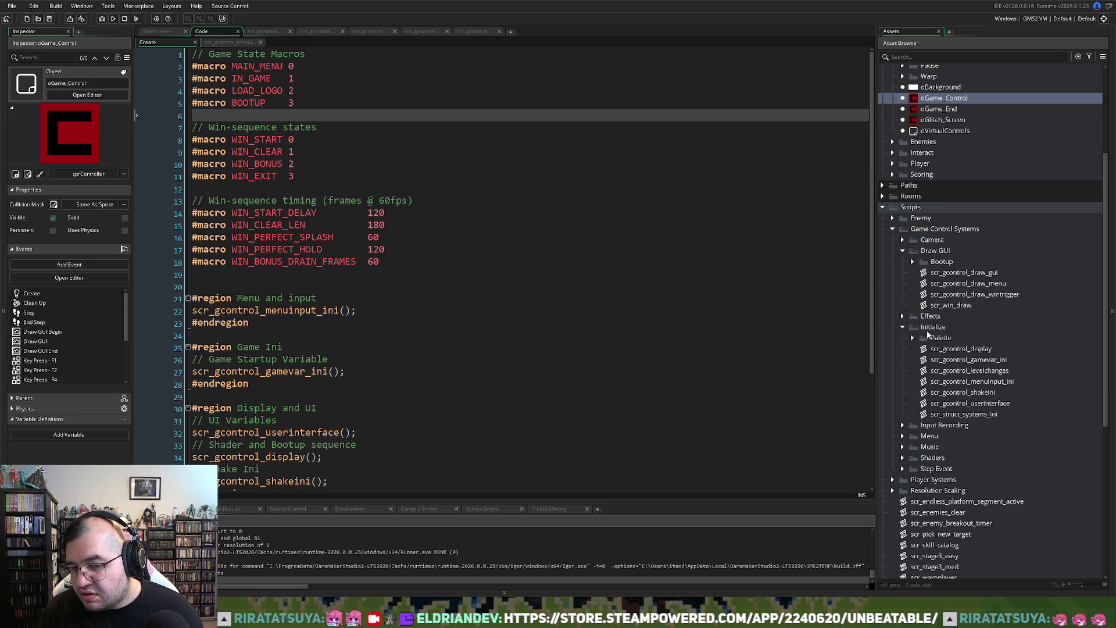
click(902, 436)
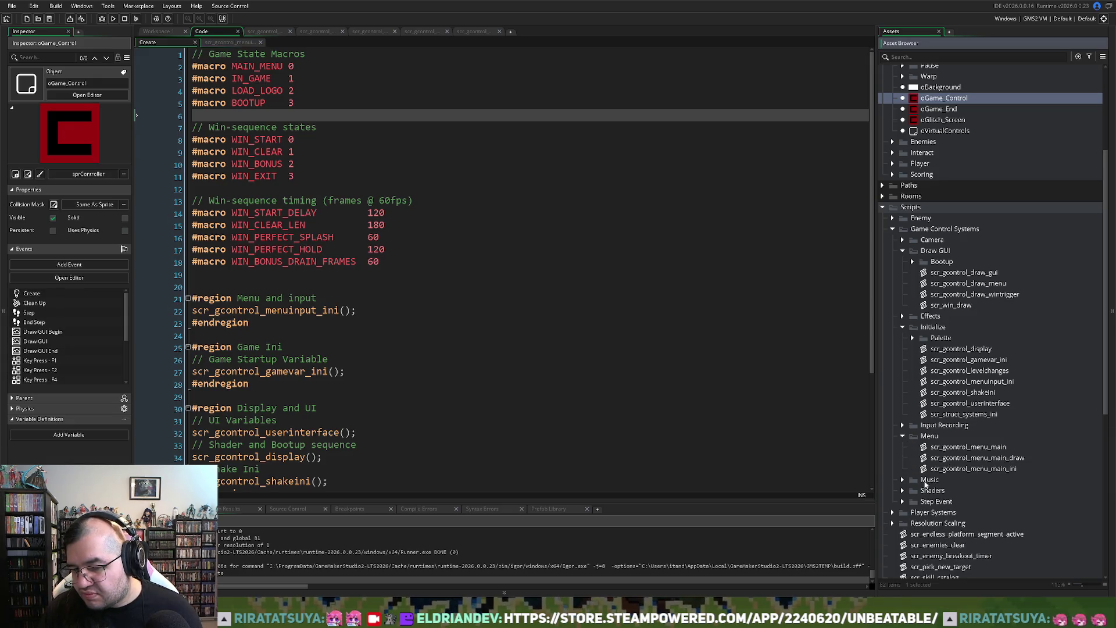
click(903, 437)
scroll(910, 443, down, 2)
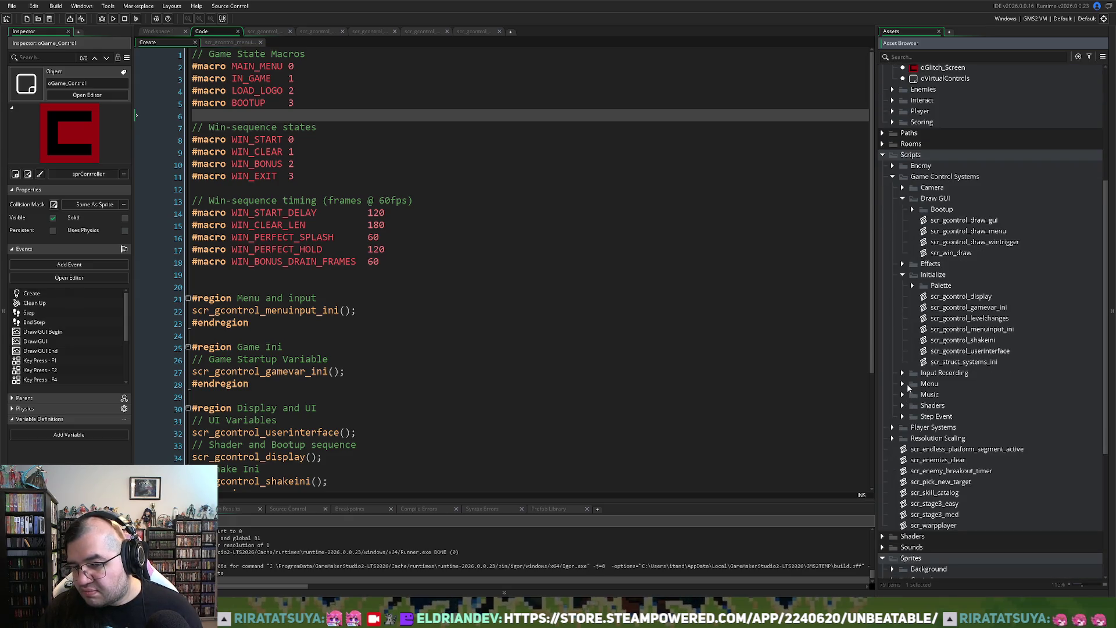
click(913, 210)
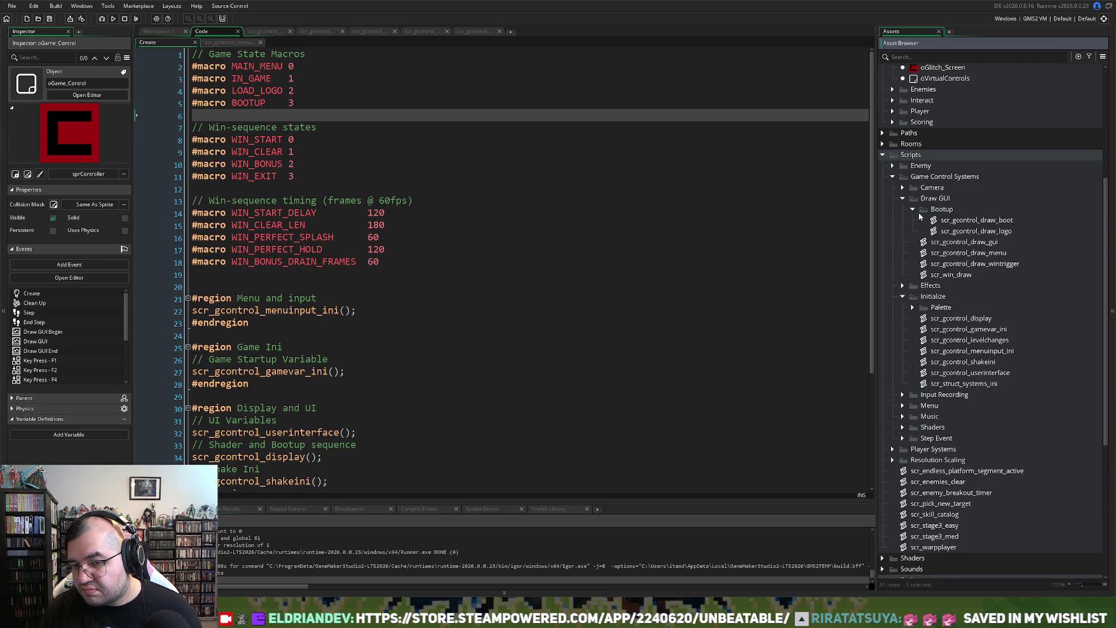
double_click(949, 232)
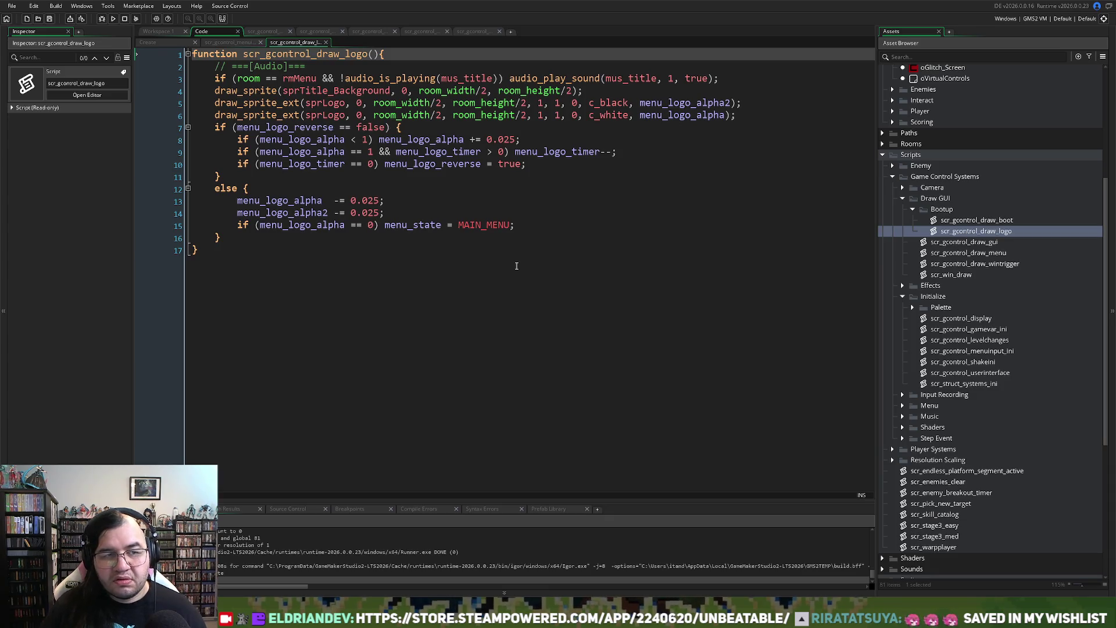
Step: Comment out line 3's audio_play_sound title-music call with // and run the game
click(214, 78)
text(//)
key(F5)
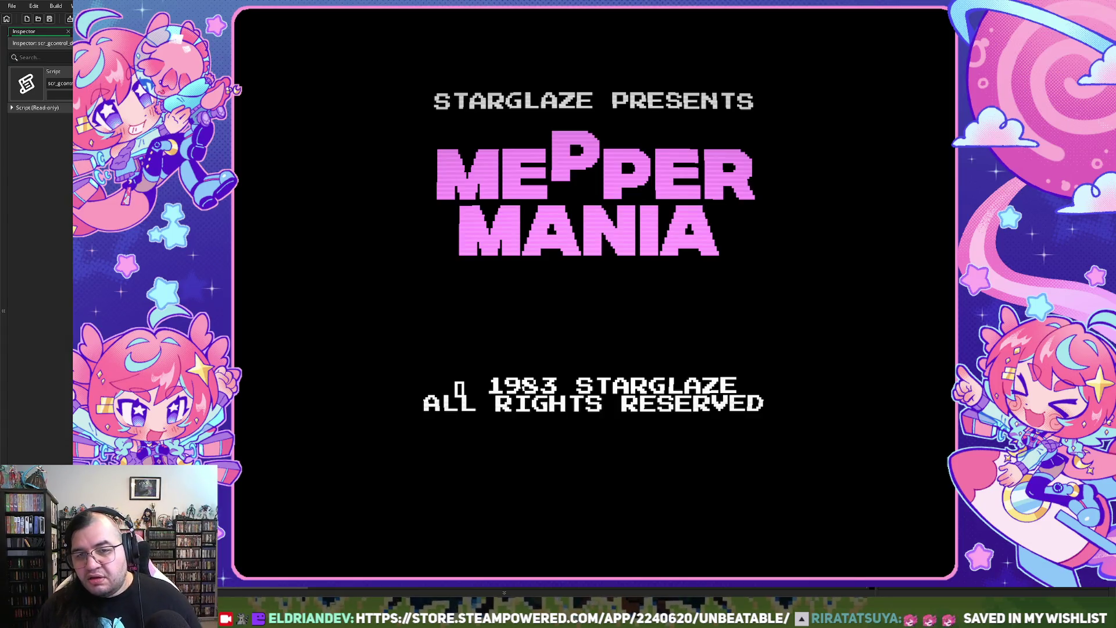
Step: Add a second \n to line 11's copyright string in scr_gcontrol_draw_menu and test-run the game
key(alt+F4)
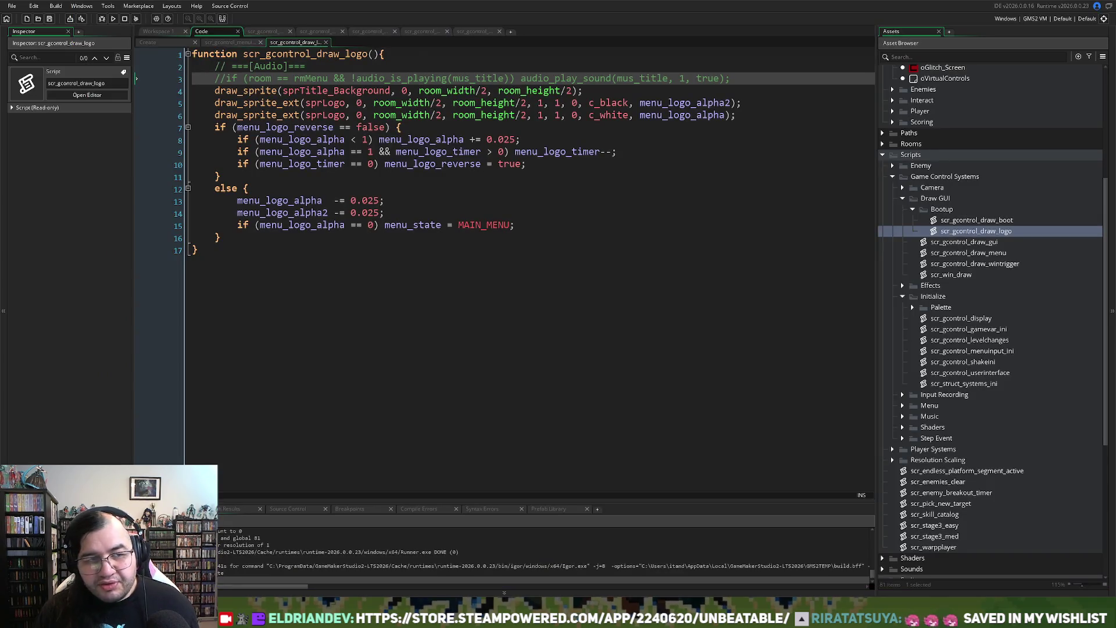
key(ctrl+Tab)
key(ctrl+Tab)
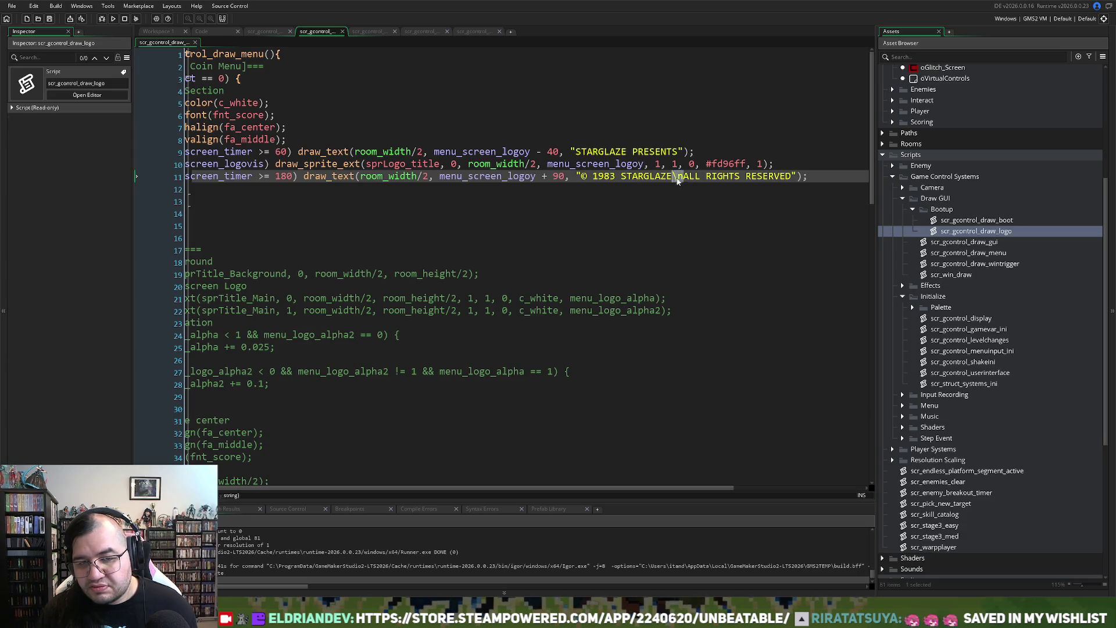
text(\n)
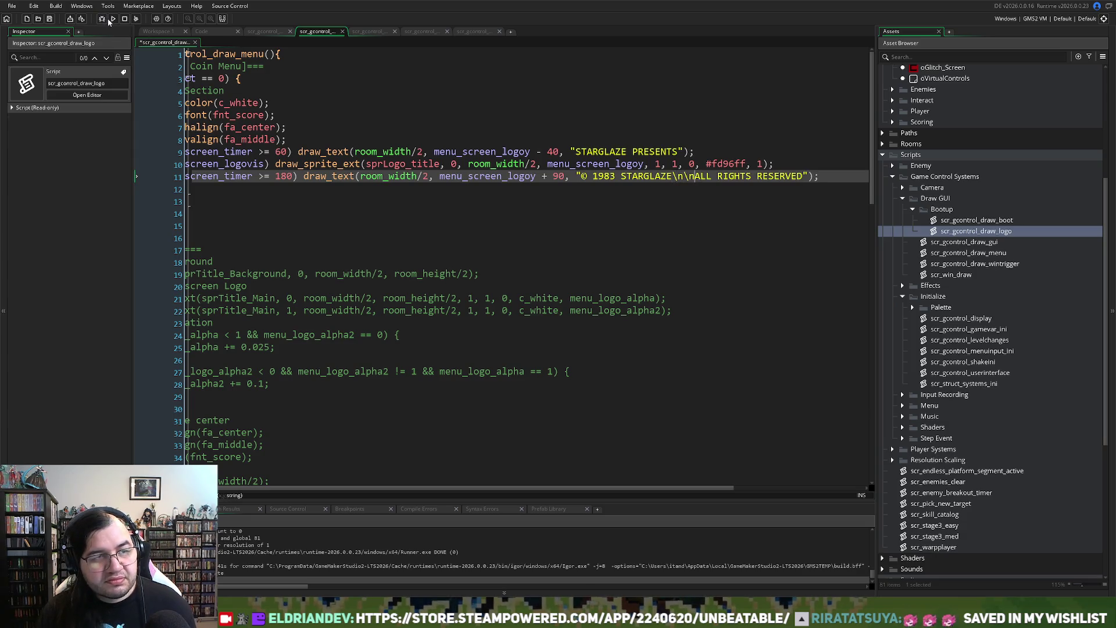
click(114, 19)
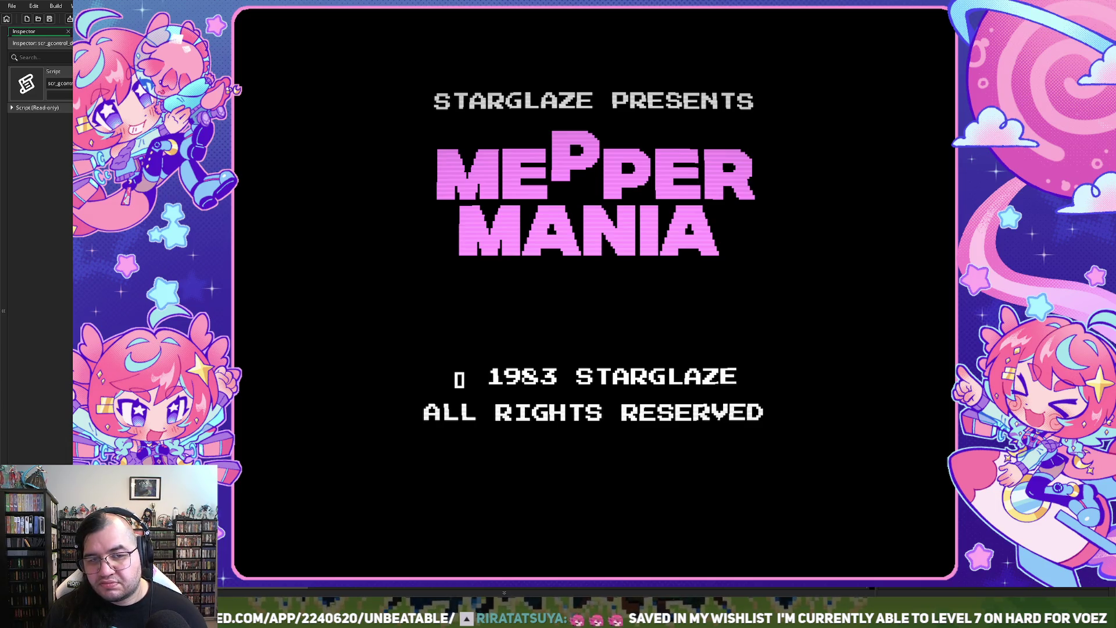
key(Escape)
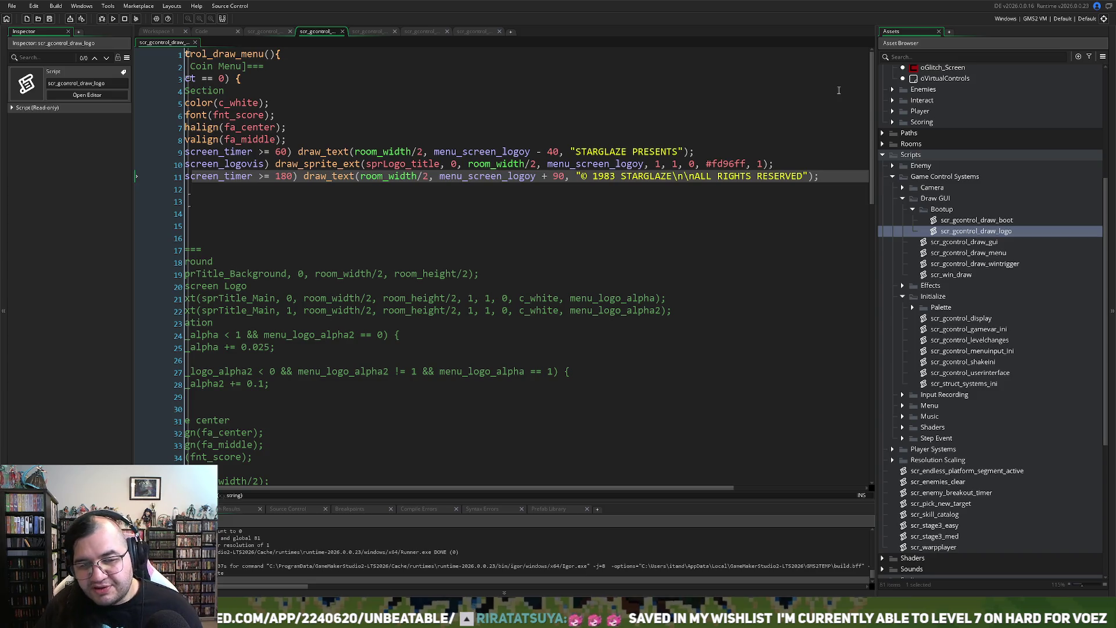
Step: Delete the broken © and leading spaces so line 11's text begins with 1983 STARGLAZE
click(592, 176)
key(BackSpace)
key(BackSpace)
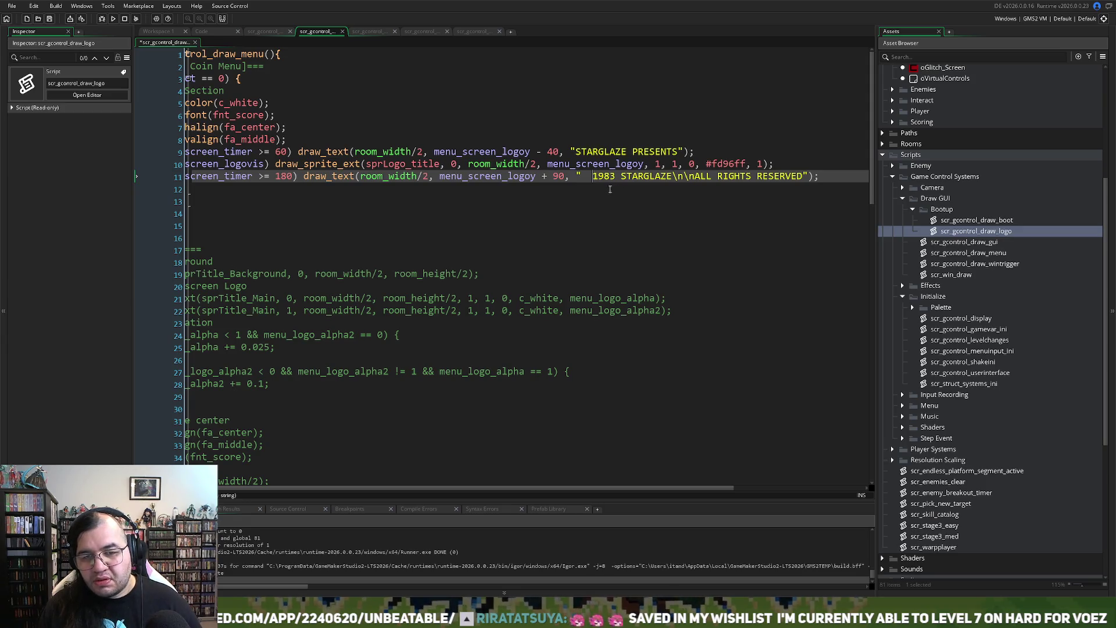
key(BackSpace)
key(BackSpace)
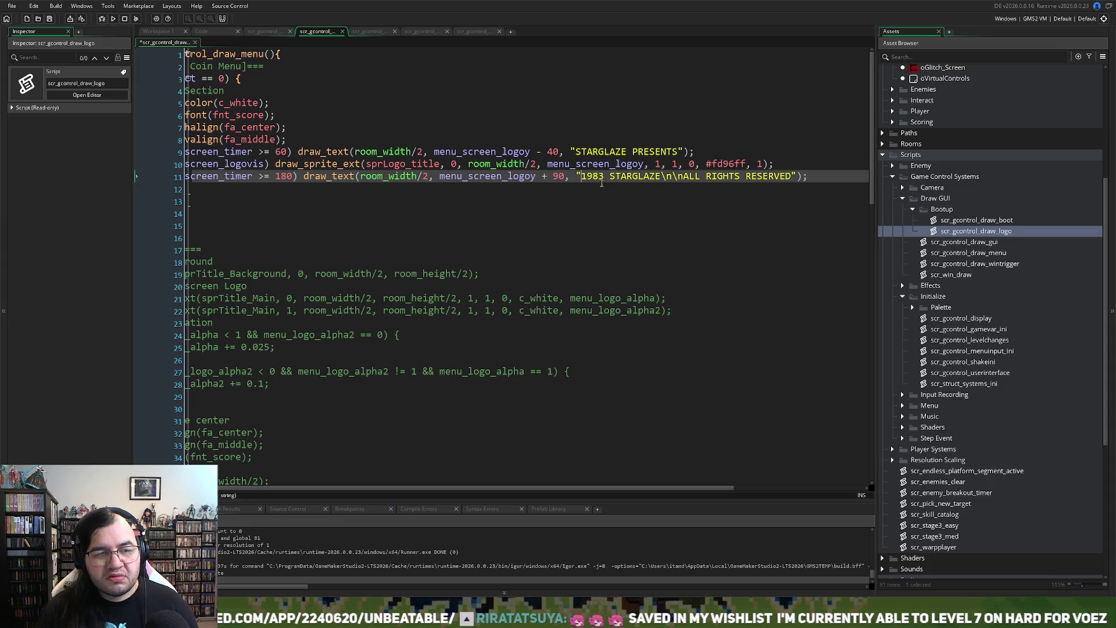
click(322, 151)
scroll(339, 142, left, 3)
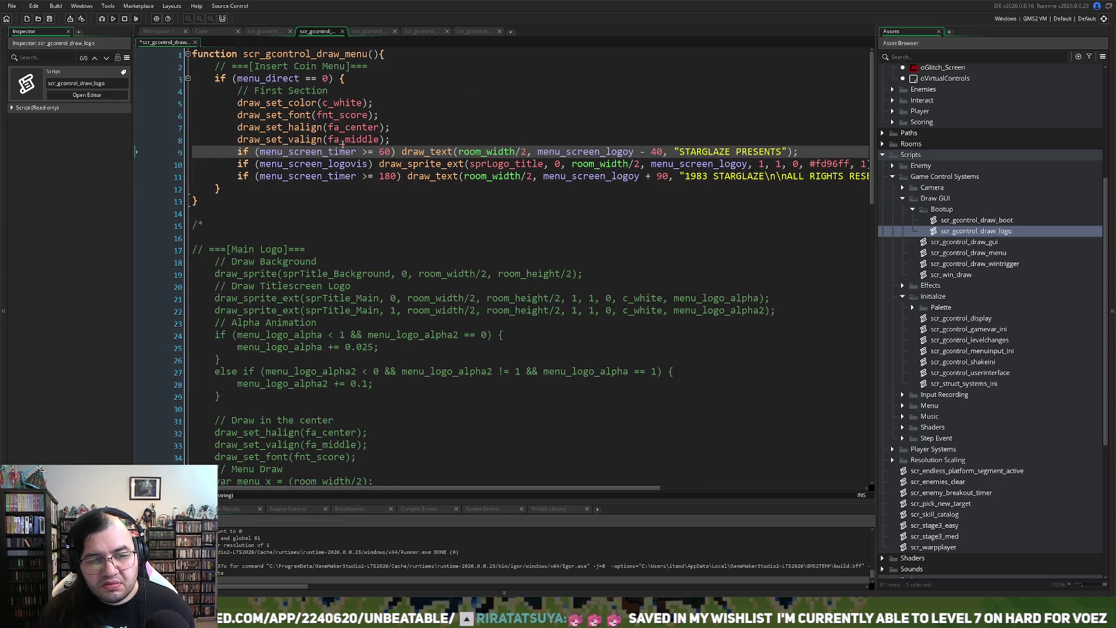
click(418, 138)
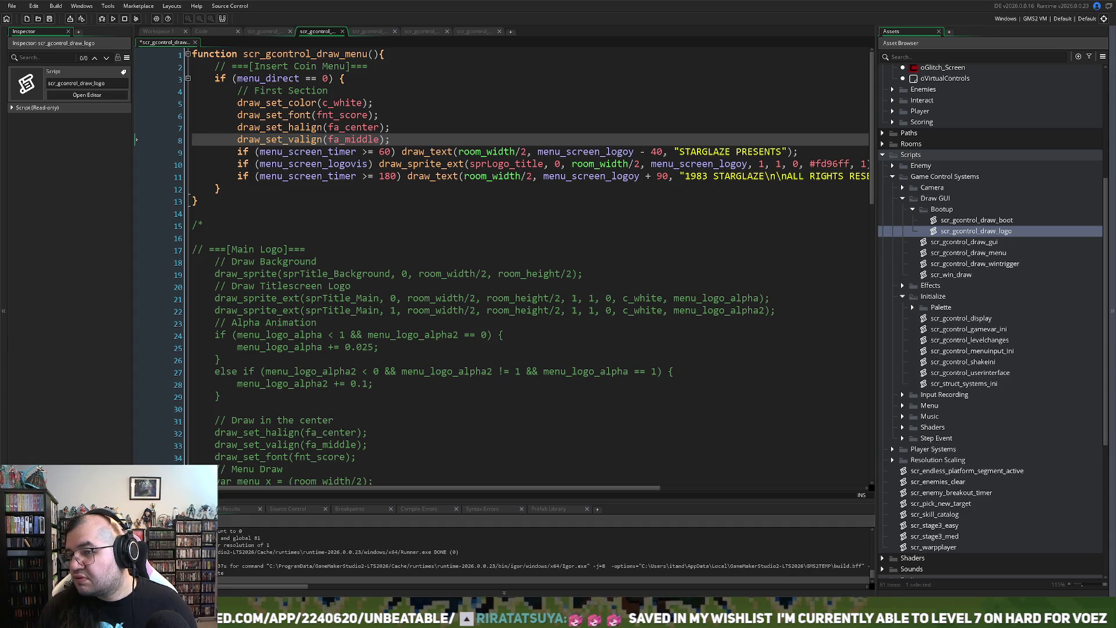
scroll(910, 303, down, 5)
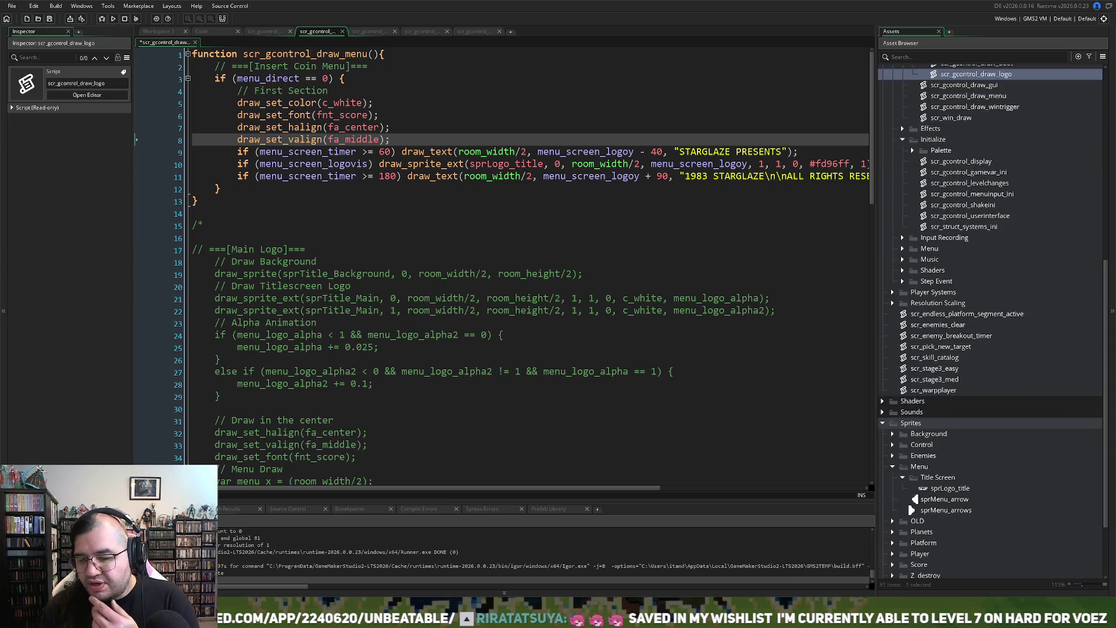
Step: Create a new sprite named sprCopyright_symbol in the Title Screen sprite group
click(931, 467)
scroll(969, 475, down, 3)
click(948, 397)
right_click(938, 401)
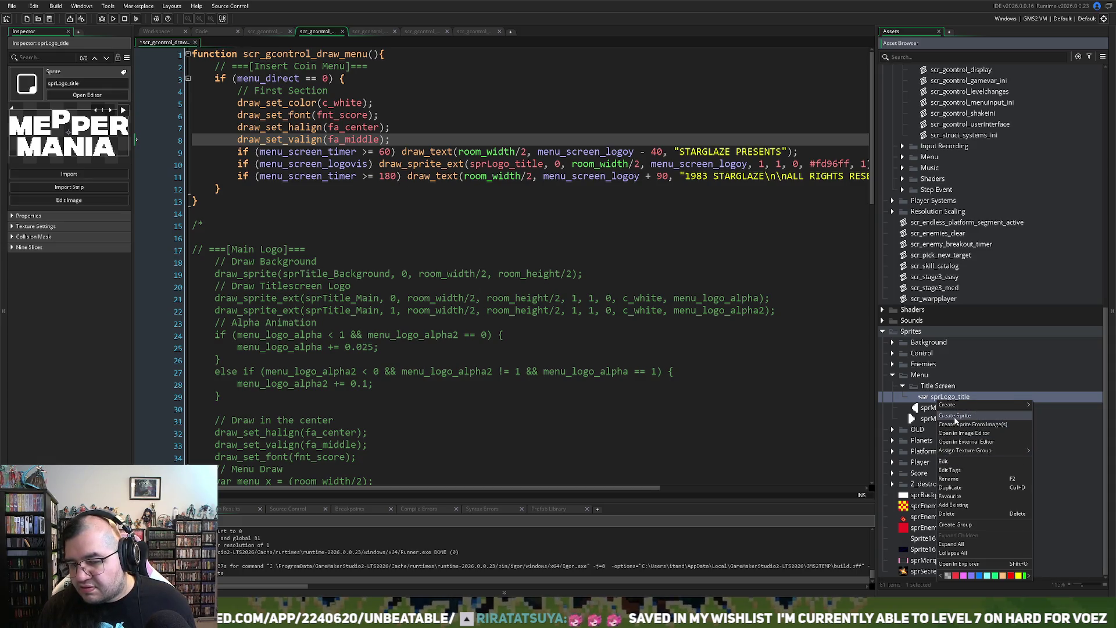
click(956, 416)
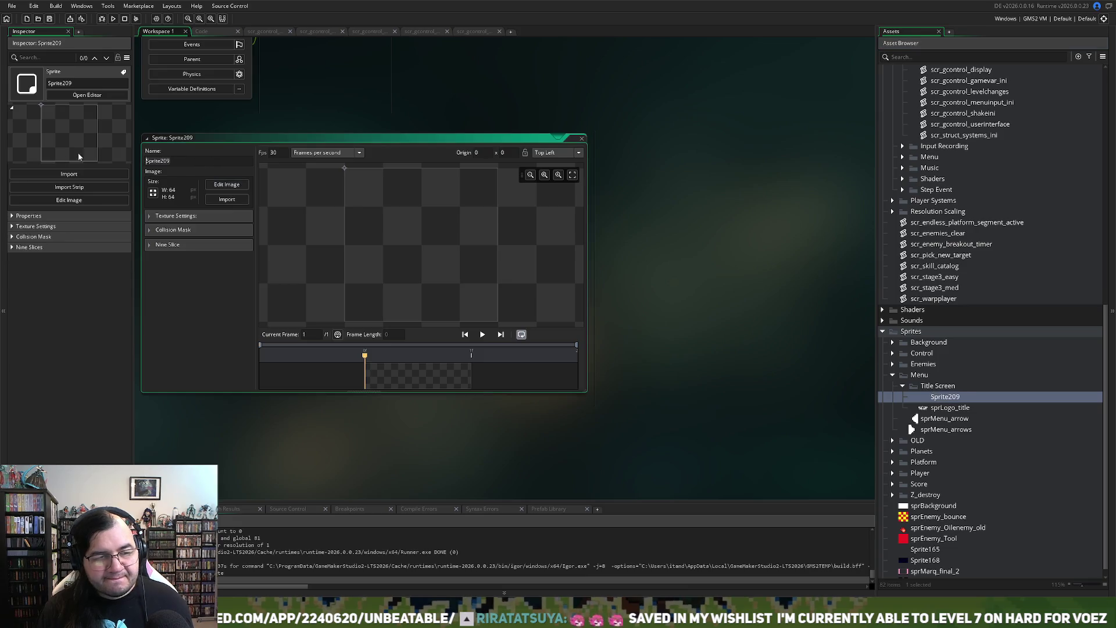
text(spr)
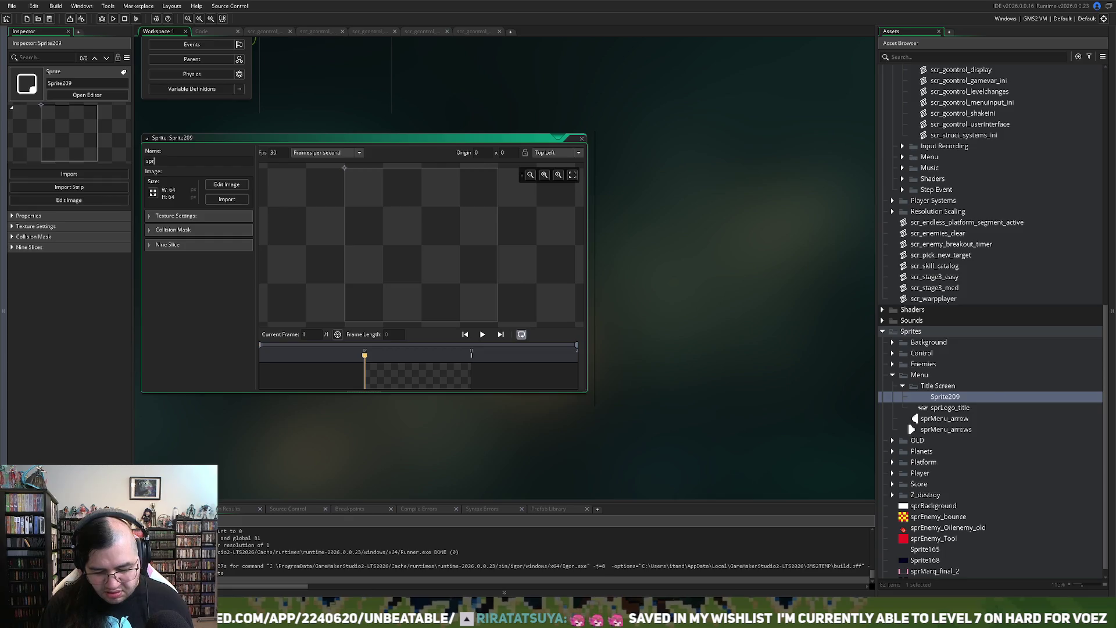
text(Copyright_symbol)
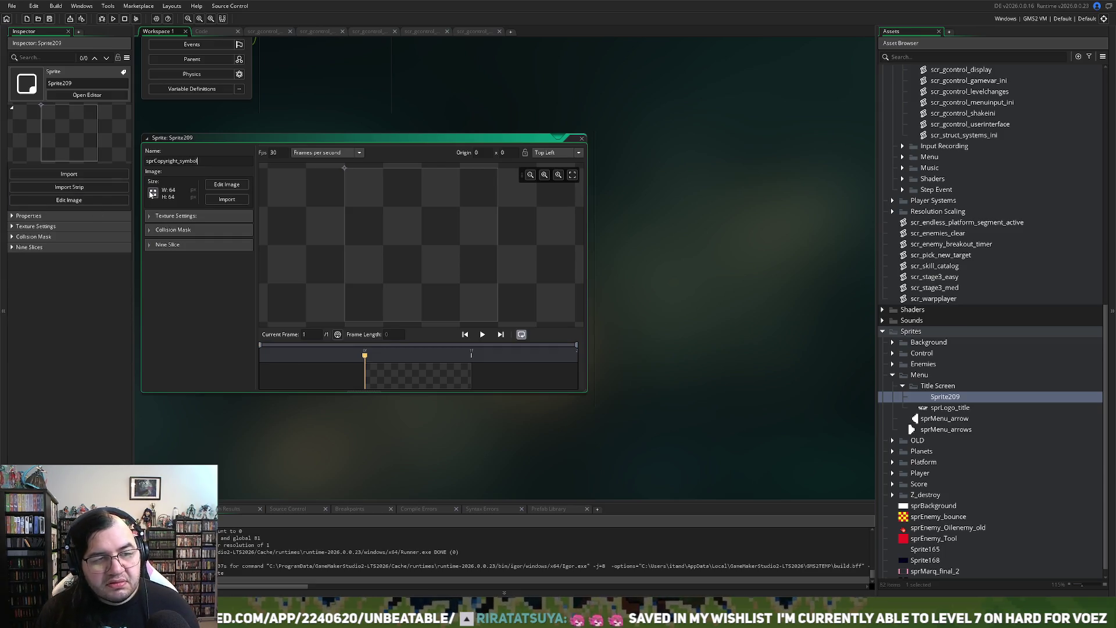
Step: Resize the sprite to 12×12, then to 20×20, and open it for pixel editing
click(153, 192)
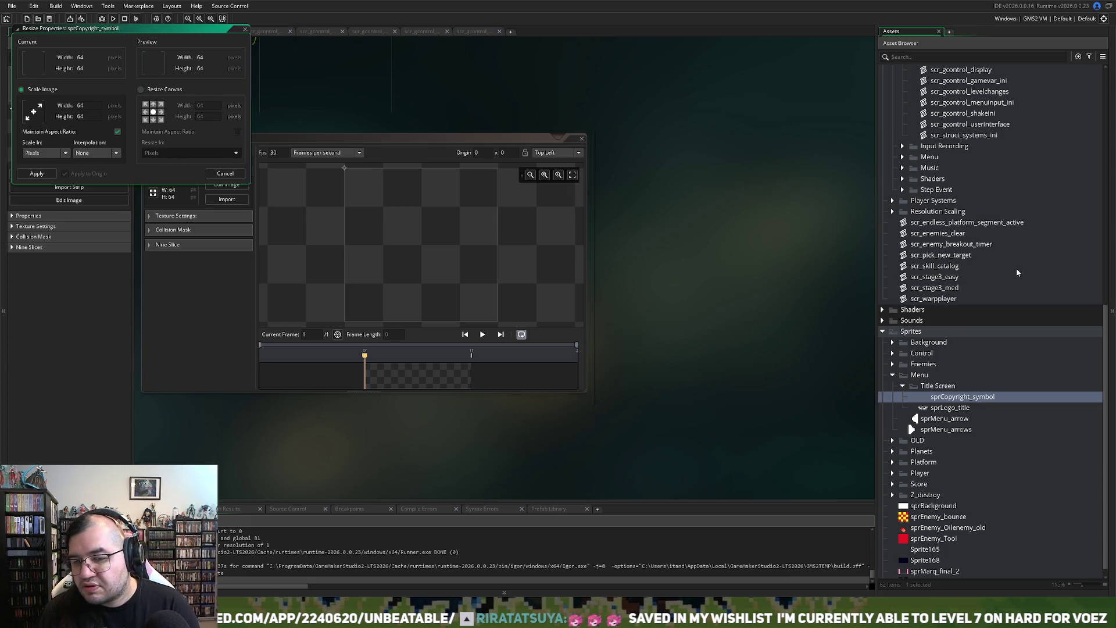
scroll(1019, 272, up, 14)
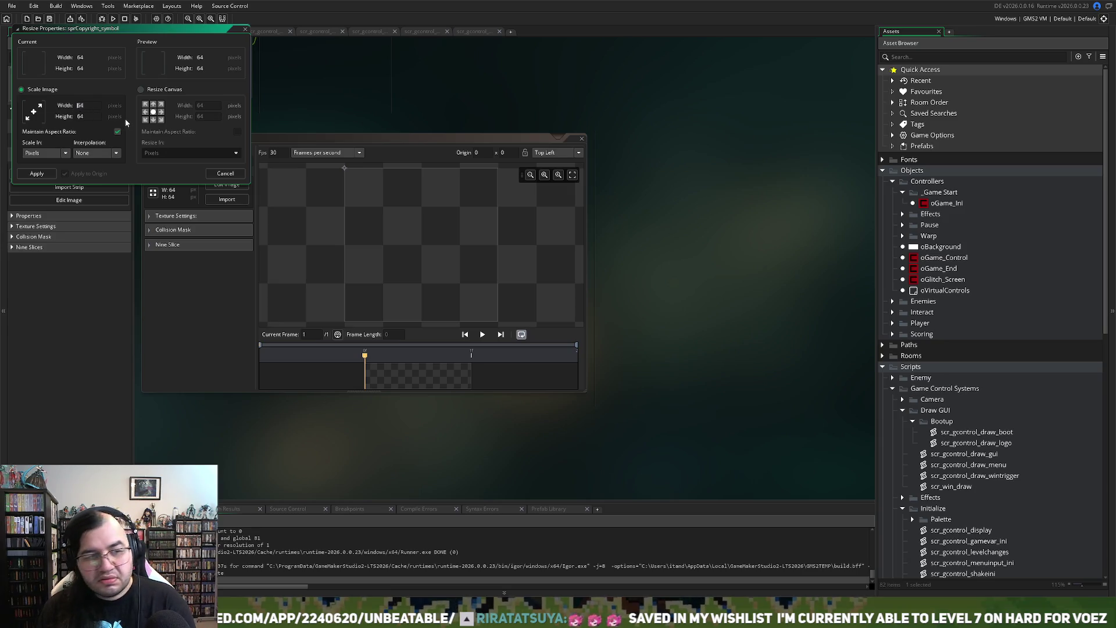
text(12)
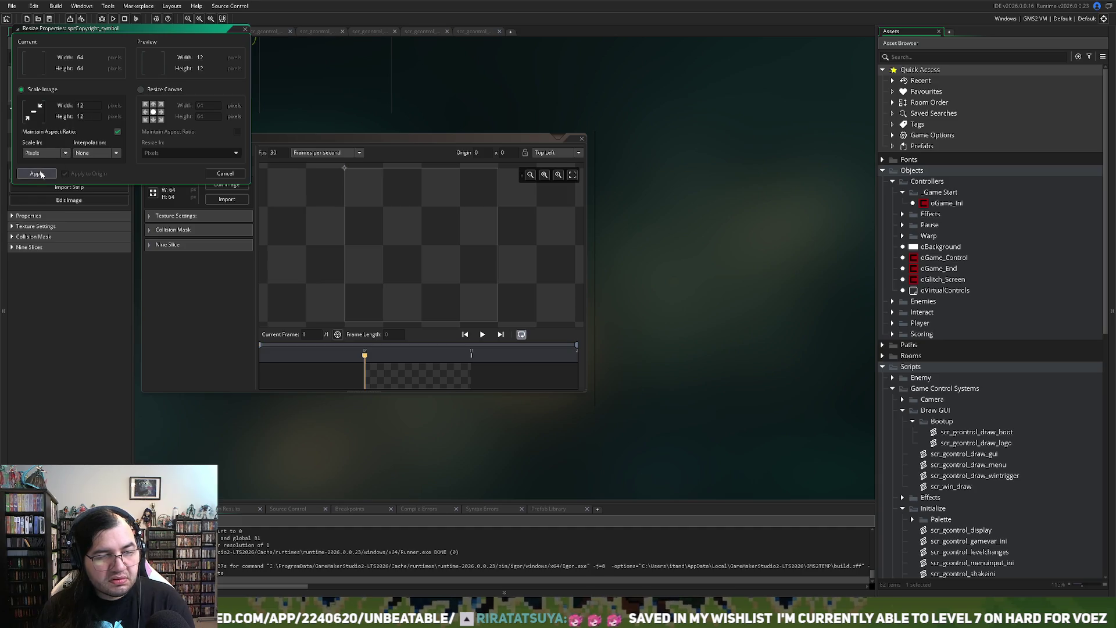
click(37, 173)
click(153, 193)
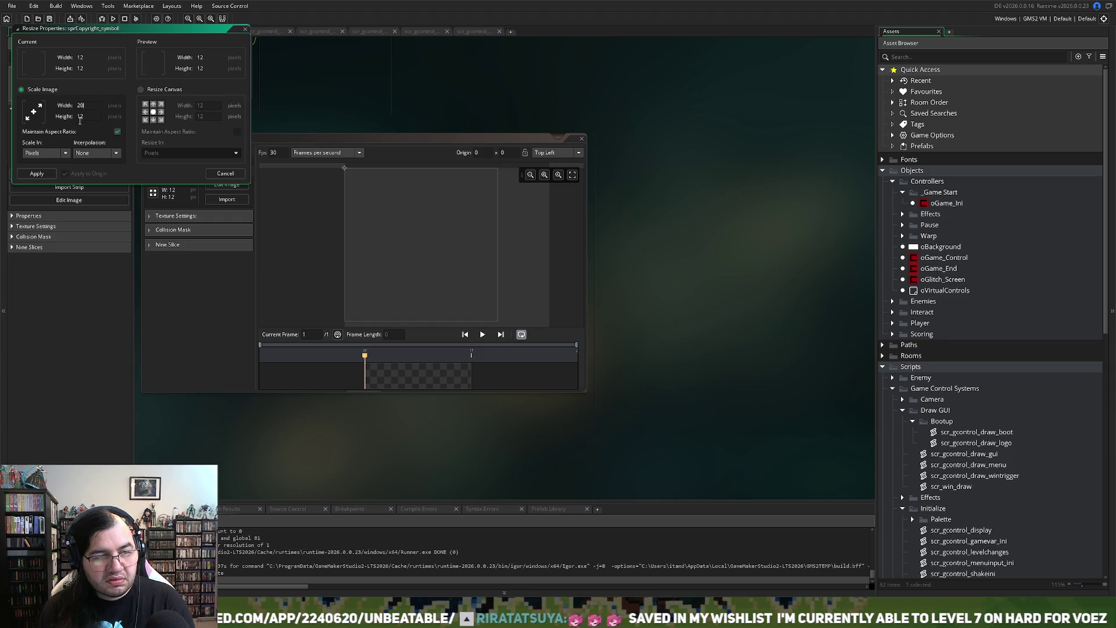
click(37, 173)
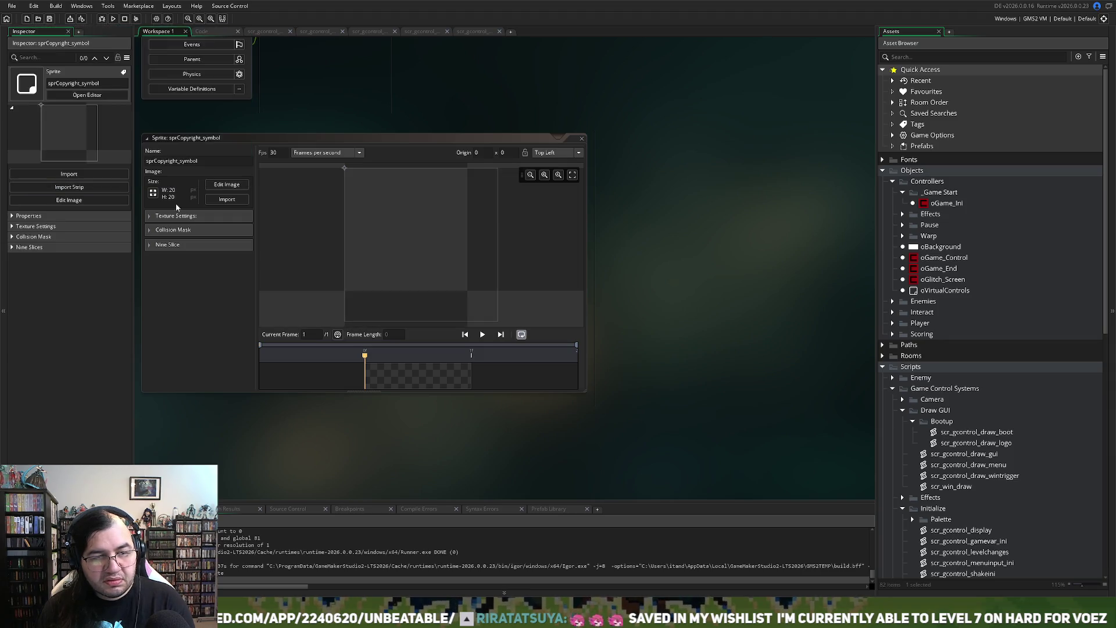
click(226, 185)
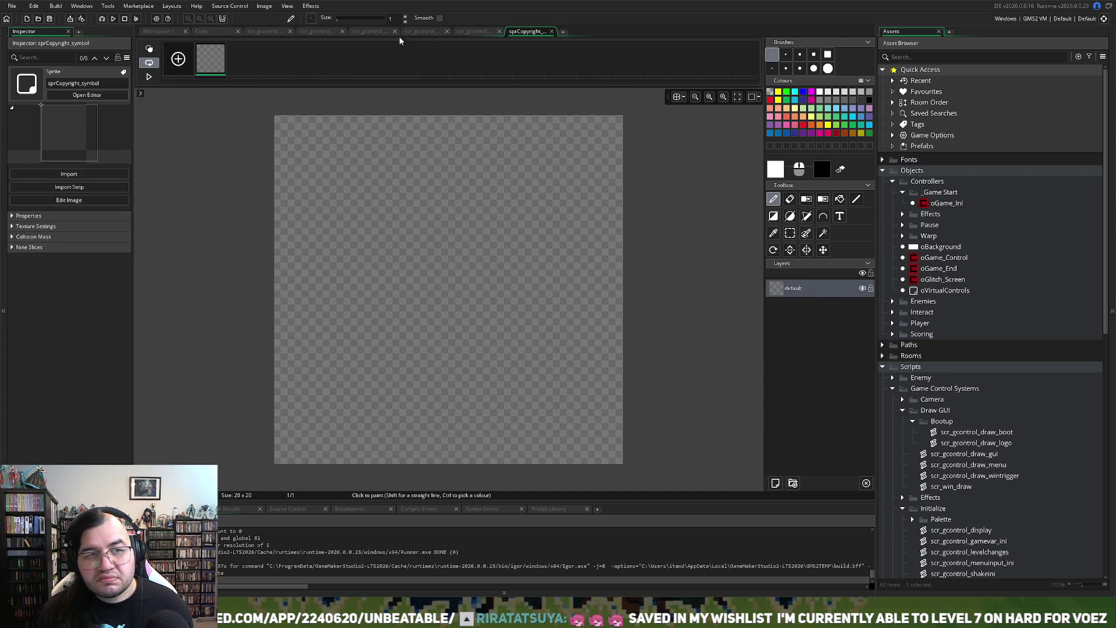
Step: Place a © text glyph onto the sprite canvas
click(839, 216)
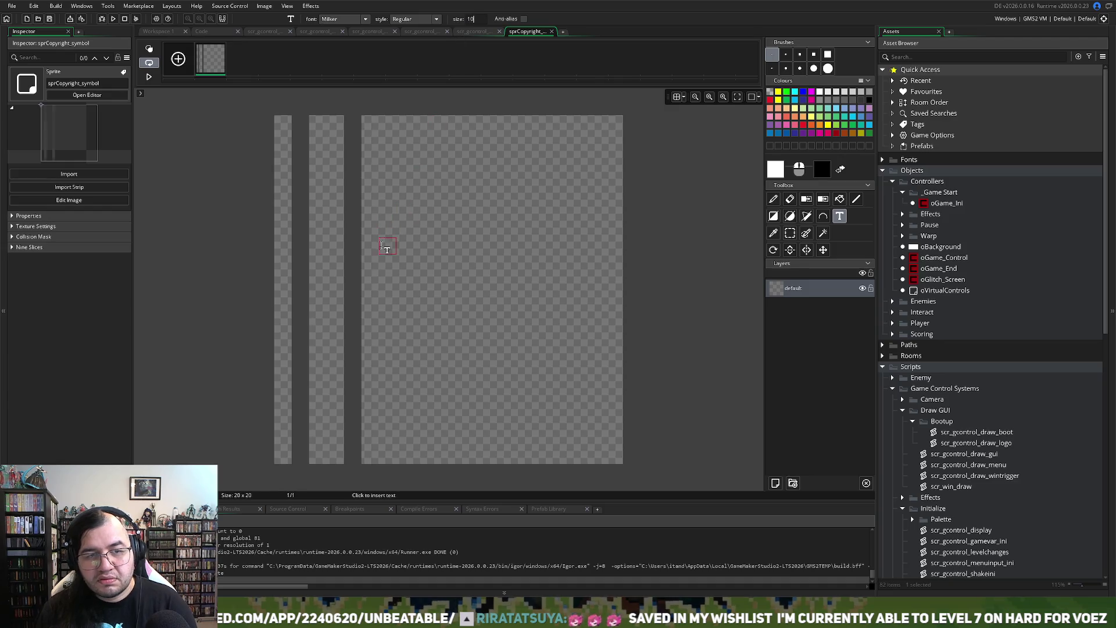
scroll(387, 244, down, 14)
text(©)
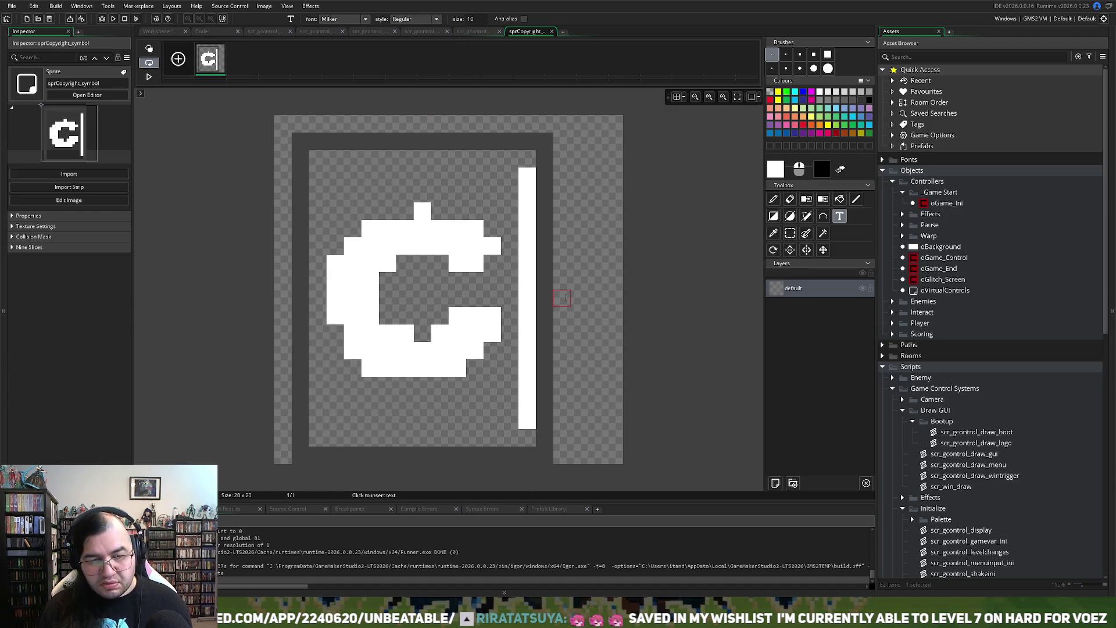
click(667, 322)
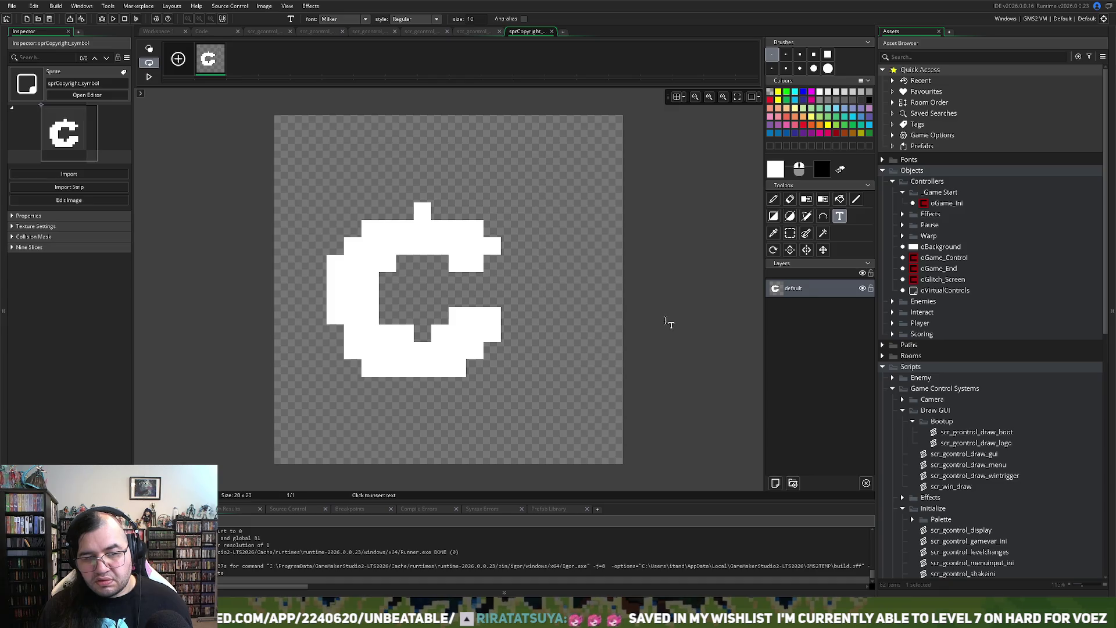
Step: Nudge the C up and right, then erase its top nub, top-right step and lower-right tab pixels
click(790, 234)
mouse_move(294, 187)
mouse_down()
mouse_move(532, 429)
mouse_move(519, 413)
mouse_up()
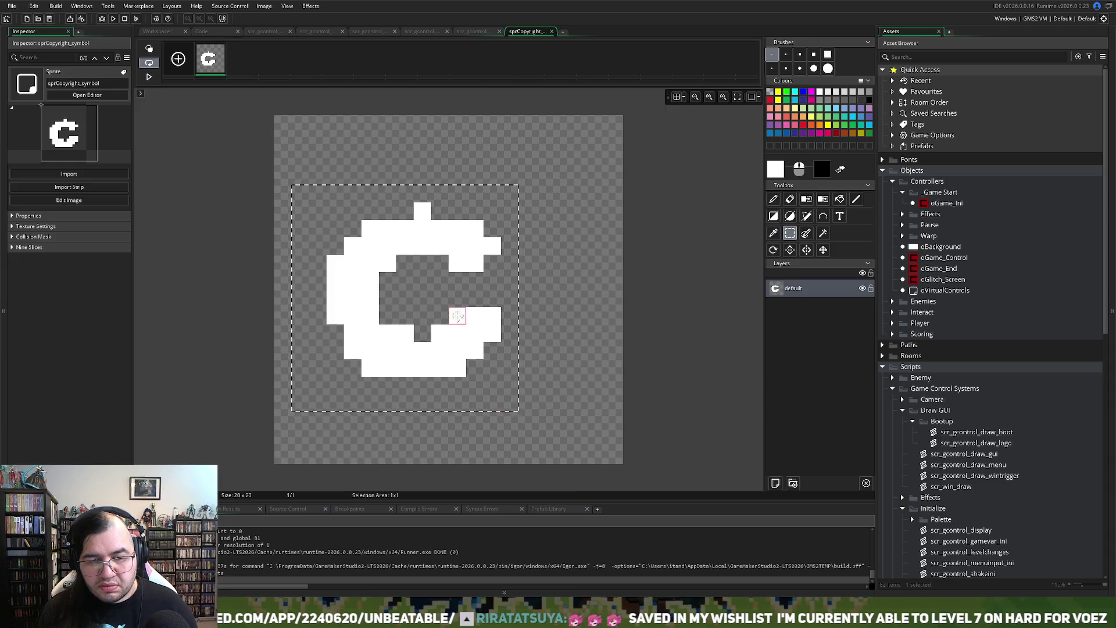
drag(455, 317, 487, 299)
click(511, 324)
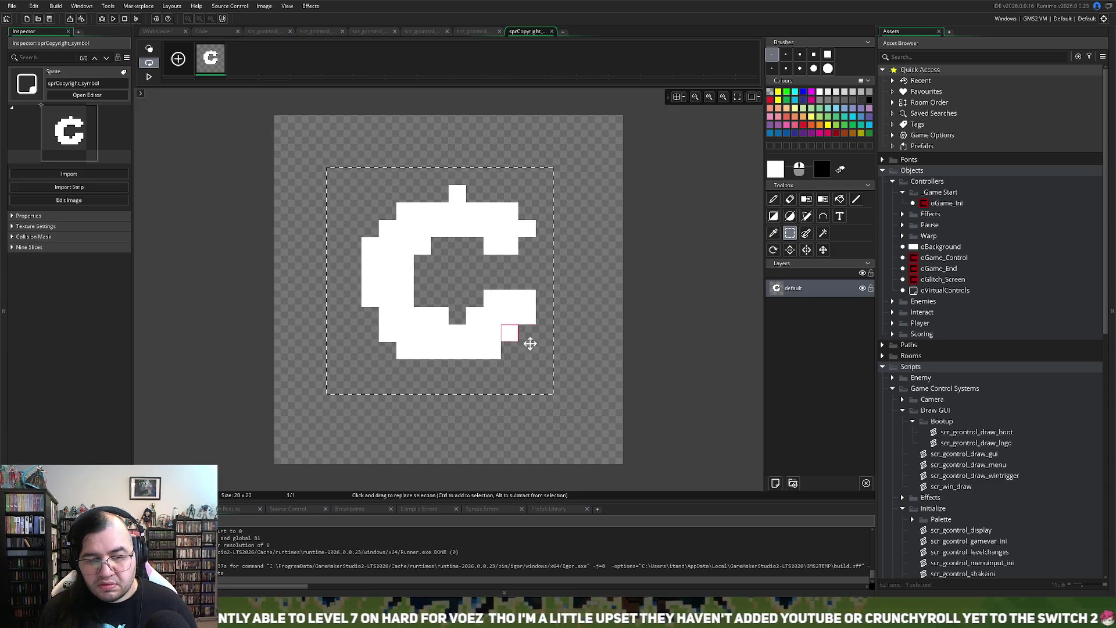
drag(434, 170, 469, 195)
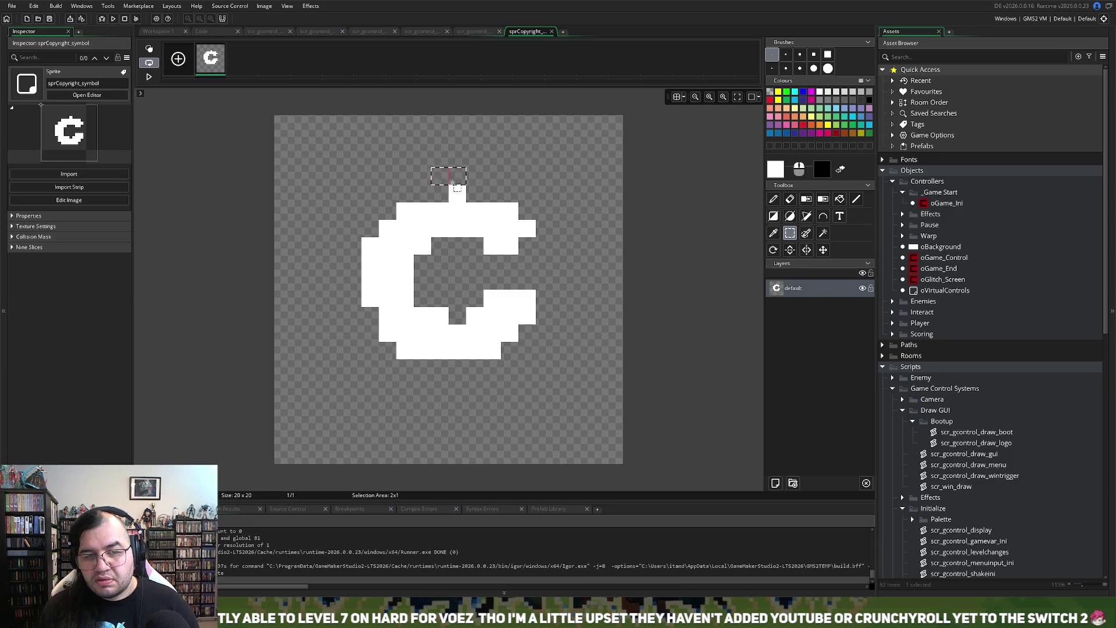
key(Delete)
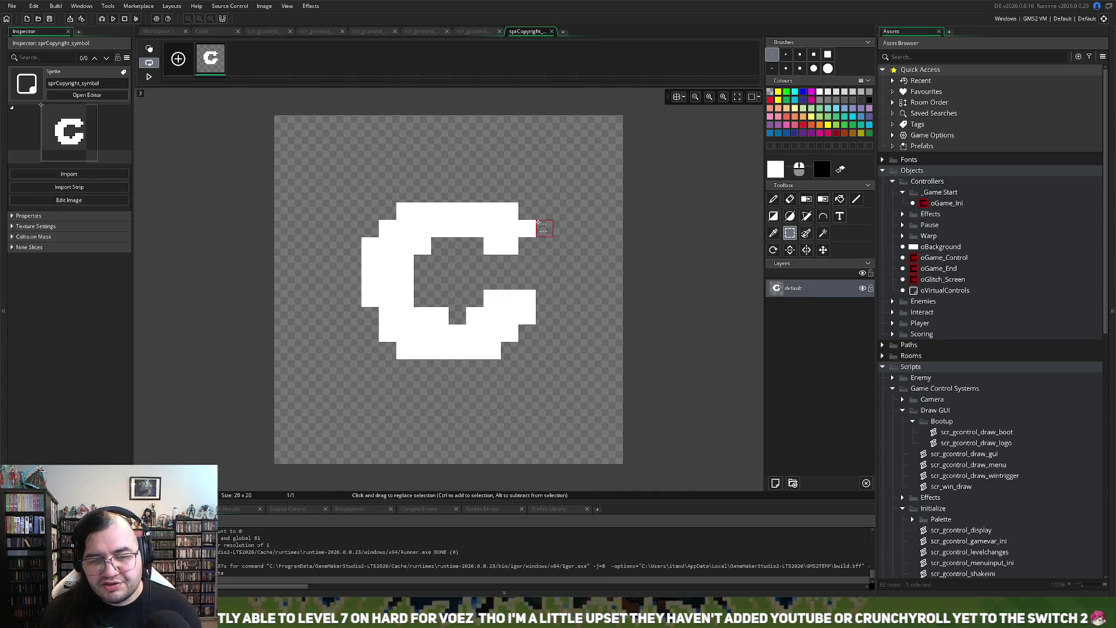
drag(533, 217, 530, 231)
key(Delete)
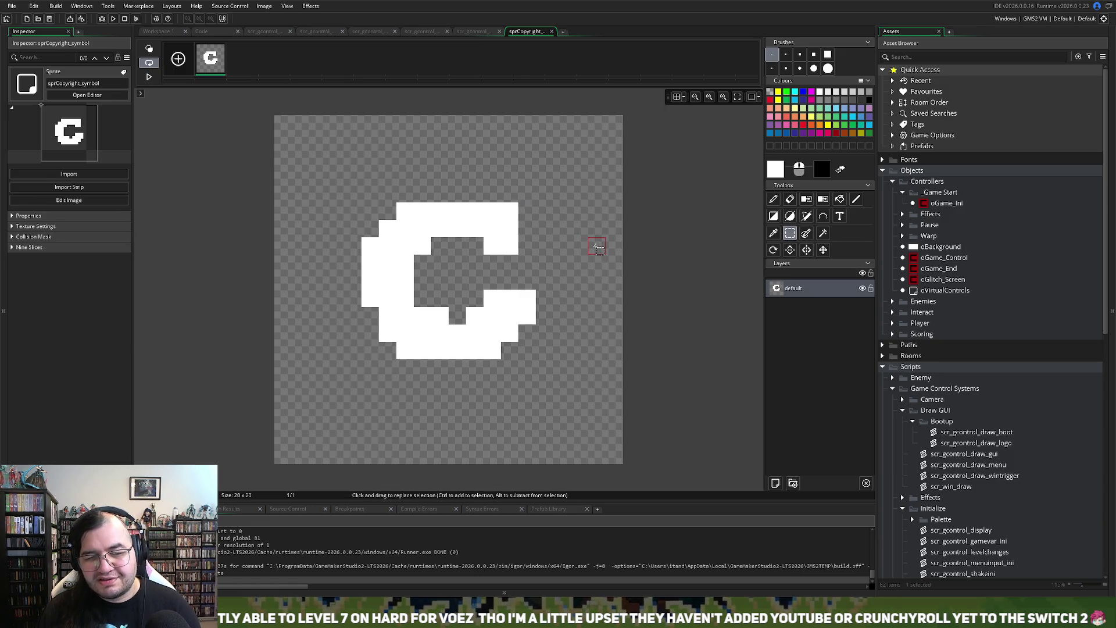
drag(523, 292, 529, 319)
key(Delete)
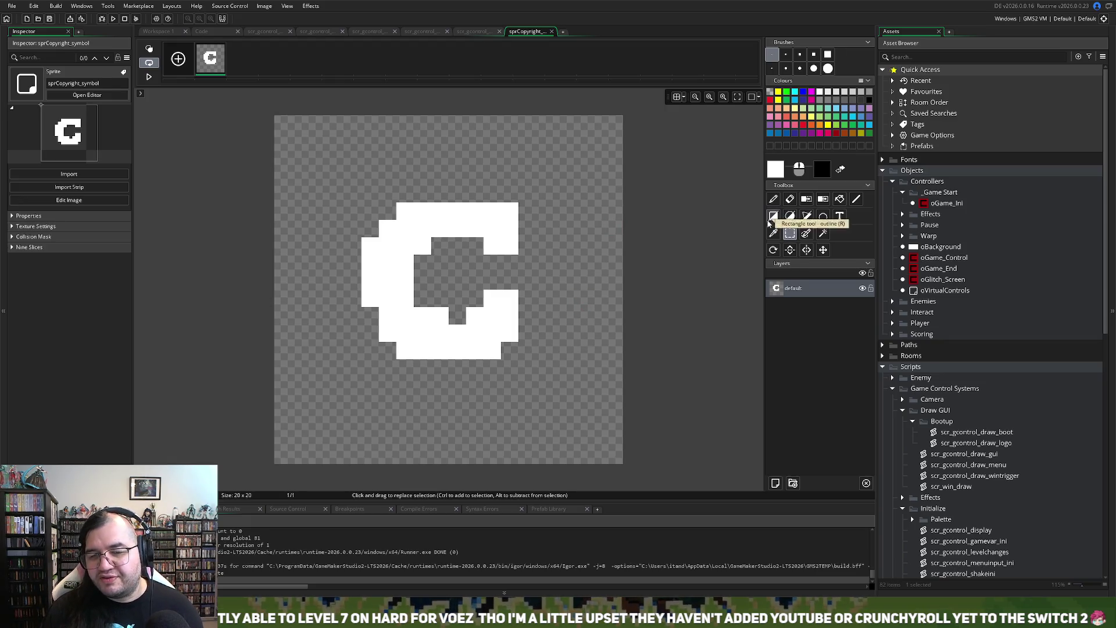
Step: Draw an outline-only ellipse ring around the C reaching the canvas edges
click(789, 218)
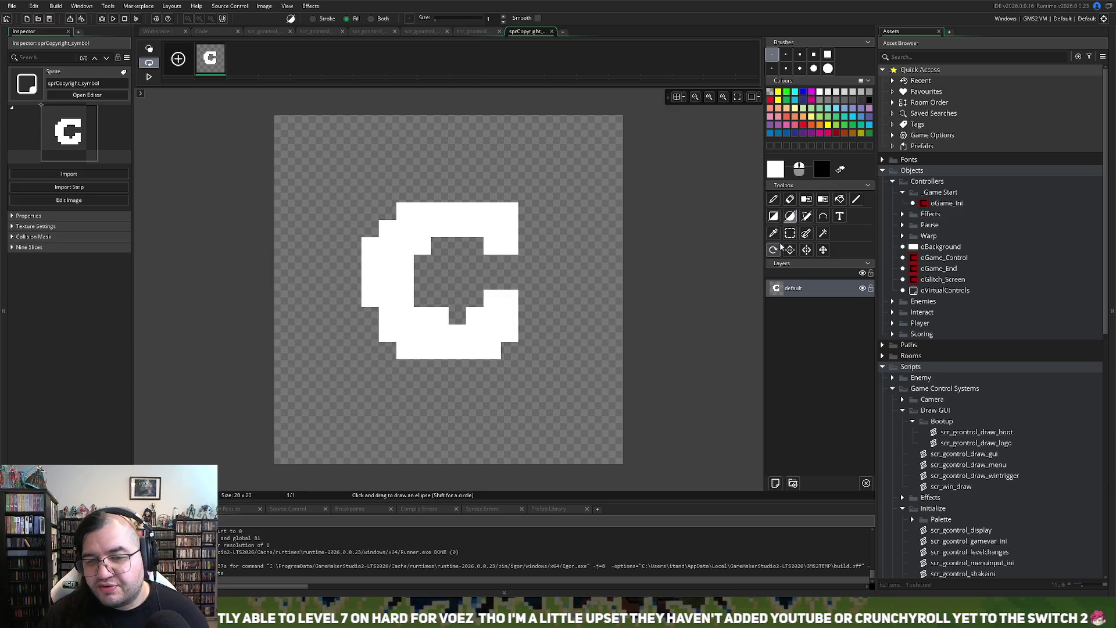
click(790, 216)
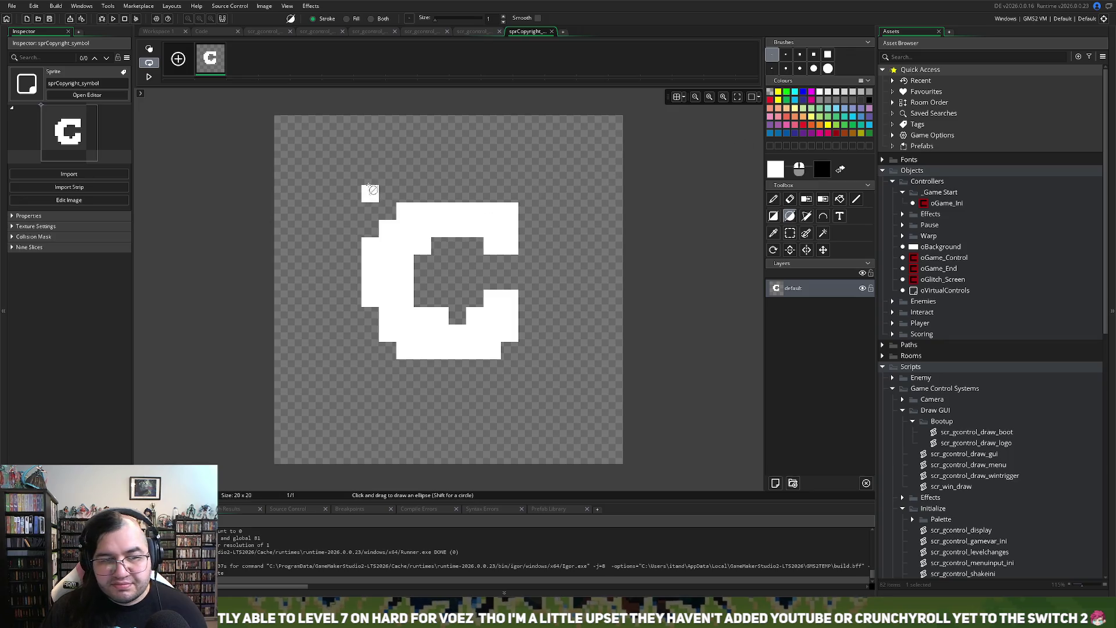
drag(333, 157, 571, 406)
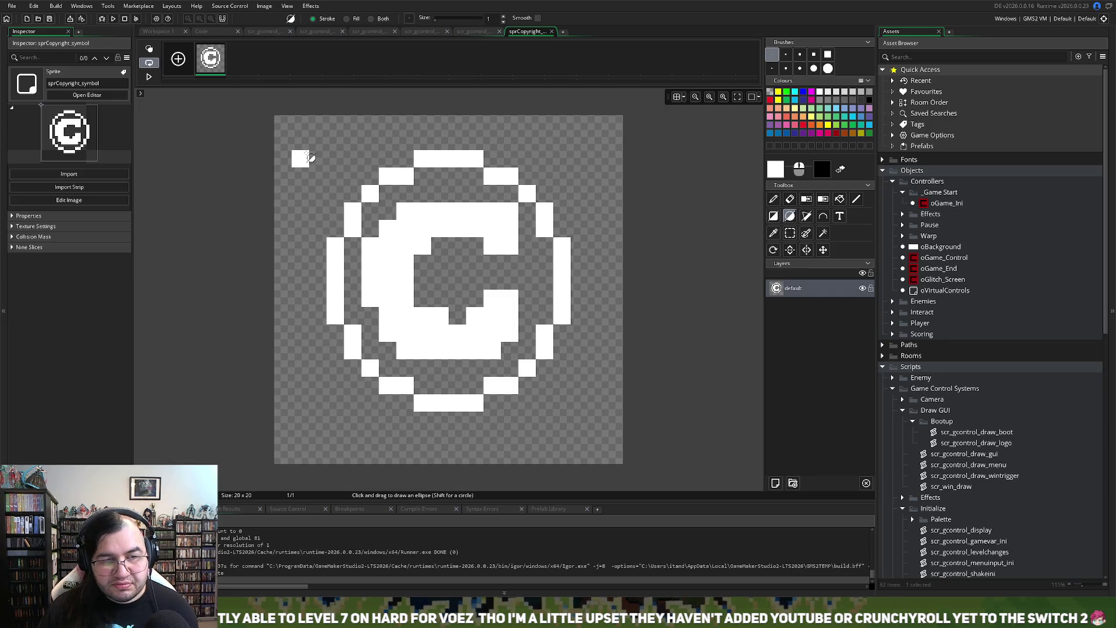
key(ctrl+z)
mouse_move(311, 157)
mouse_down()
mouse_move(439, 249)
mouse_move(598, 399)
mouse_up()
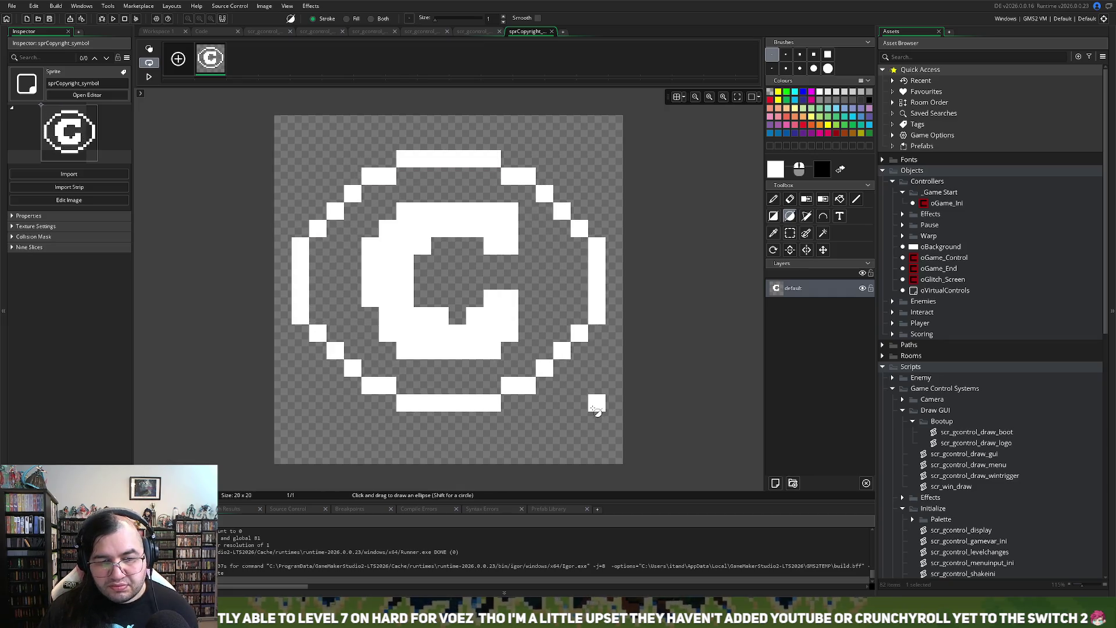
key(ctrl+z)
mouse_move(327, 151)
mouse_down()
mouse_move(558, 407)
mouse_move(562, 386)
mouse_up()
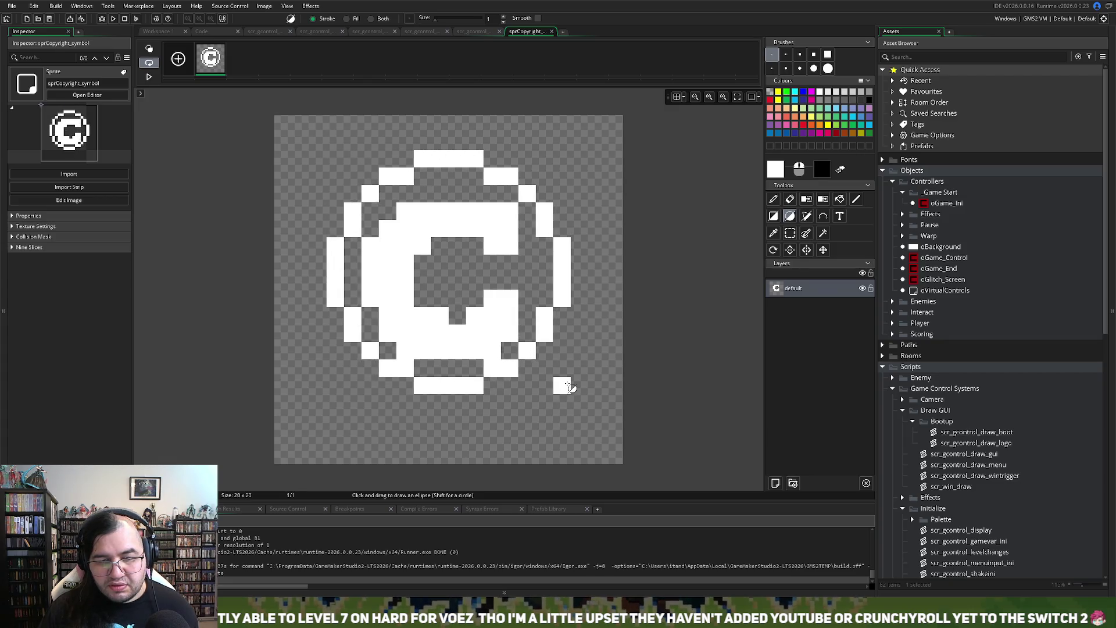
key(ctrl+z)
mouse_move(317, 160)
mouse_down()
mouse_move(545, 378)
mouse_move(580, 401)
mouse_move(582, 391)
mouse_move(579, 405)
mouse_up()
click(580, 438)
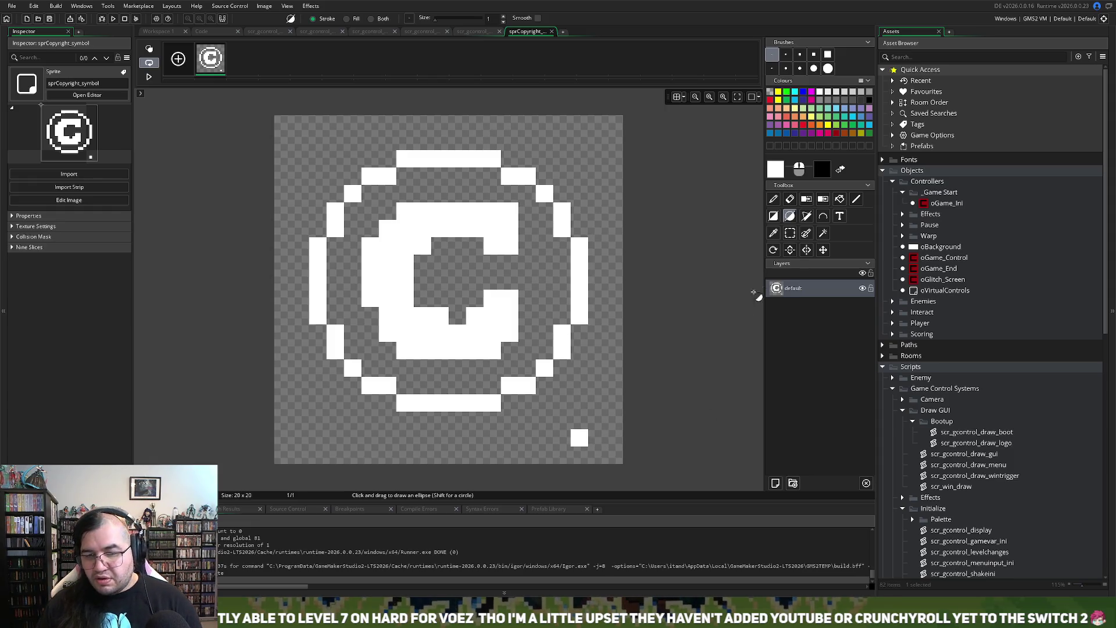
Step: Delete the stray pixel at the canvas's bottom-right corner
click(790, 233)
drag(567, 413, 610, 456)
key(Delete)
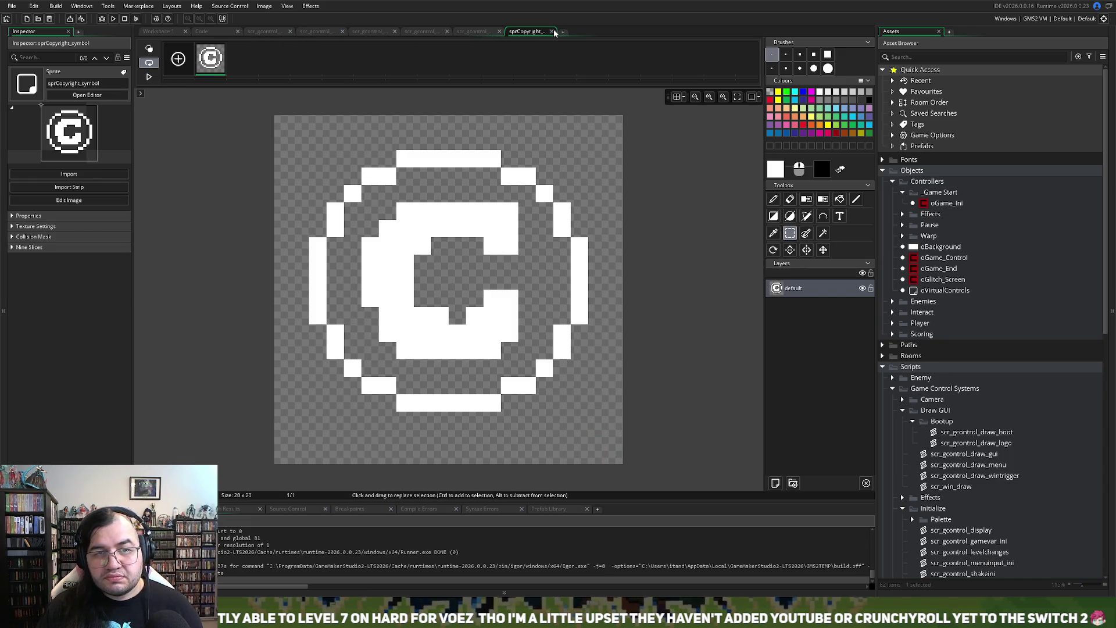
click(553, 32)
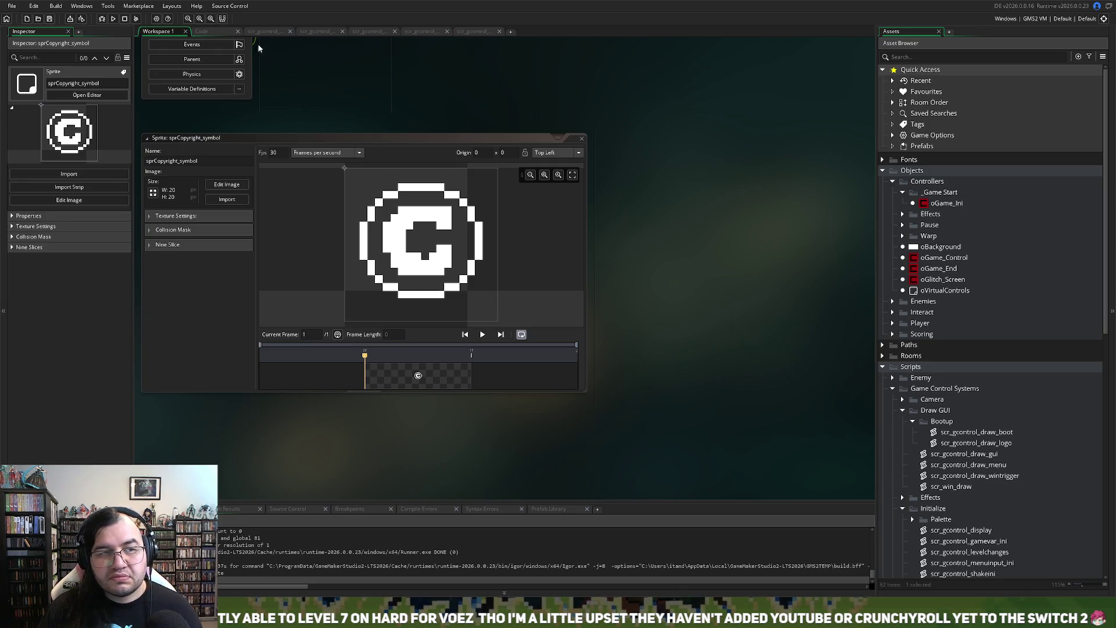
click(369, 32)
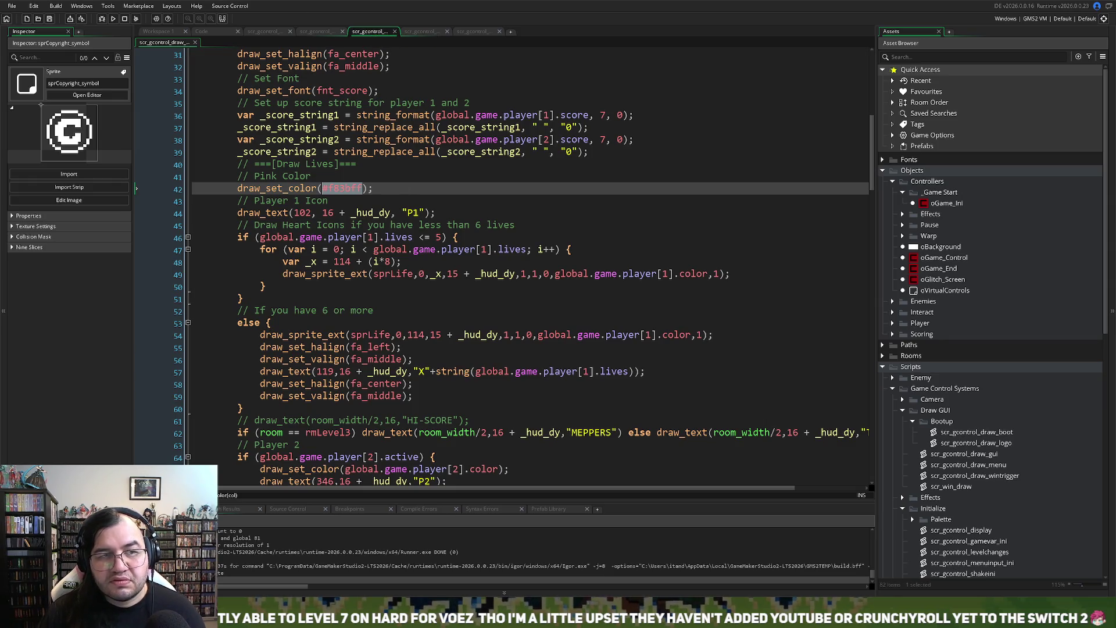
click(299, 34)
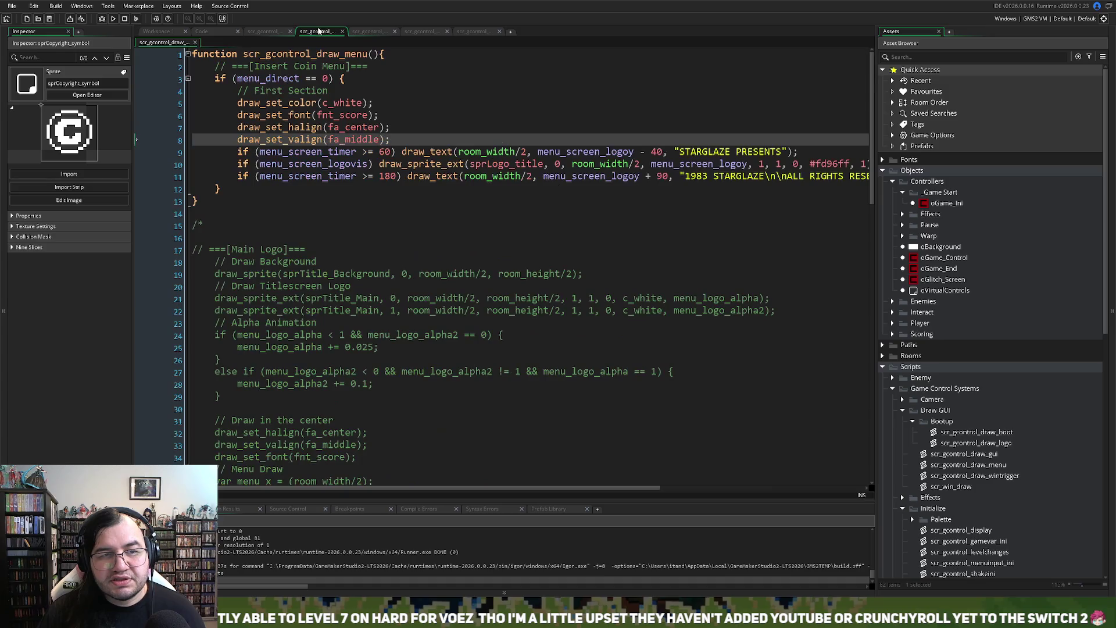
middle_click(343, 115)
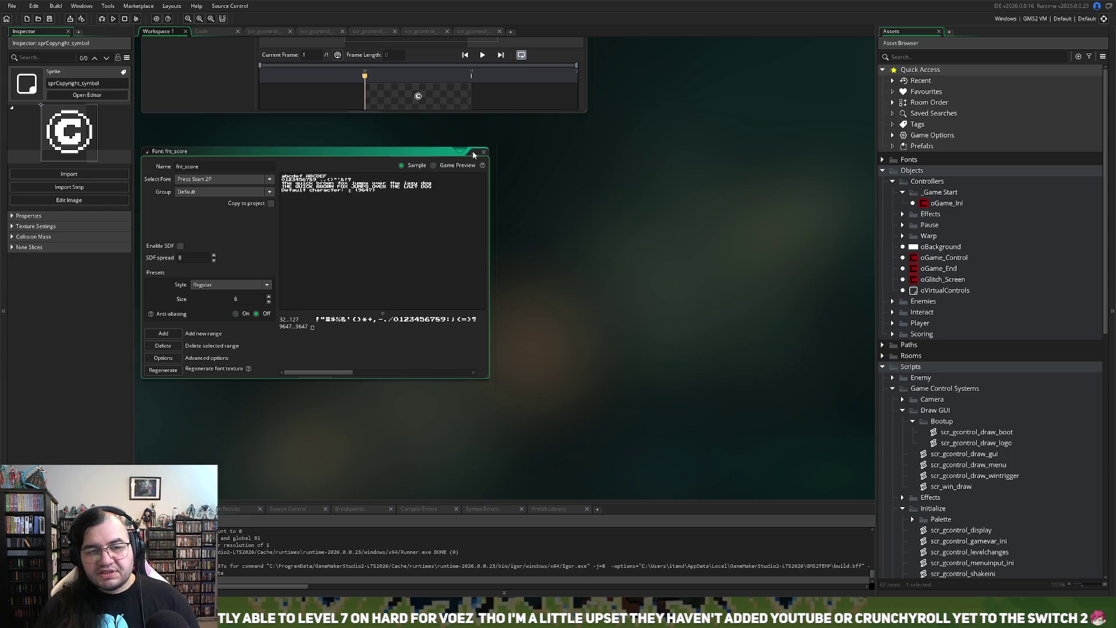
click(484, 152)
click(318, 32)
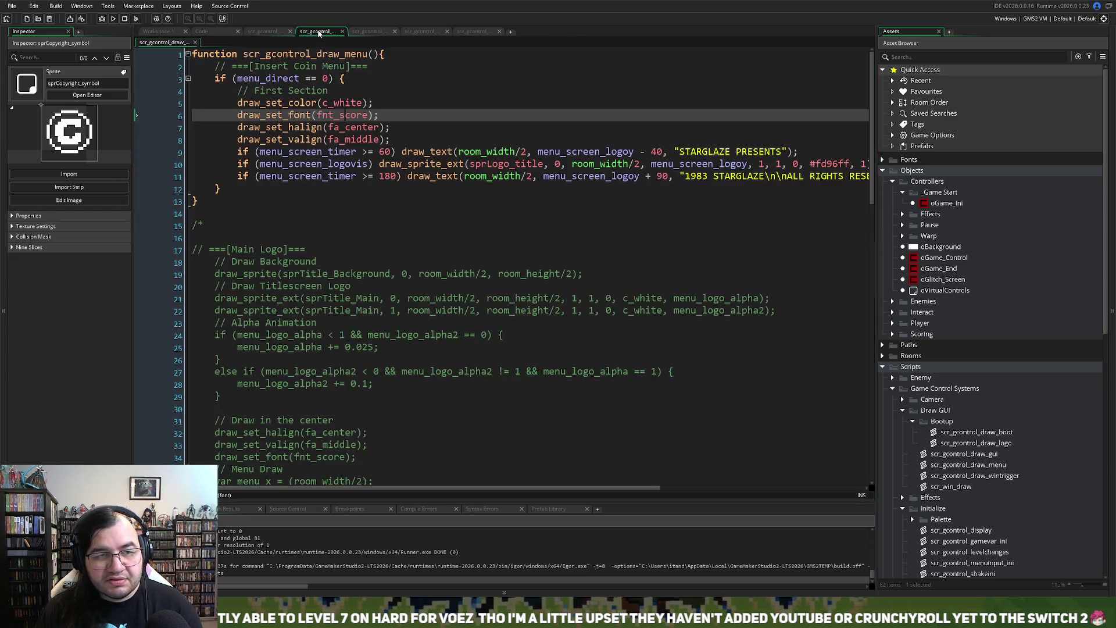
click(170, 33)
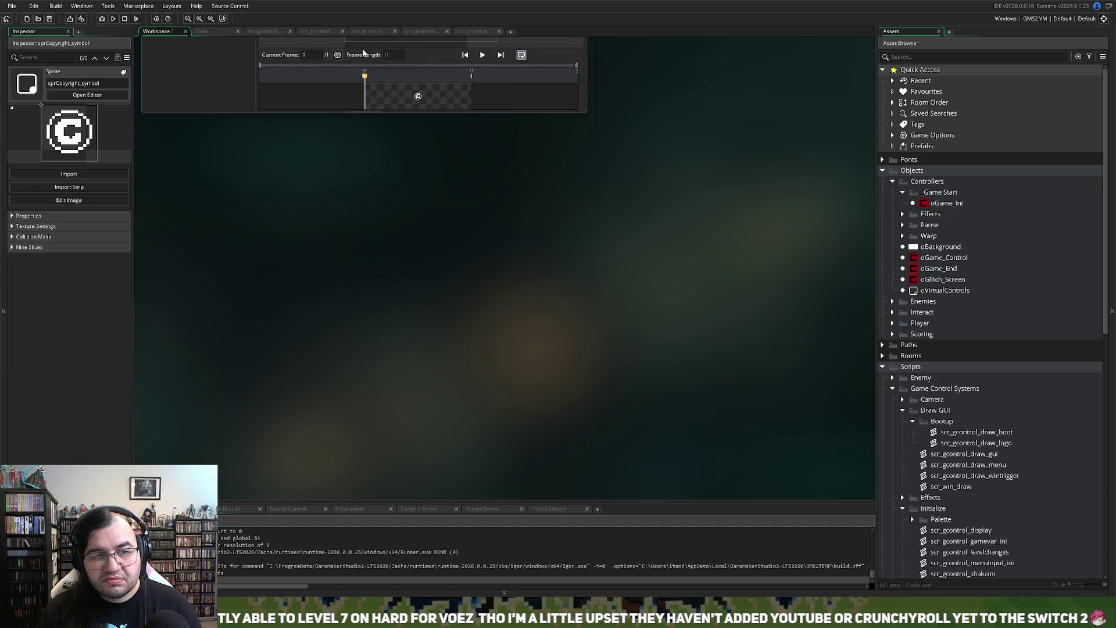
scroll(361, 54, up, 5)
click(227, 93)
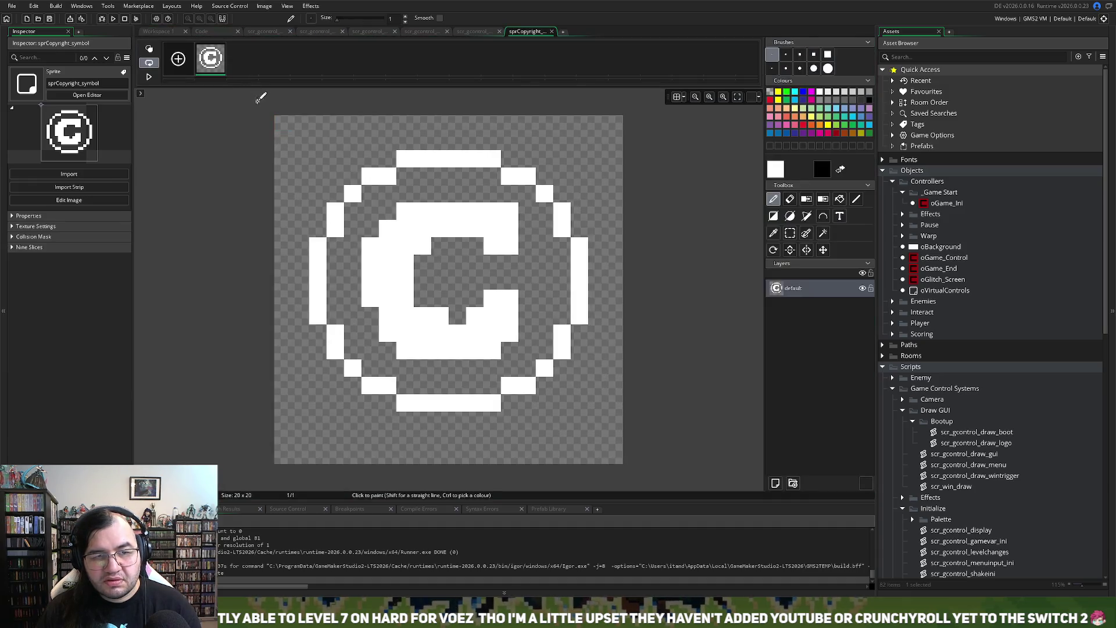
Step: Clear the whole sprite canvas and type a © with the Text tool
click(790, 232)
drag(275, 118, 723, 482)
key(Delete)
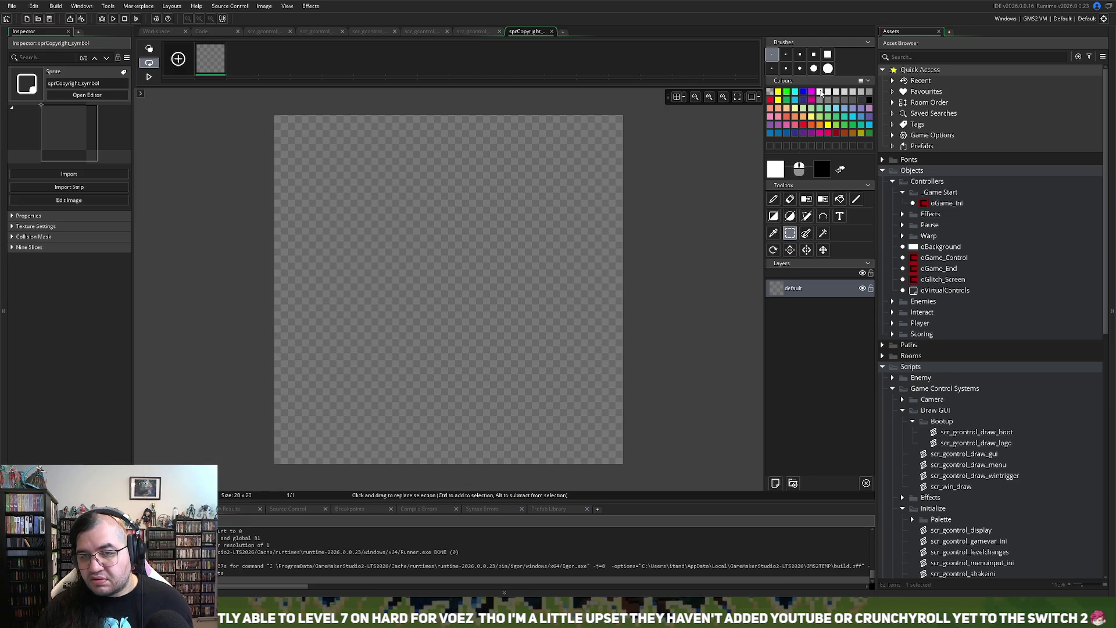
click(839, 198)
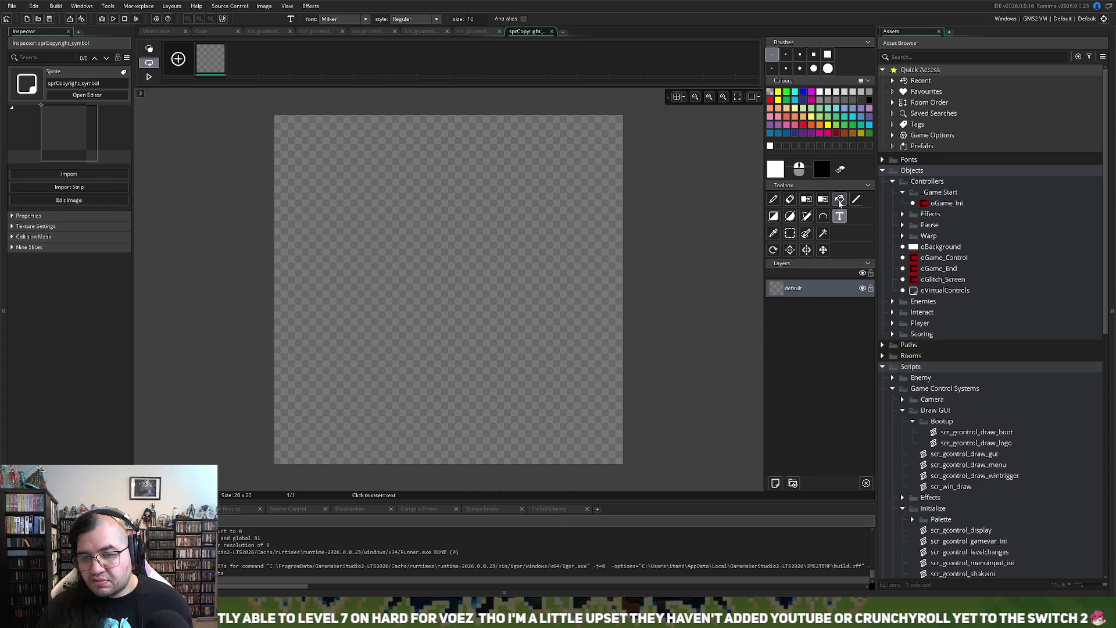
click(840, 216)
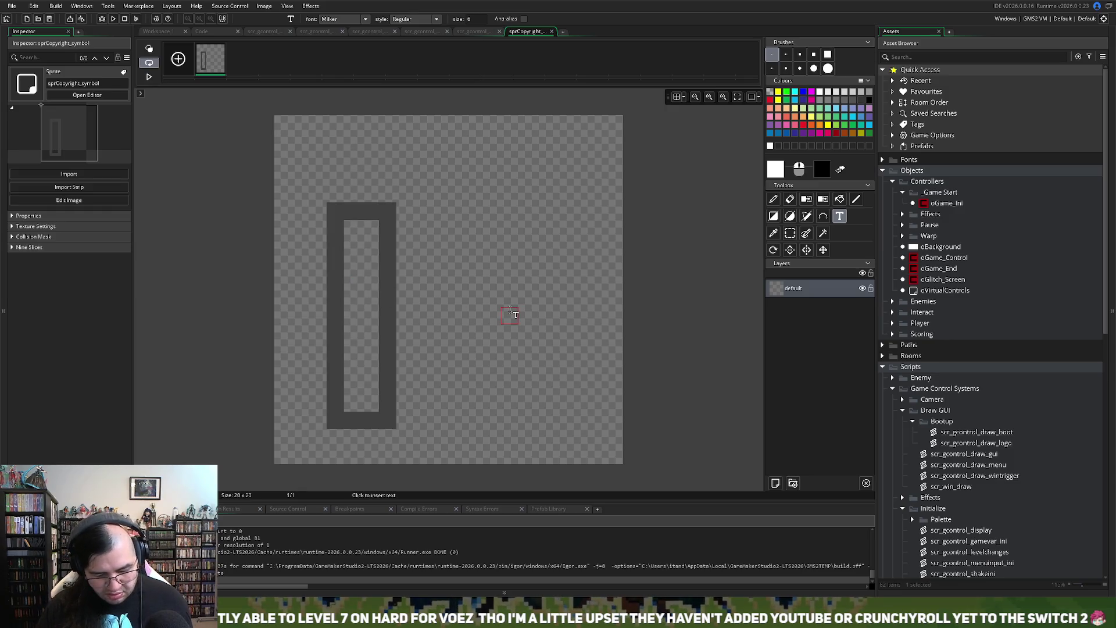
text(©)
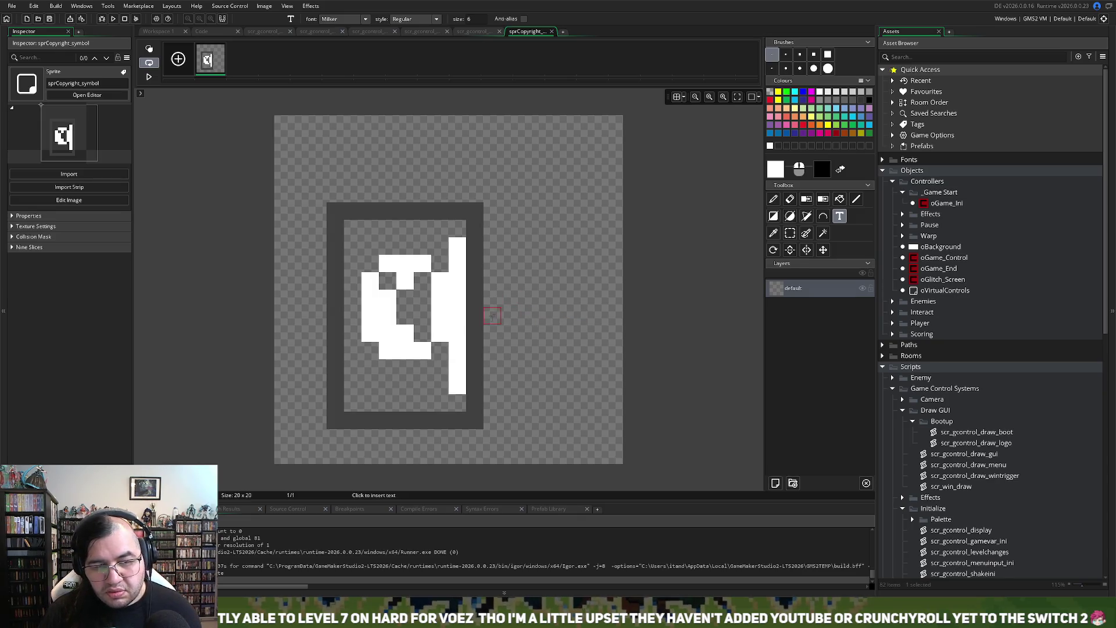
Step: Render the © in Arial at size 10
click(355, 19)
scroll(357, 58, up, 15)
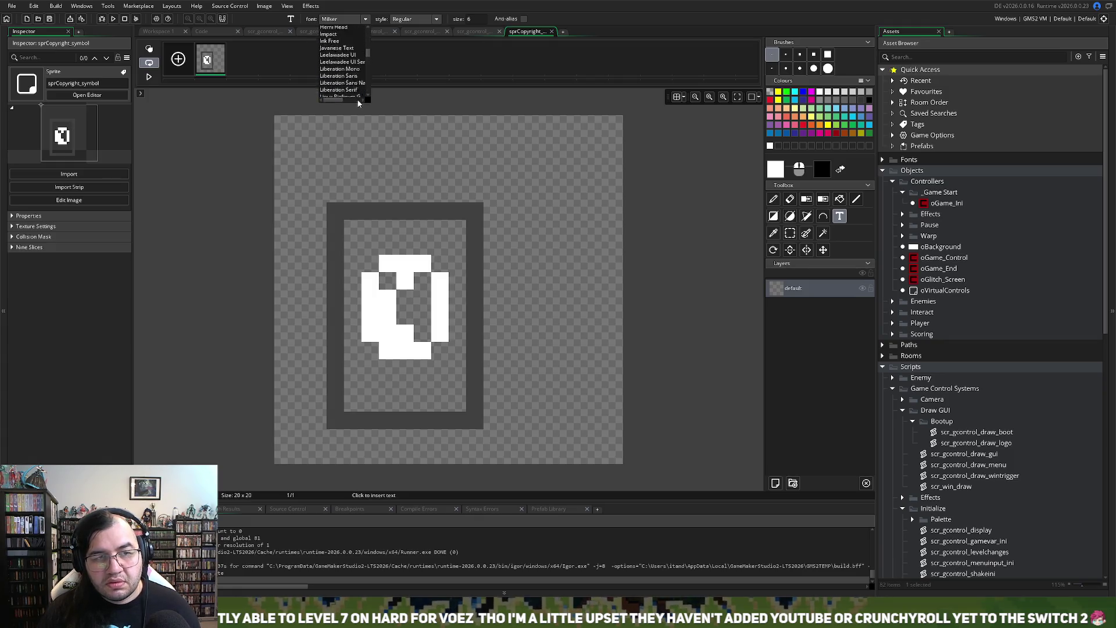
scroll(360, 88, up, 10)
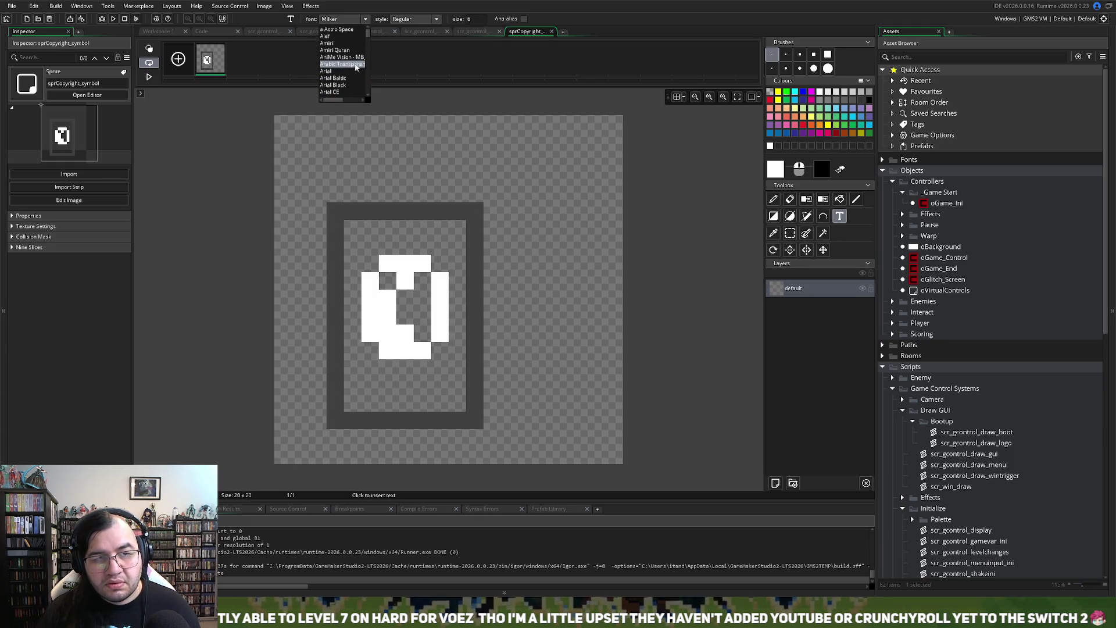
click(326, 71)
key(BackSpace)
key(BackSpace)
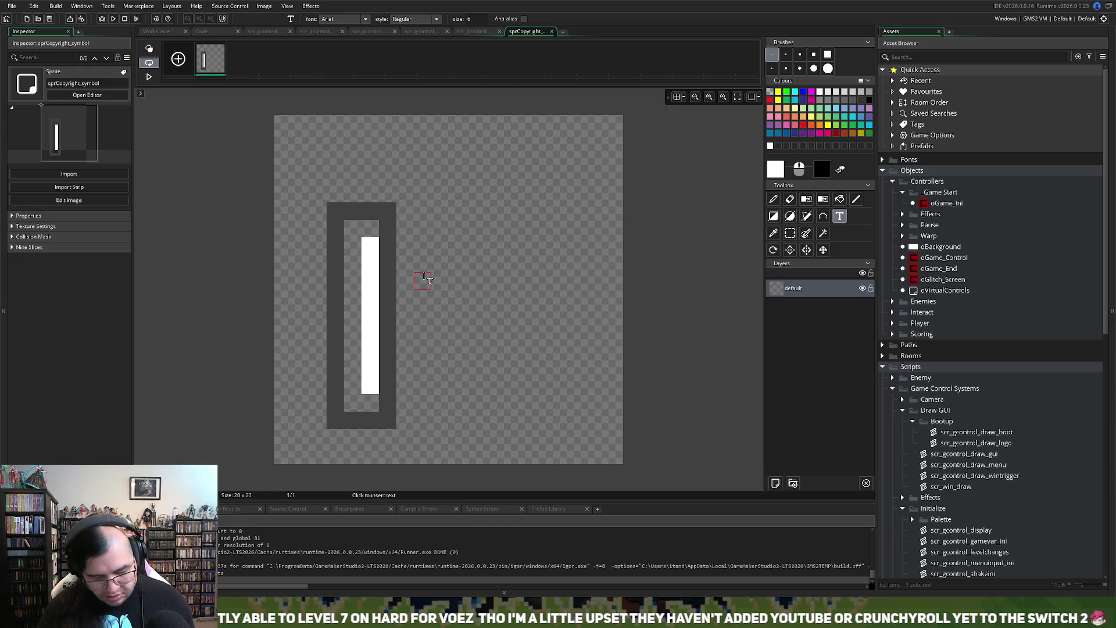
text(©)
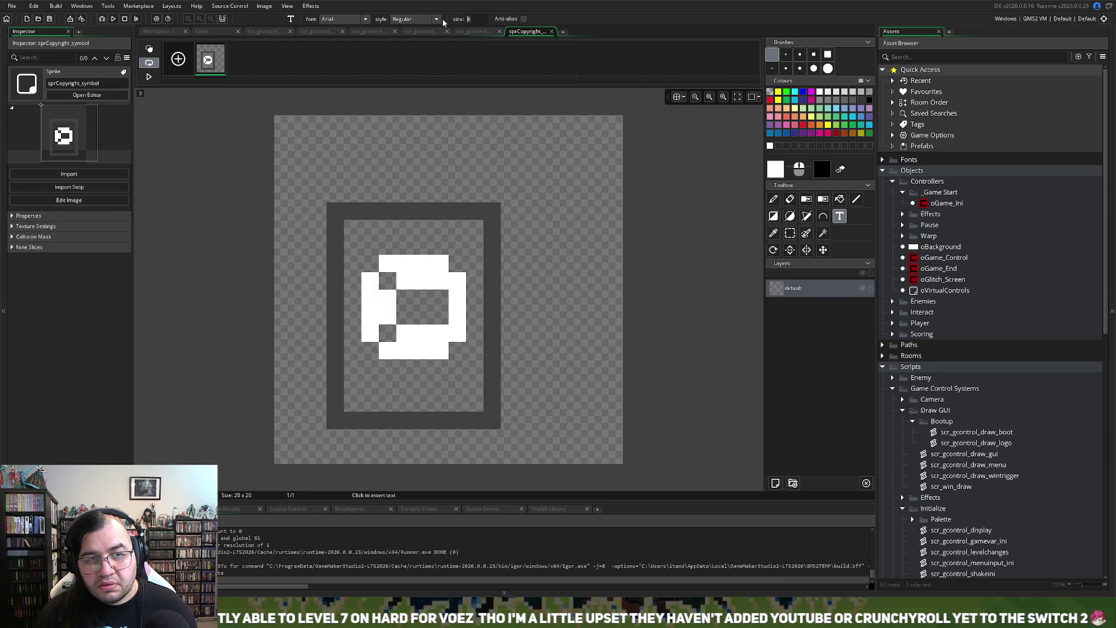
key(Return)
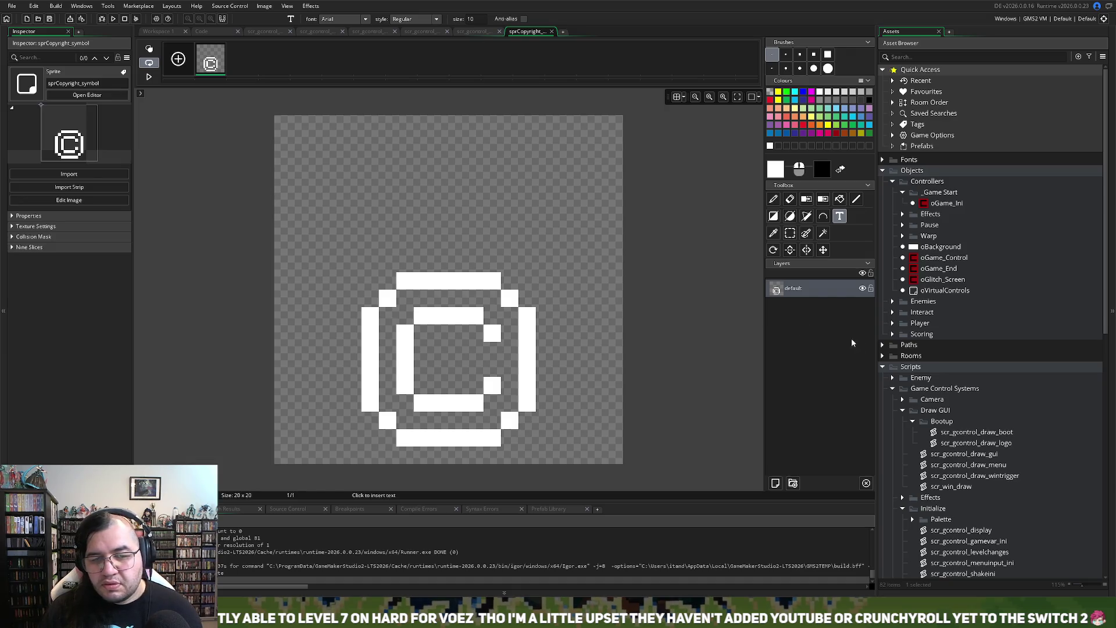
Step: Move the © glyph to the centre of the 20×20 canvas
click(789, 233)
mouse_move(344, 255)
mouse_down()
mouse_move(449, 340)
mouse_move(554, 464)
mouse_up()
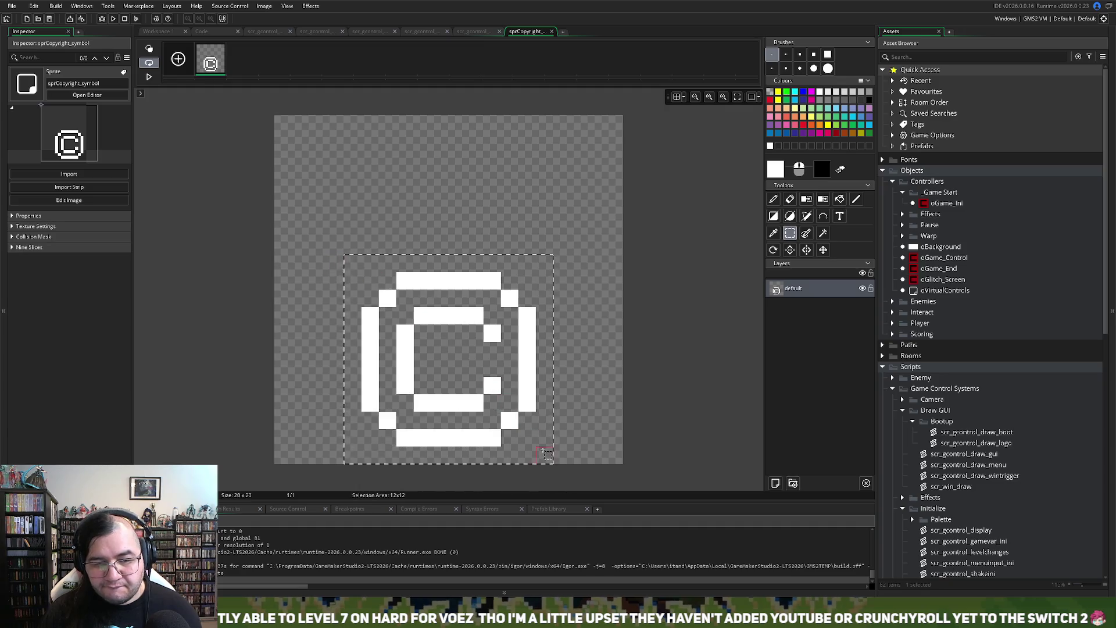
mouse_move(498, 399)
mouse_down()
mouse_move(502, 333)
mouse_move(487, 333)
mouse_up()
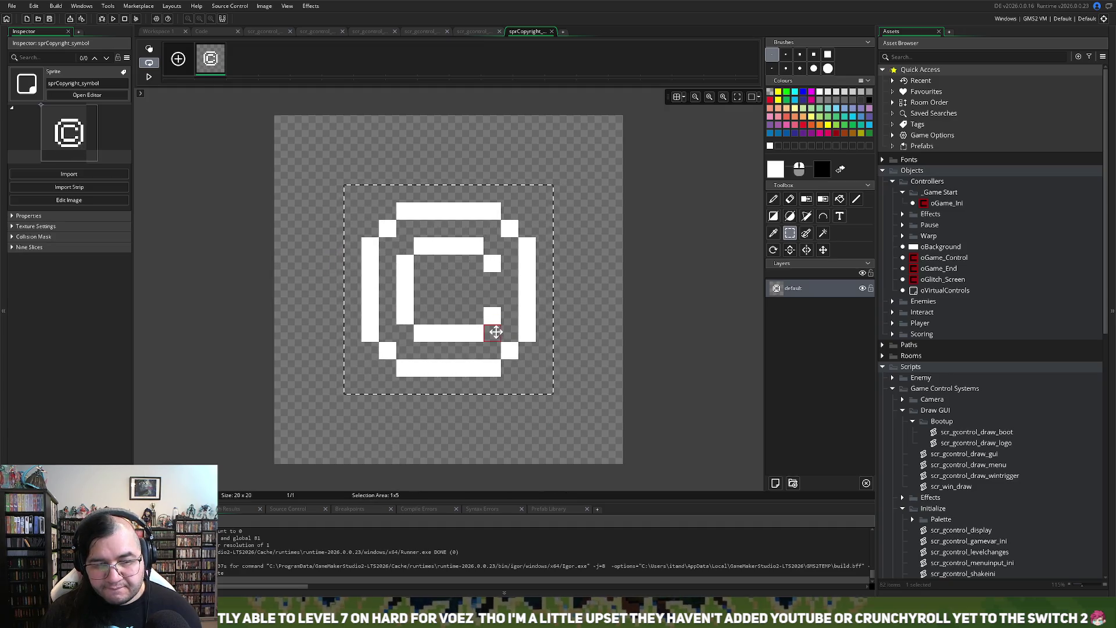
click(562, 388)
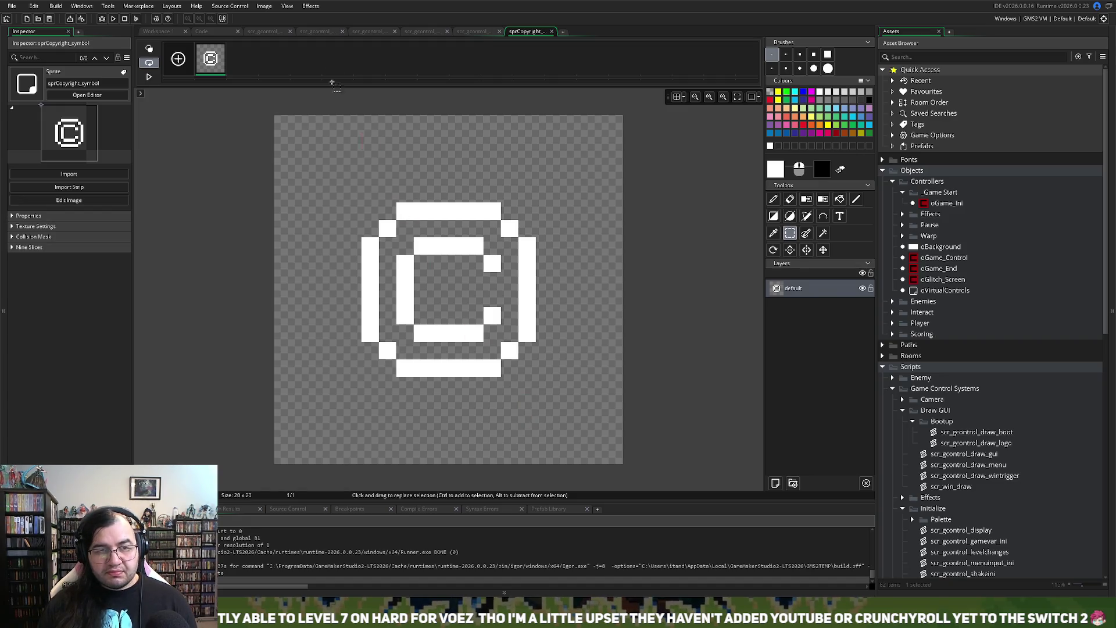
click(475, 32)
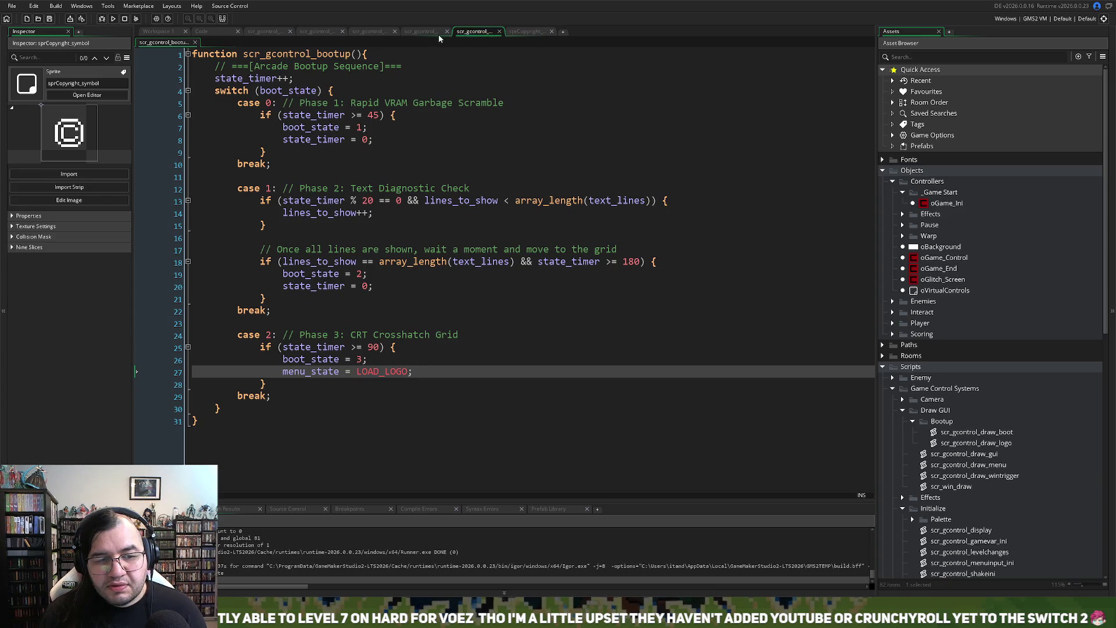
Step: Review the bootup, draw GUI and main menu scripts, then return to the sprCopyright_symbol image editor
click(379, 33)
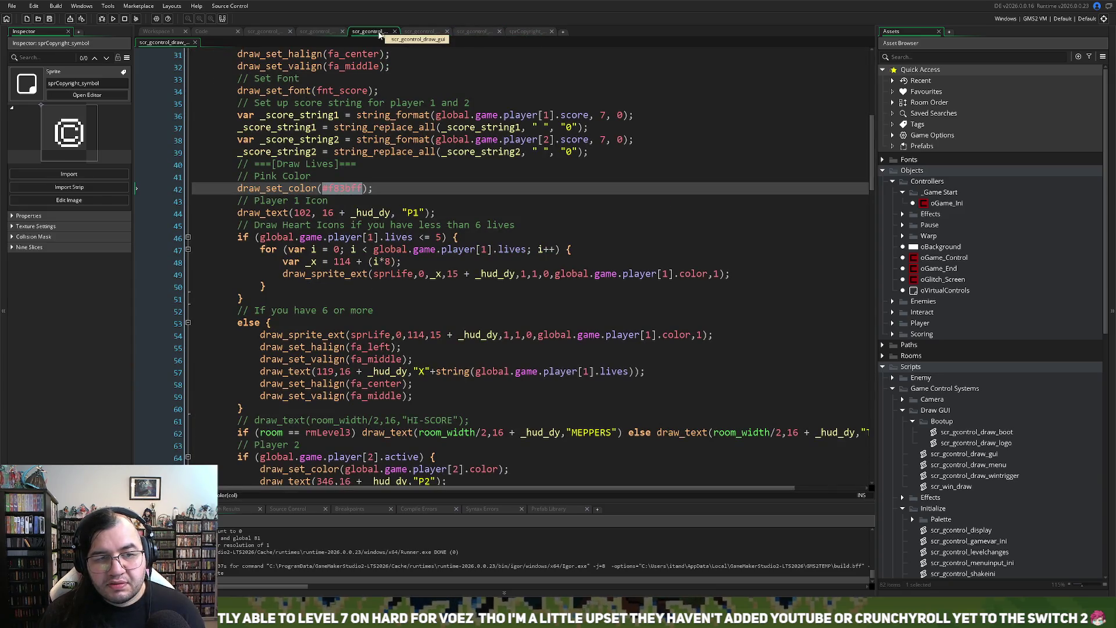
click(424, 32)
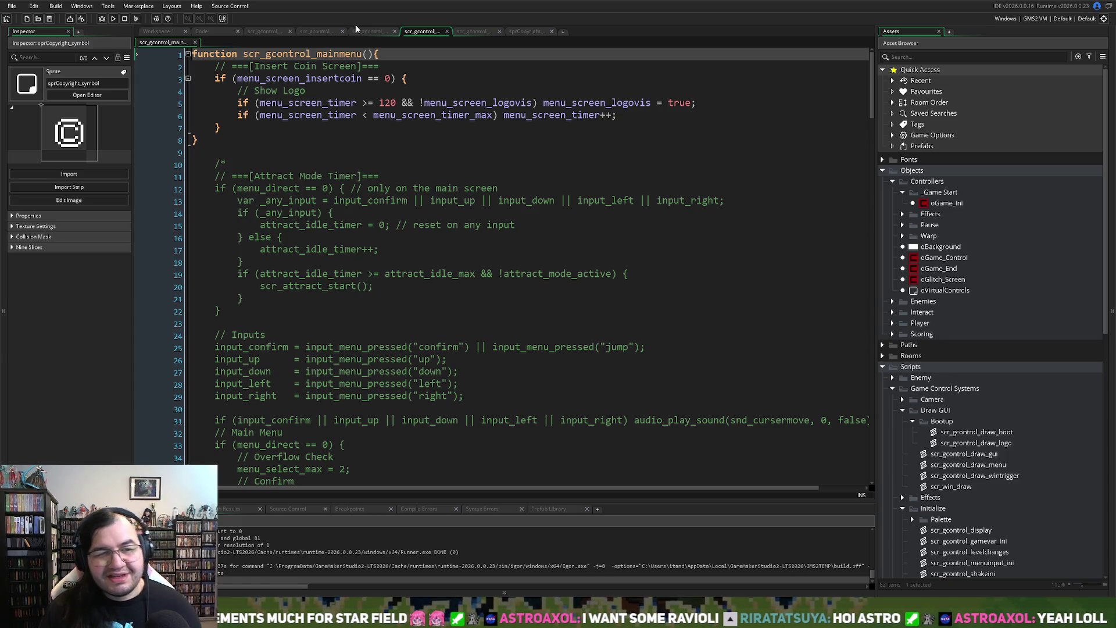
click(470, 31)
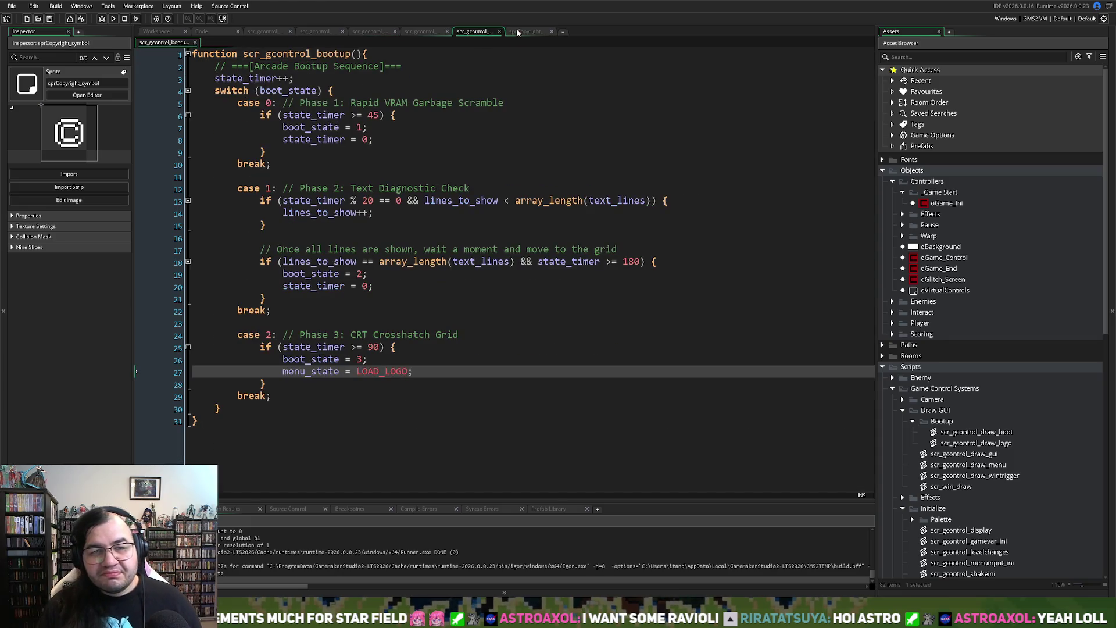
key(ctrl+Tab)
click(463, 33)
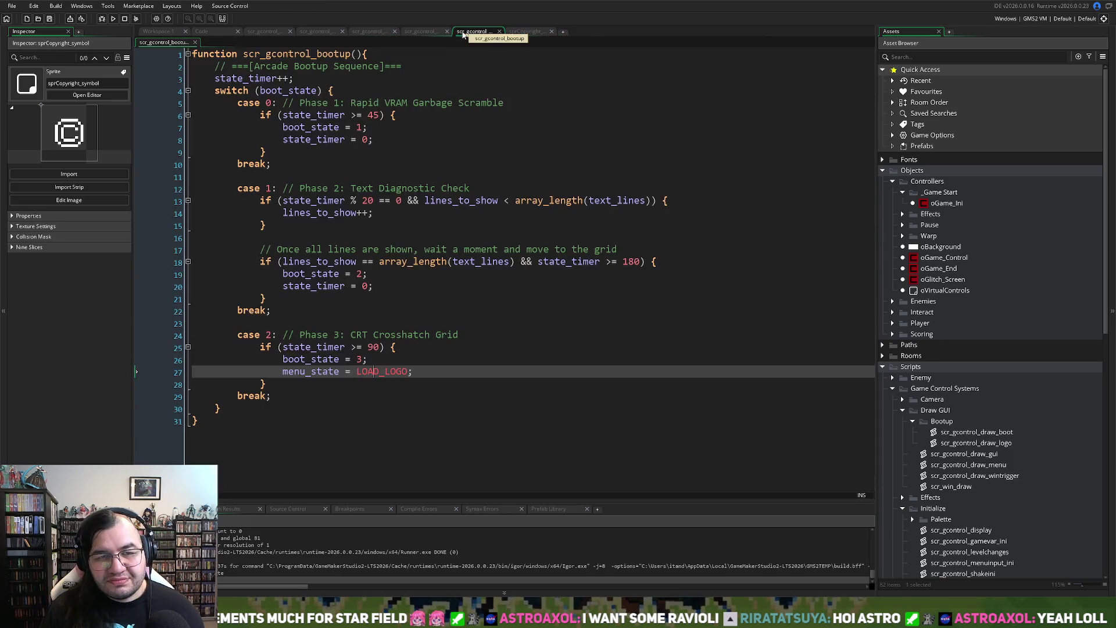
click(424, 30)
click(371, 32)
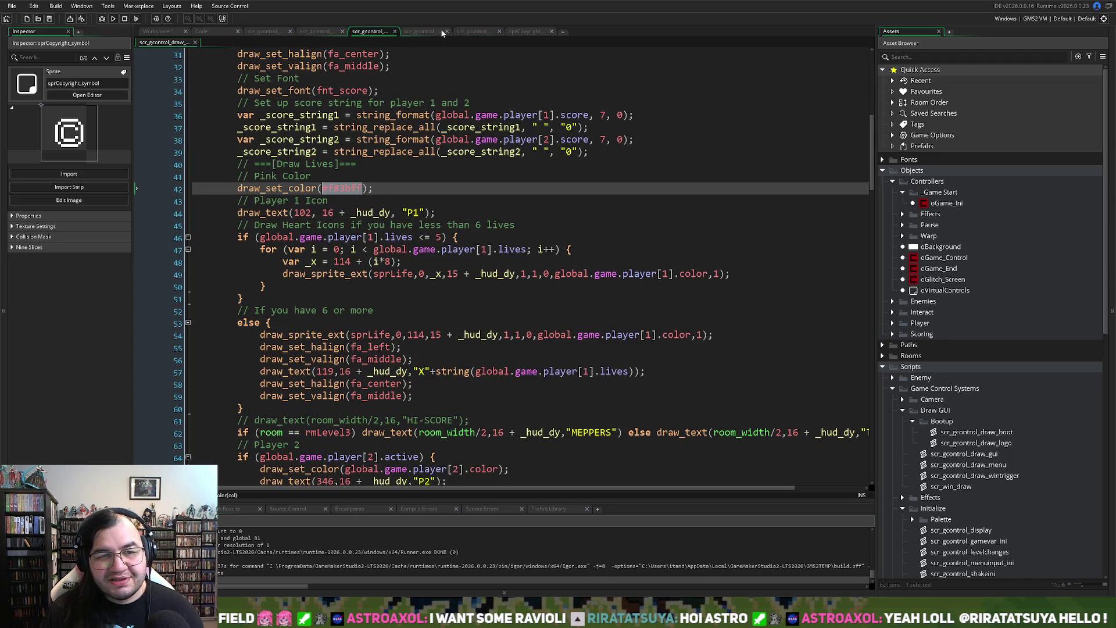
click(424, 31)
click(471, 31)
click(526, 32)
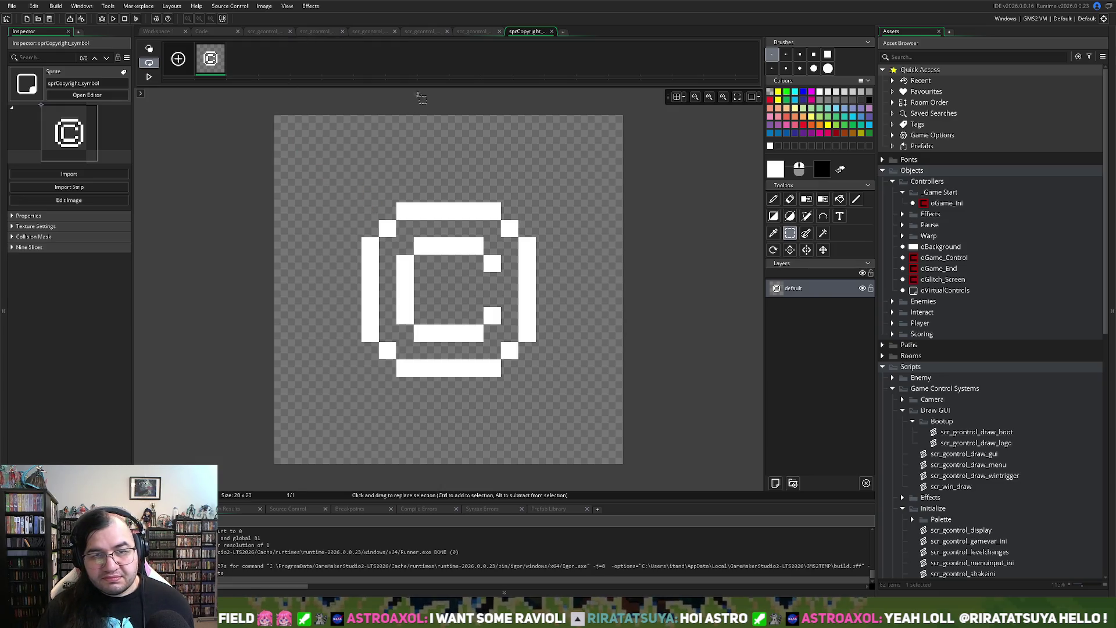
Step: Set sprCopyright_symbol's origin to Middle Centre (10, 10) and close its sprite window
click(550, 32)
click(181, 31)
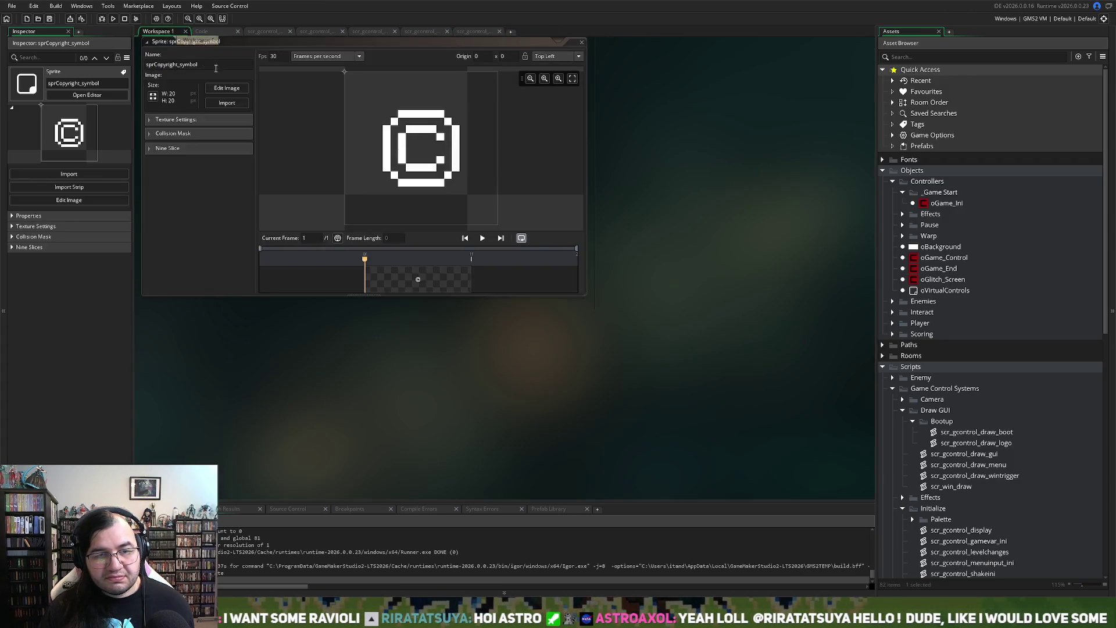
click(544, 58)
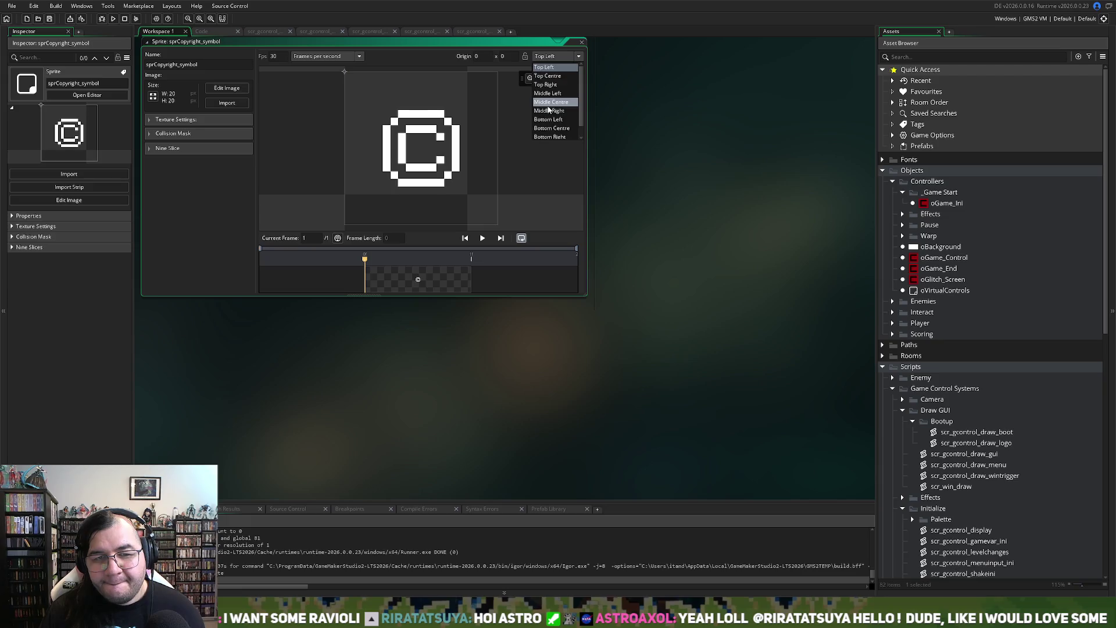
click(549, 96)
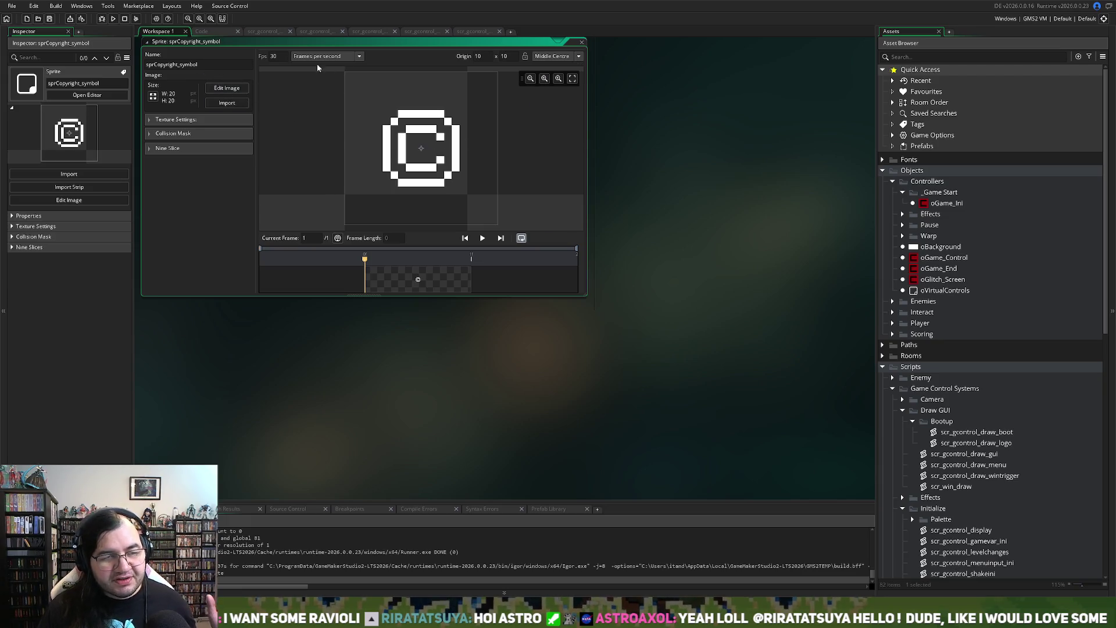
click(581, 44)
click(214, 34)
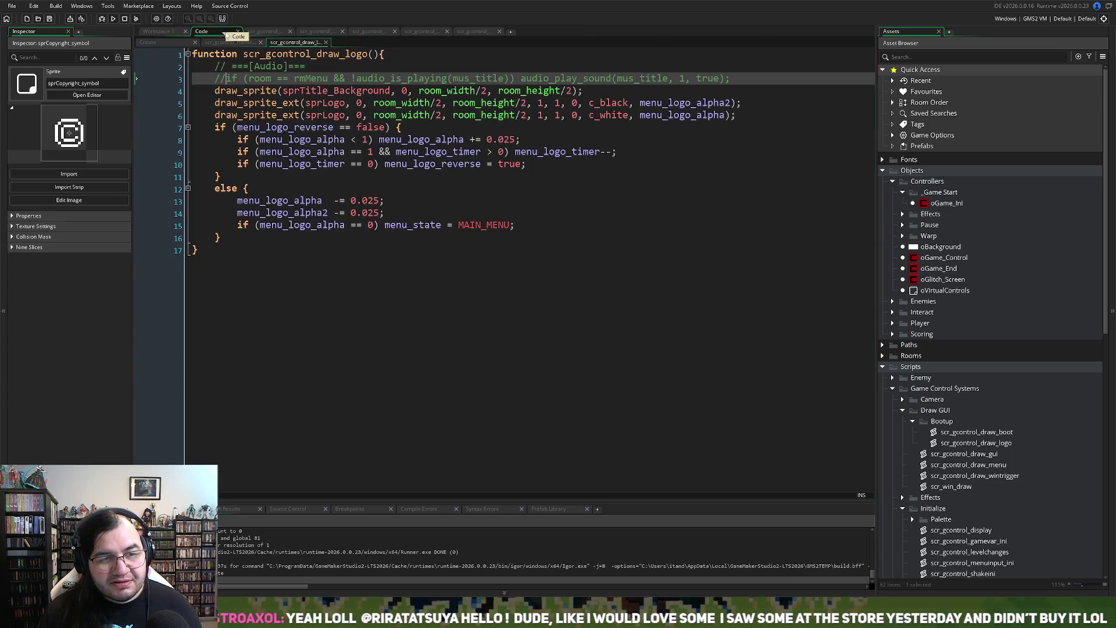
Step: Move through the open script tabs and settle on scr_gcontrol_draw_menu
click(260, 32)
click(366, 33)
click(464, 31)
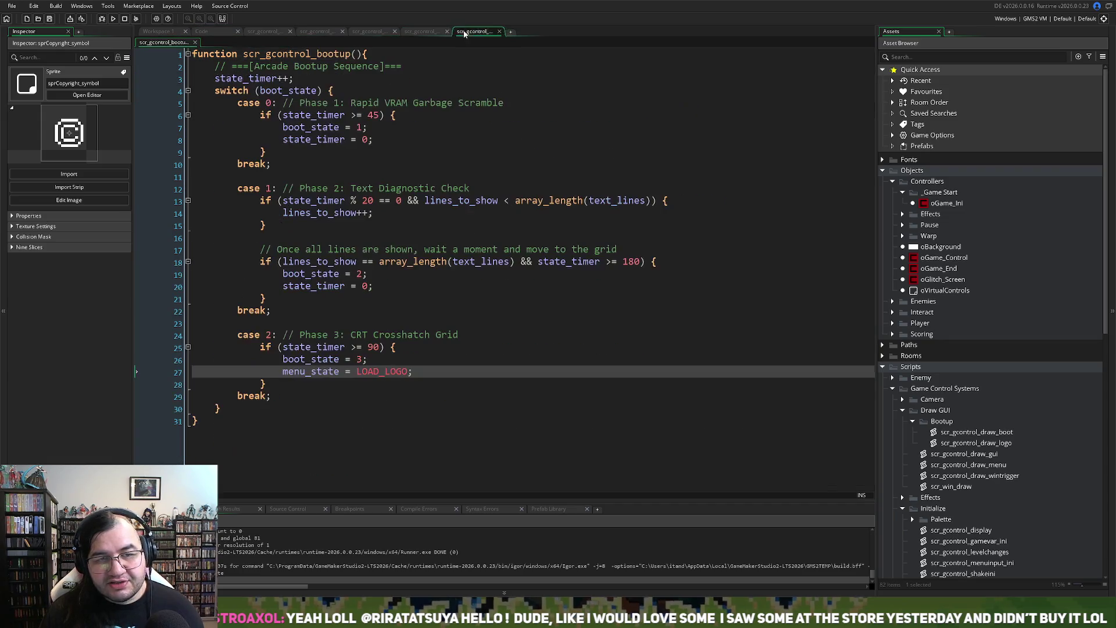
click(358, 30)
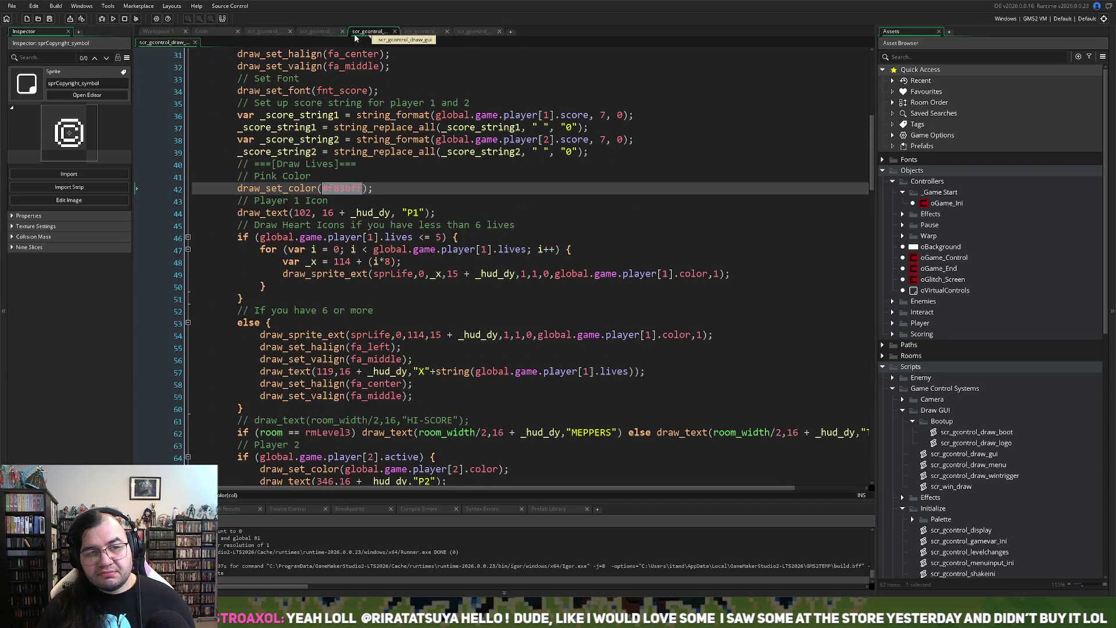
click(322, 33)
click(265, 32)
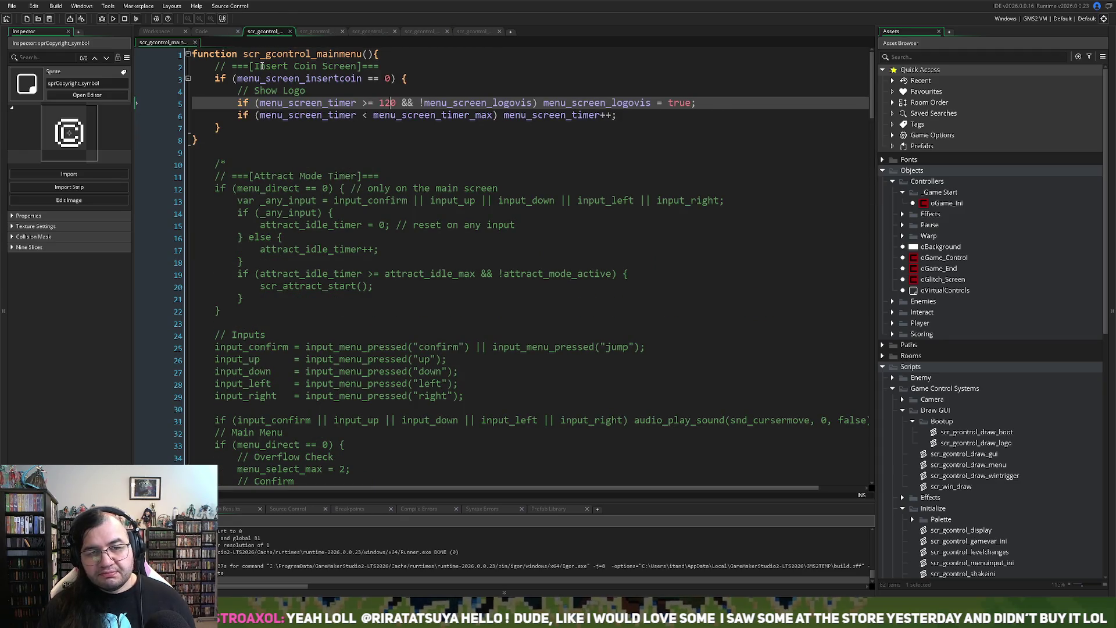
click(649, 117)
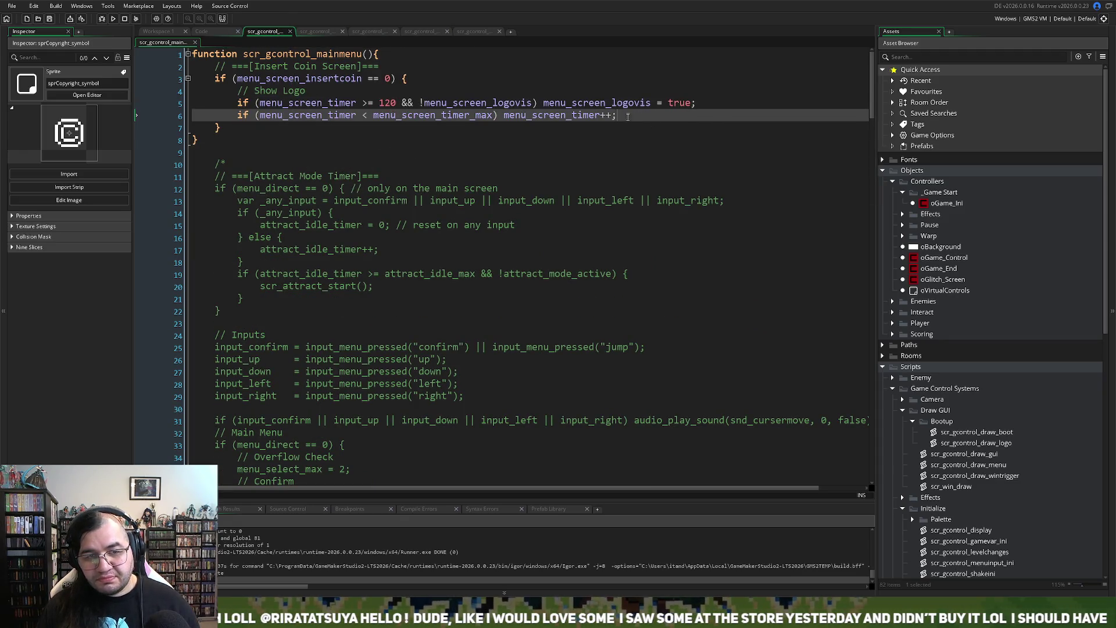
click(317, 32)
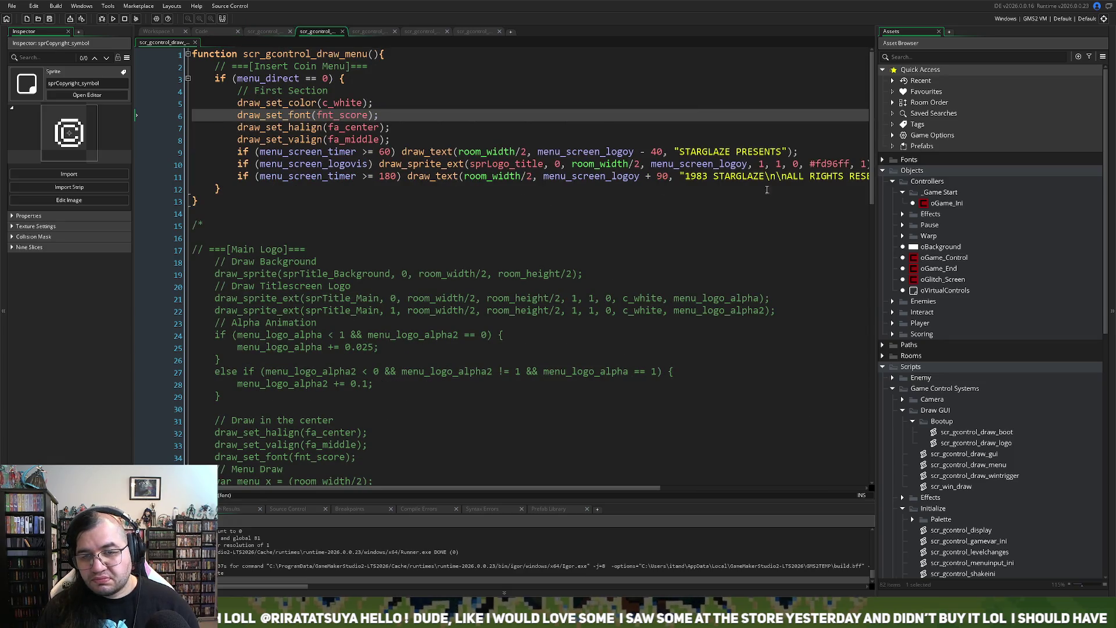
Step: Try inserting a blank line above the copyright line, then remove the stray text
mouse_move(240, 176)
mouse_down()
mouse_move(833, 176)
mouse_move(804, 180)
mouse_up()
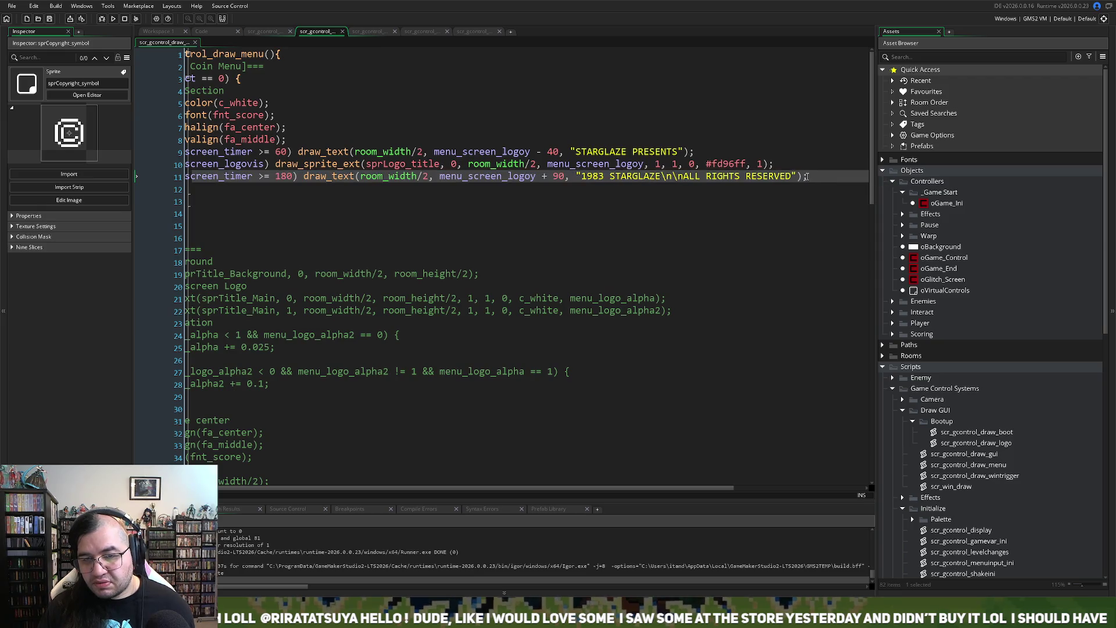
key(Home)
key(Return)
click(760, 180)
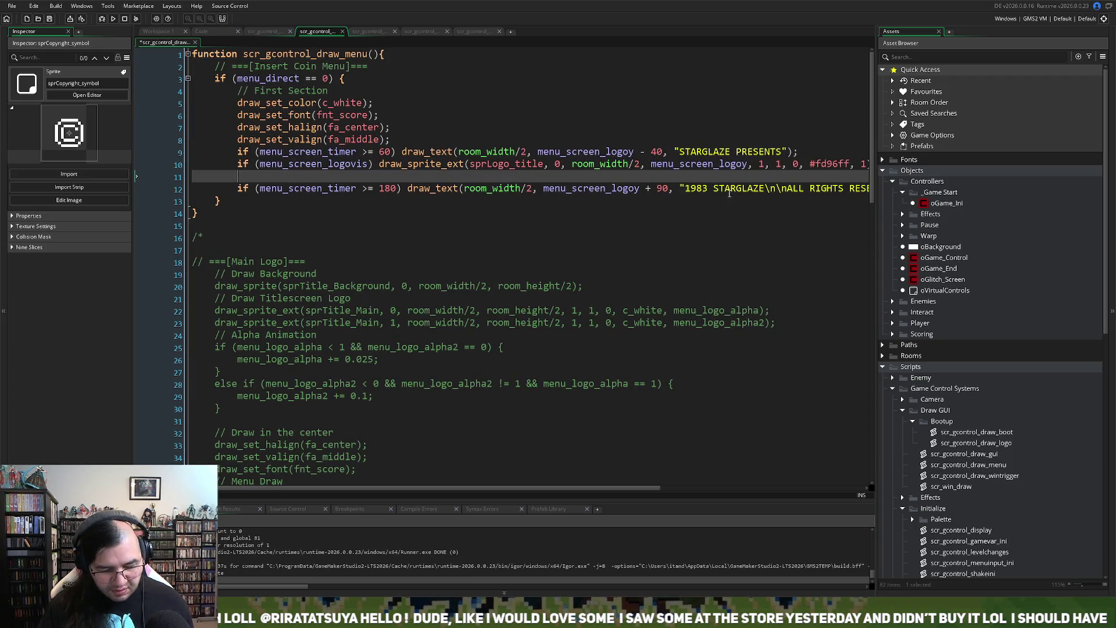
text(draw)
key(Insert)
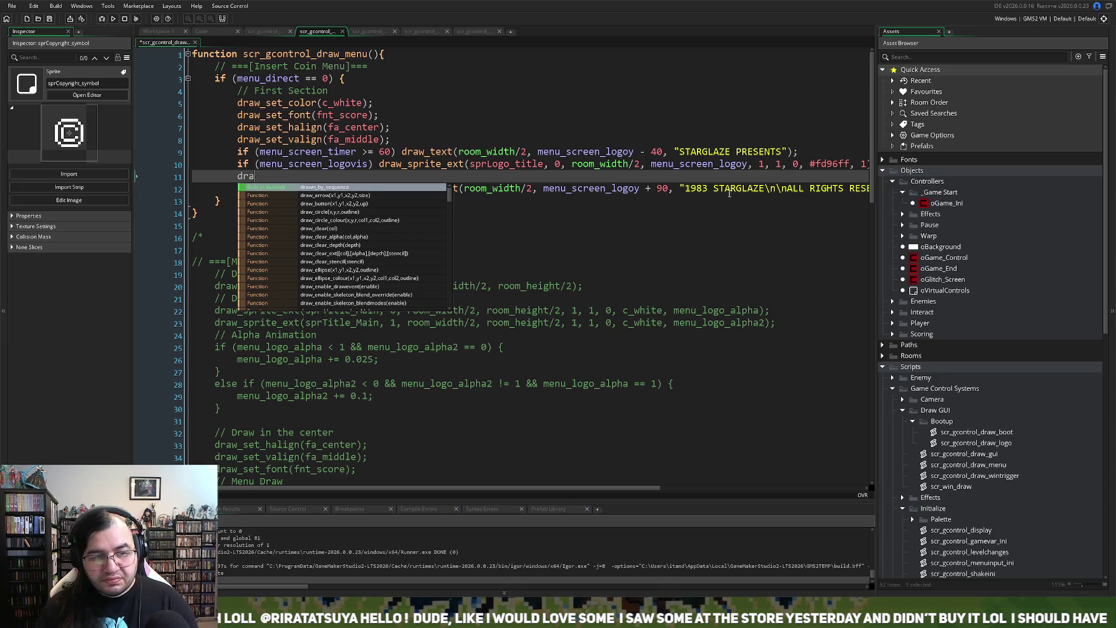
key(BackSpace)
key(BackSpace)
key(BackSpace)
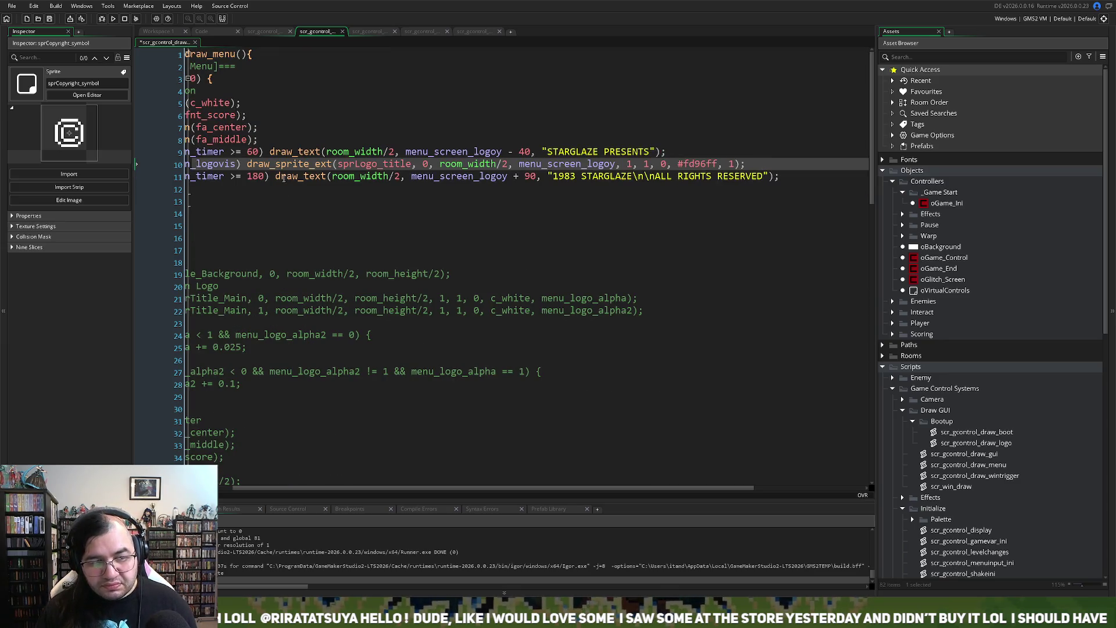
Step: Add { after the timer >= 180 check, putting the copyright draw_text on its own indented line
click(275, 176)
text({)
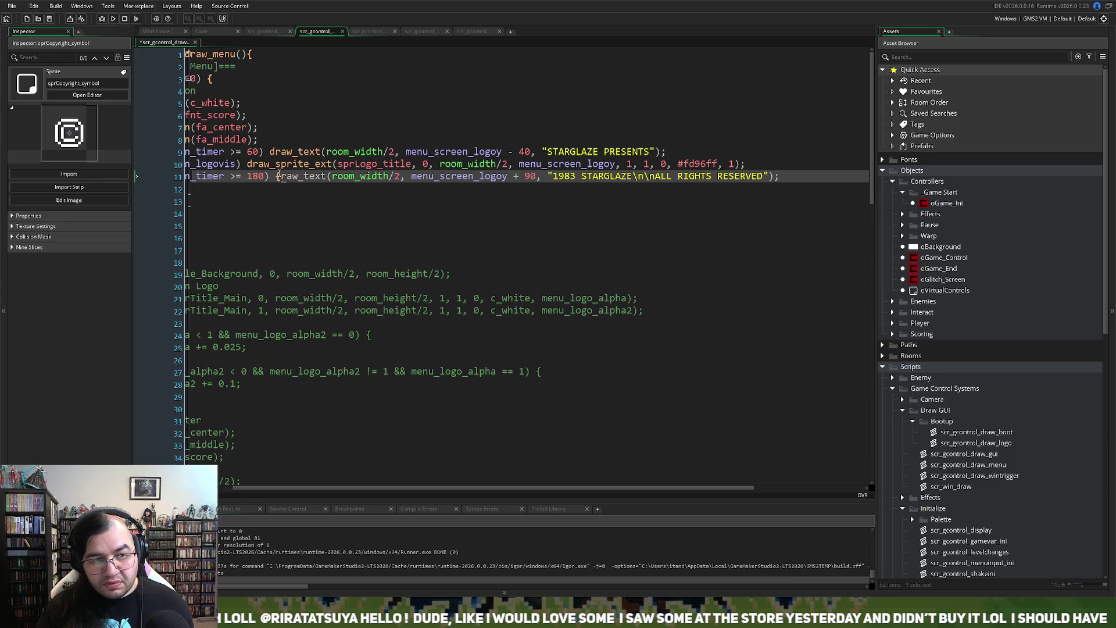
key(ctrl+z)
key(Insert)
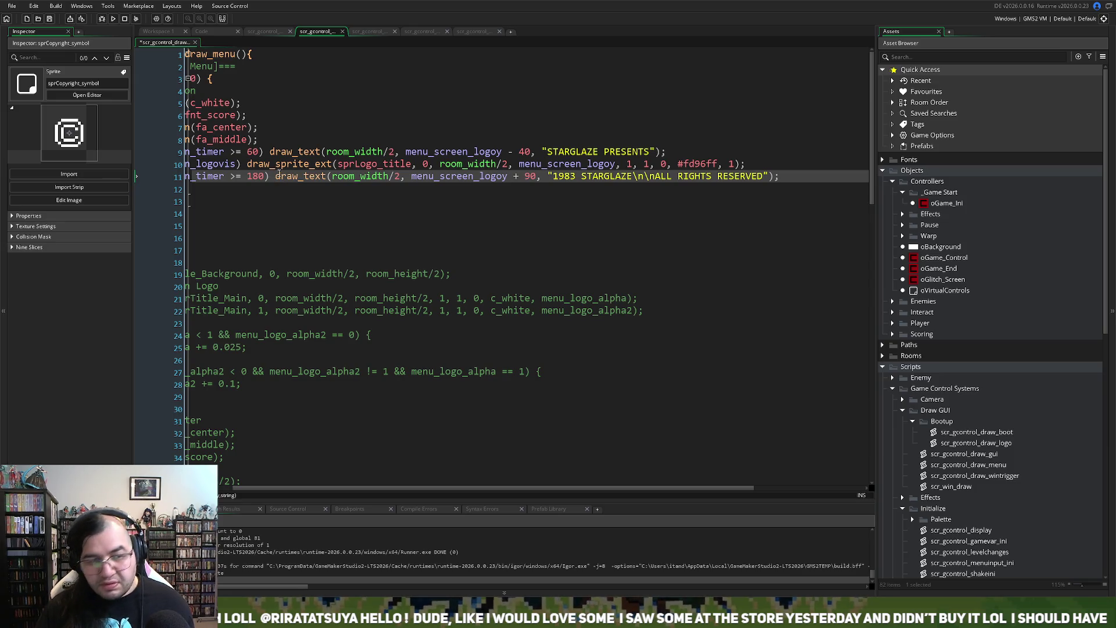
text({)
key(Return)
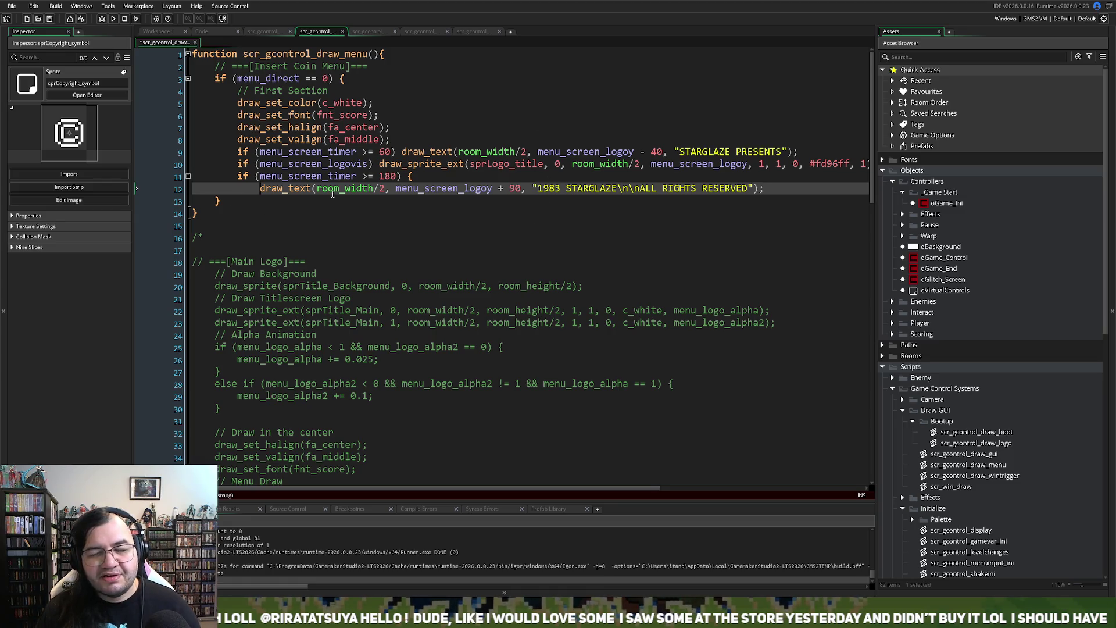
click(793, 188)
key(Return)
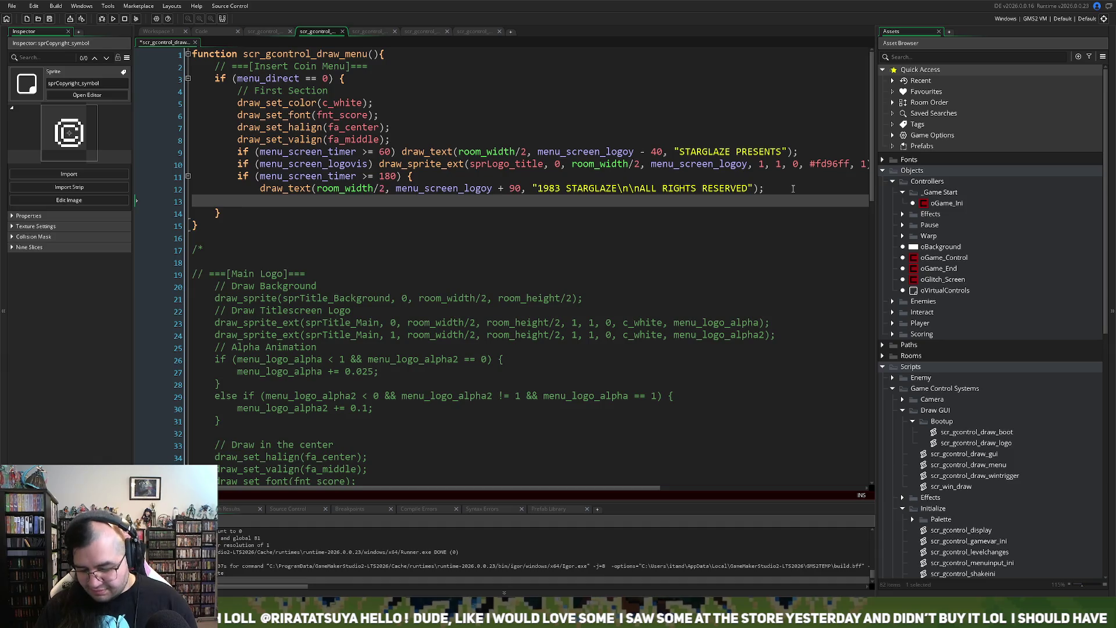
Step: Close the block with a brace and open a blank line above the draw_text copyright call
key(Return)
text(})
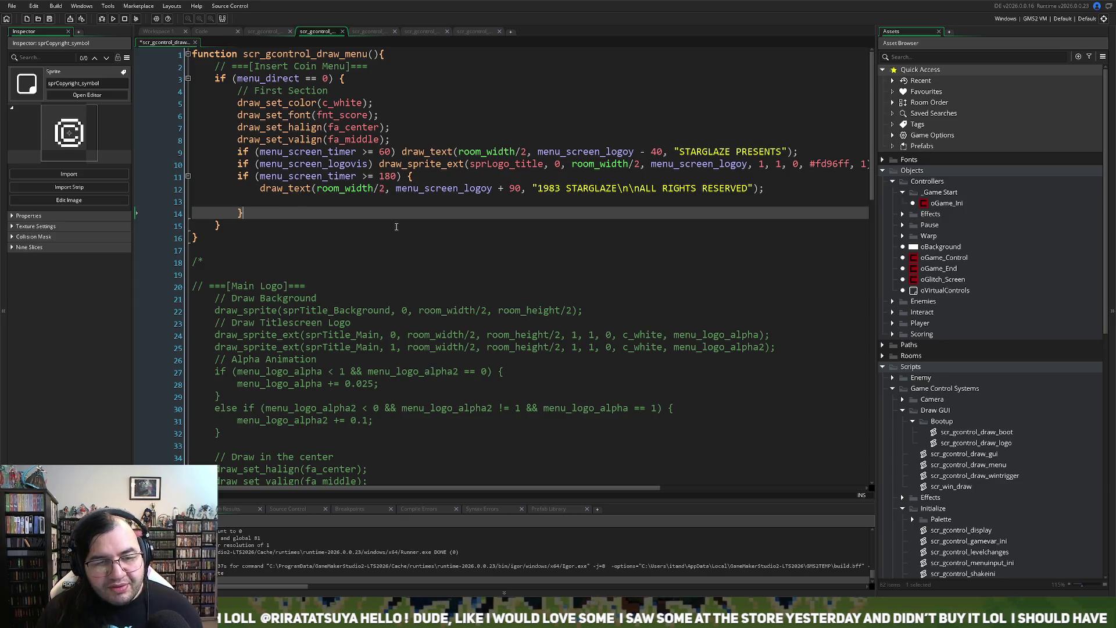
click(272, 200)
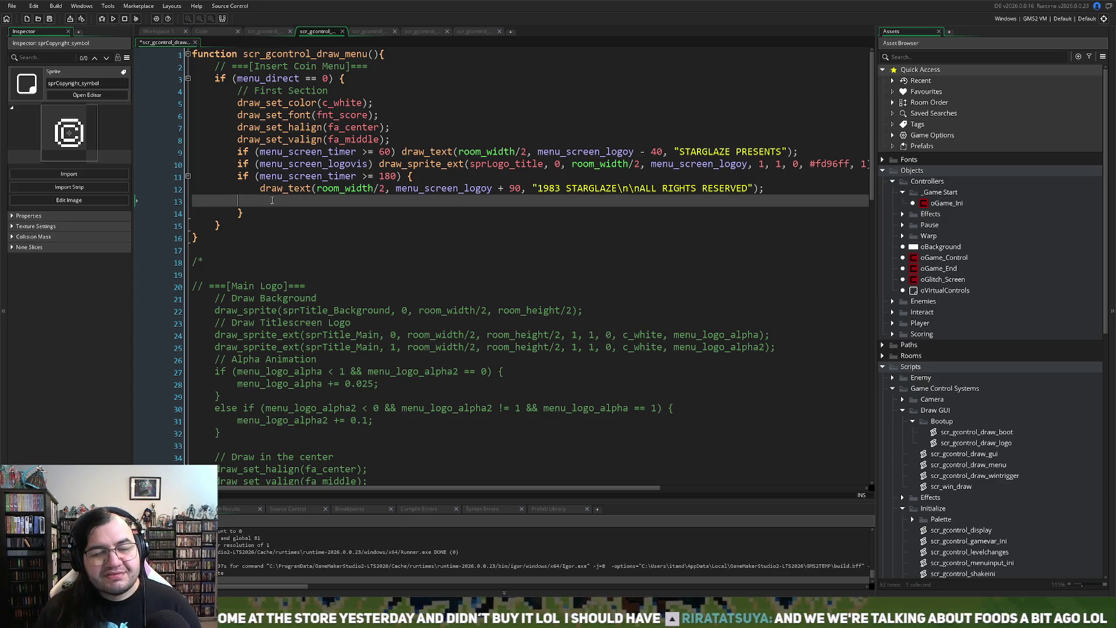
key(BackSpace)
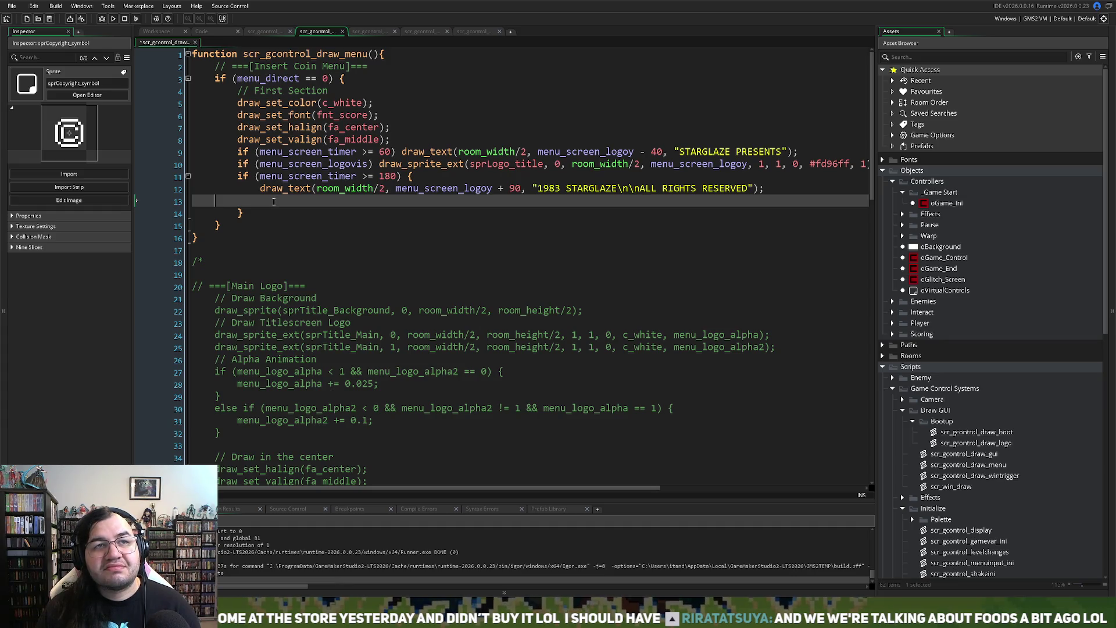
key(BackSpace)
key(BackSpace)
click(260, 188)
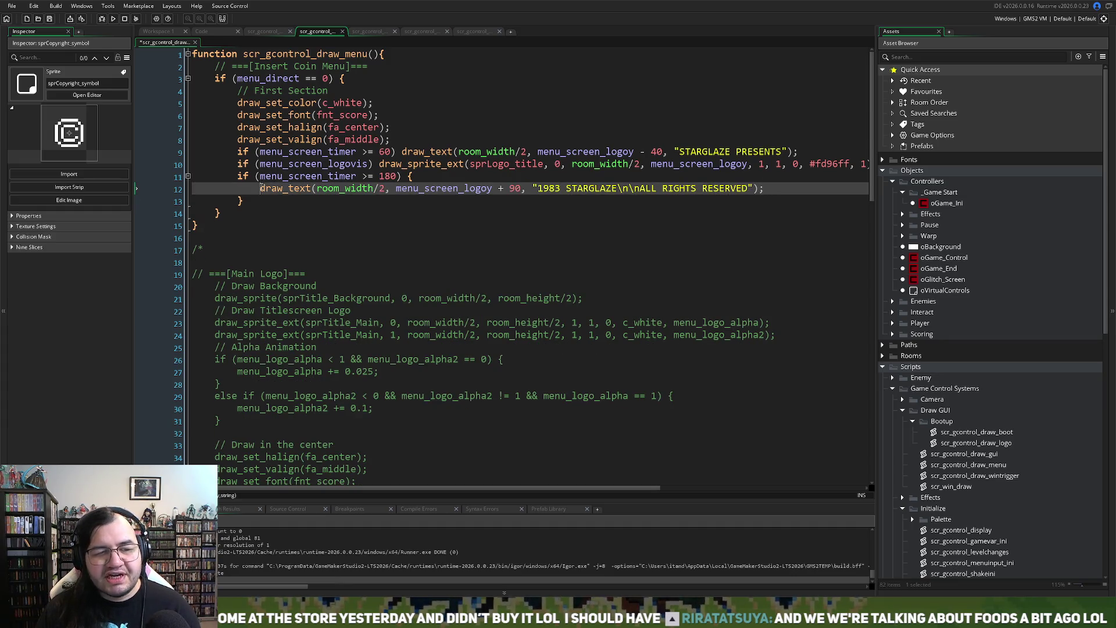
key(Return)
key(Up)
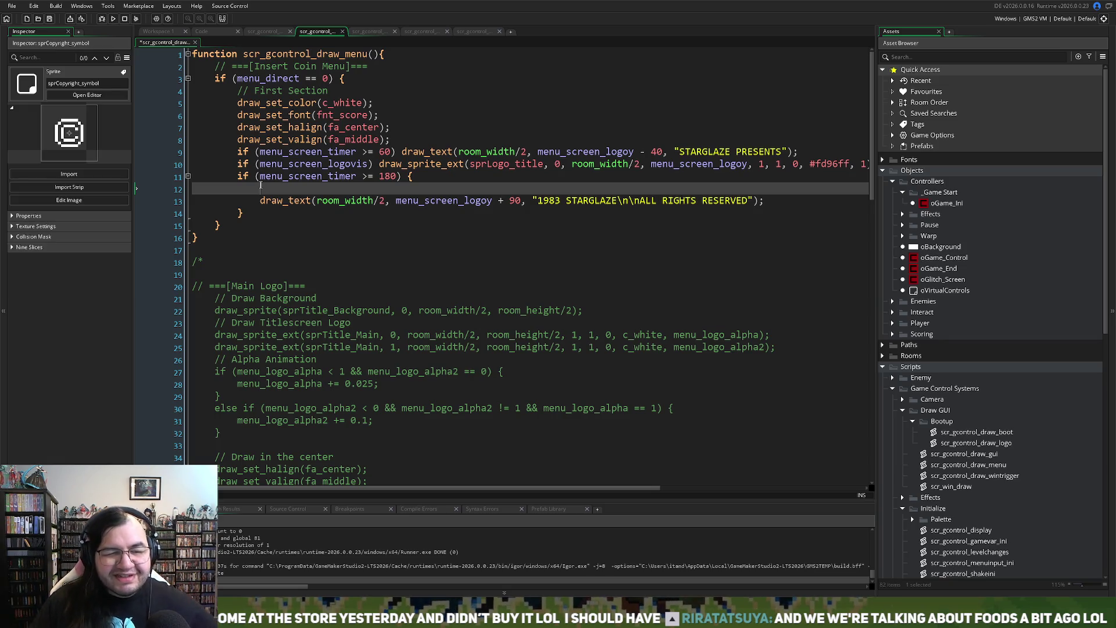
Step: Start a draw_sprite call for sprCopyright_symbol with subimage 0, using autocomplete
text(draw_)
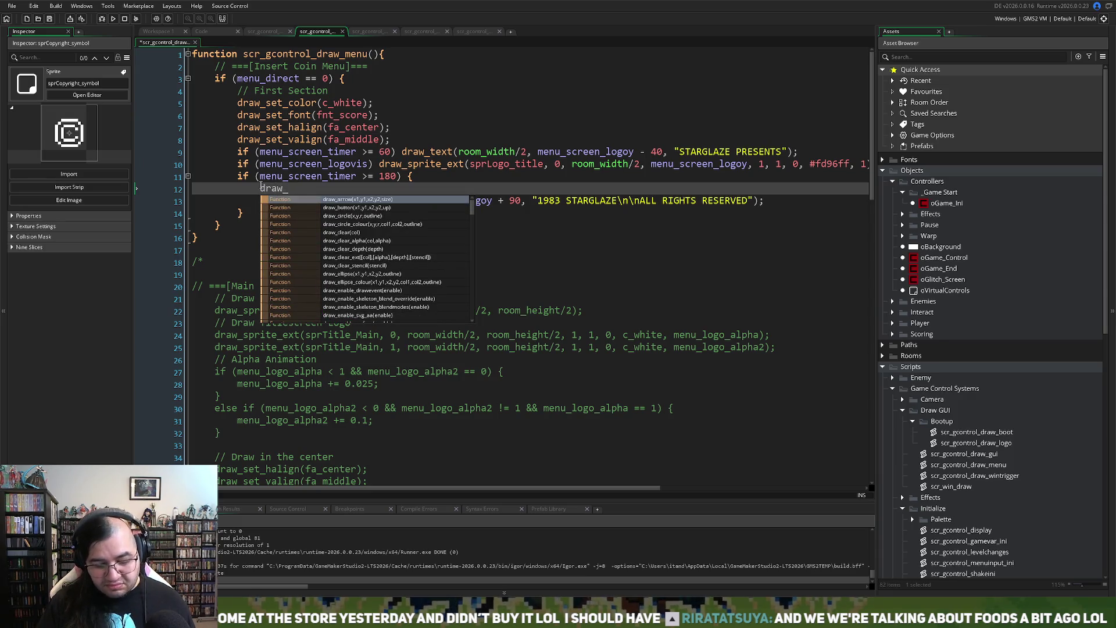
text(sprite)
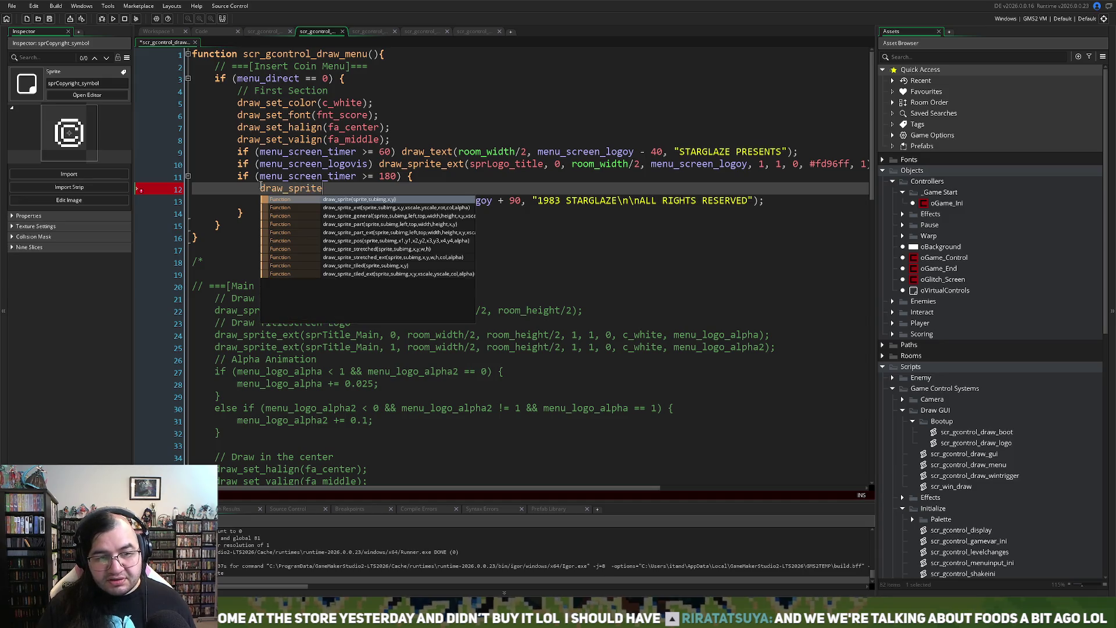
text(_ext)
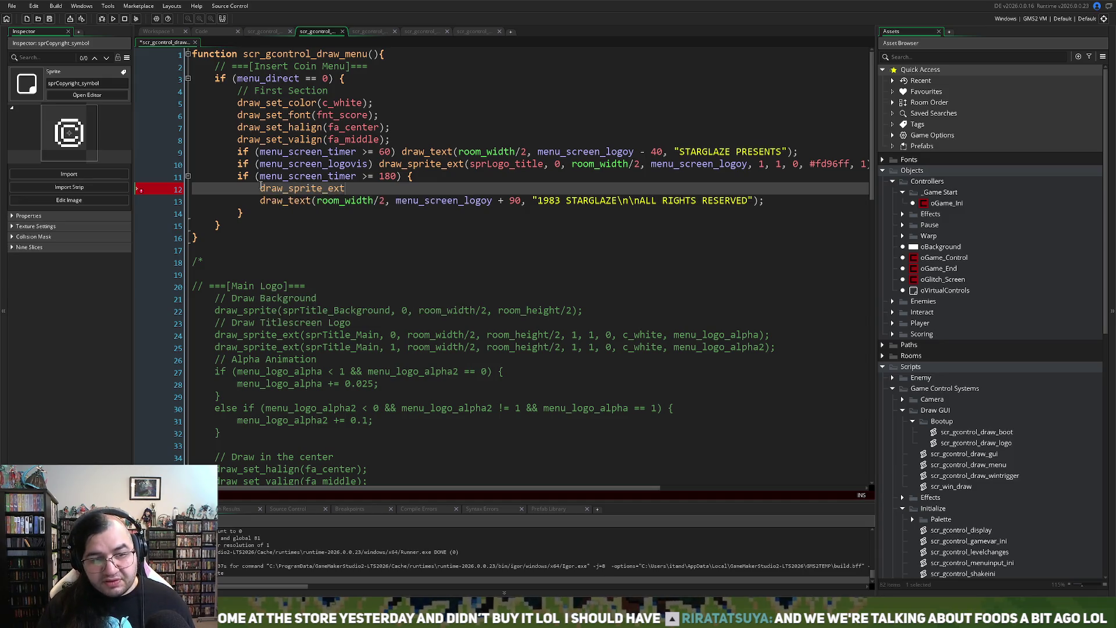
key(BackSpace)
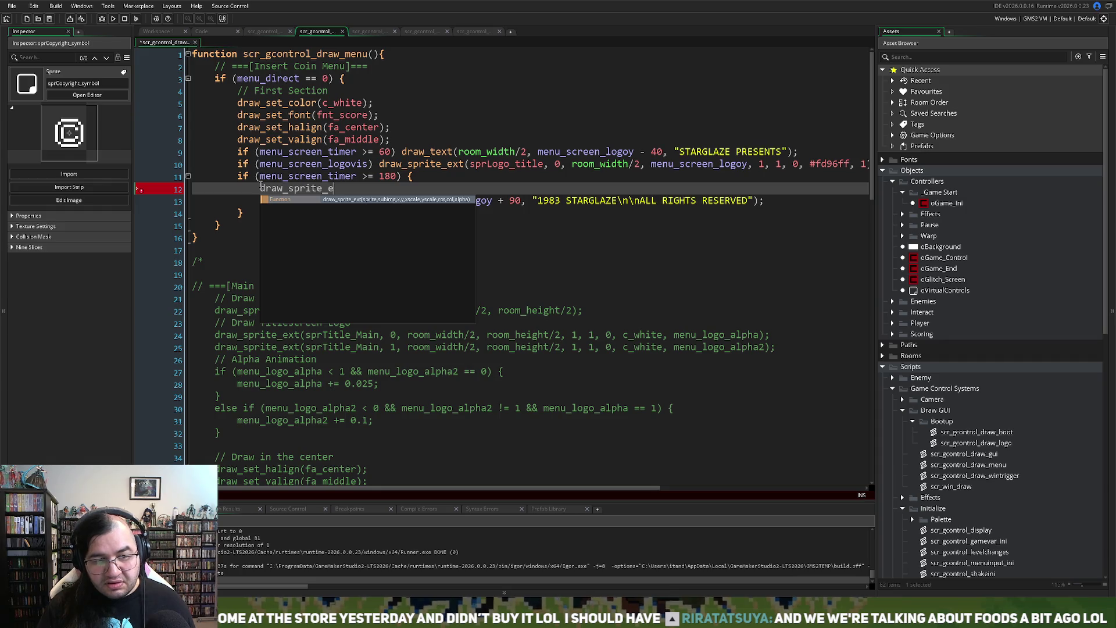
key(BackSpace)
key(BackSpace)
text(()
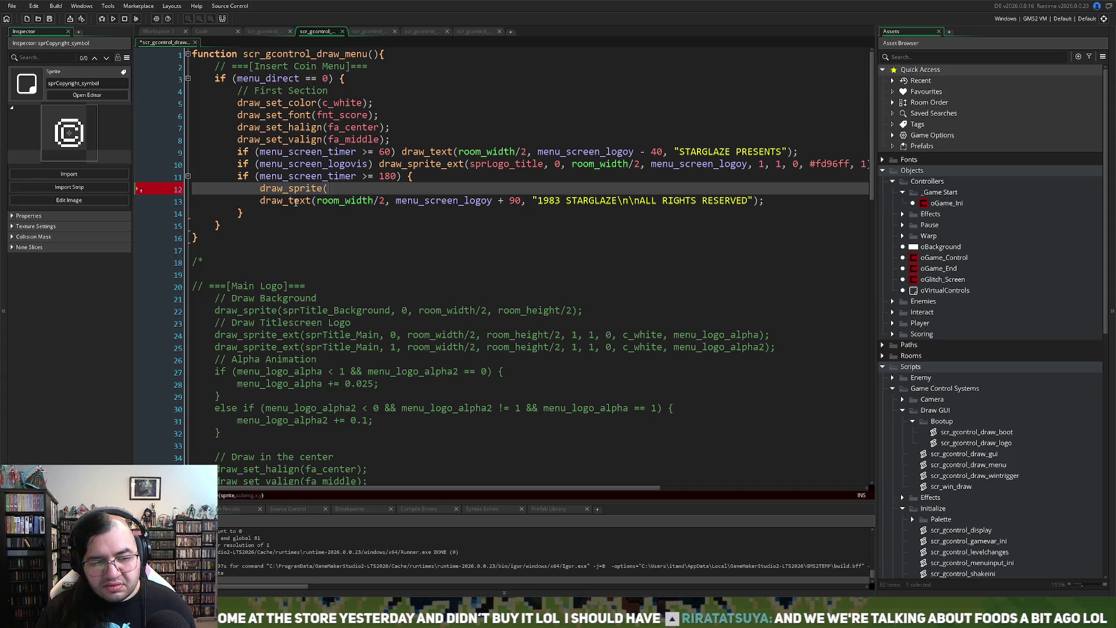
text(s)
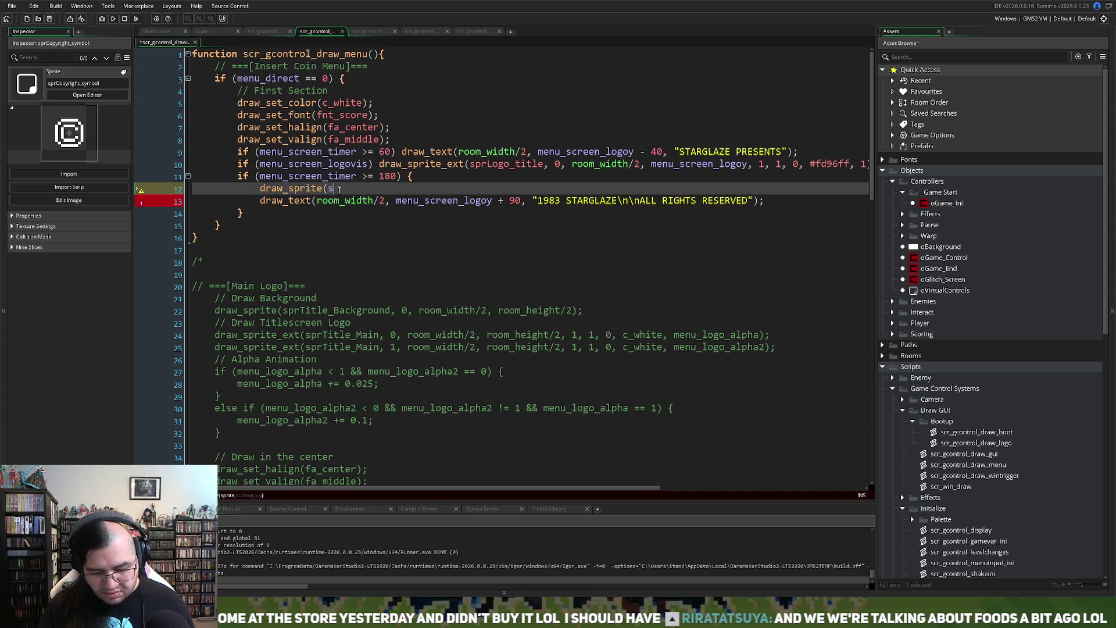
text(prCo)
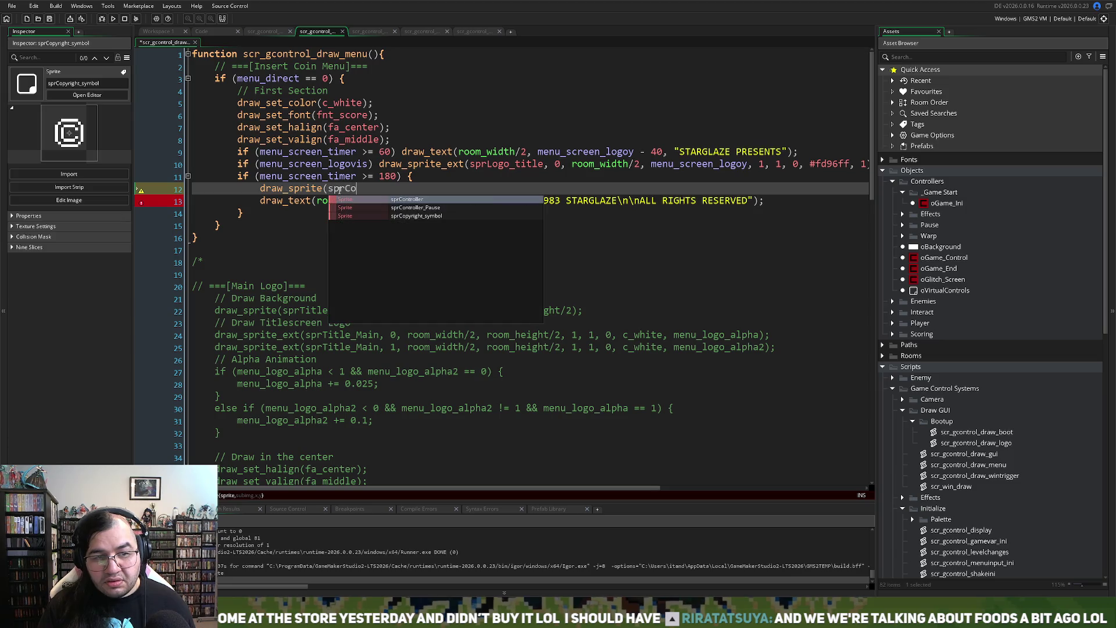
click(427, 215)
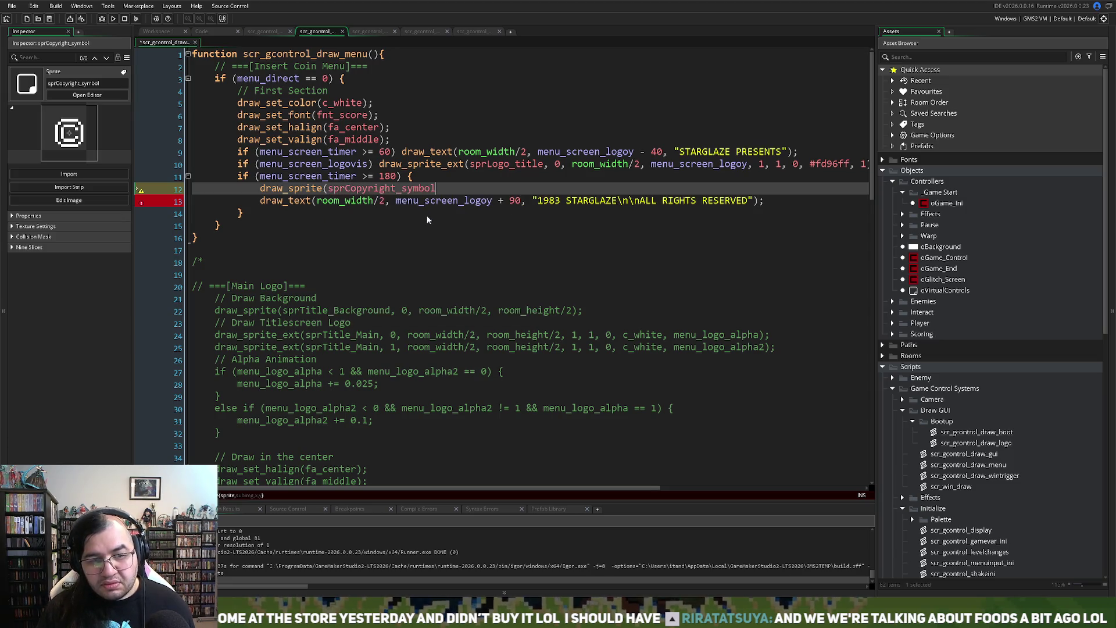
text(, 0 ,)
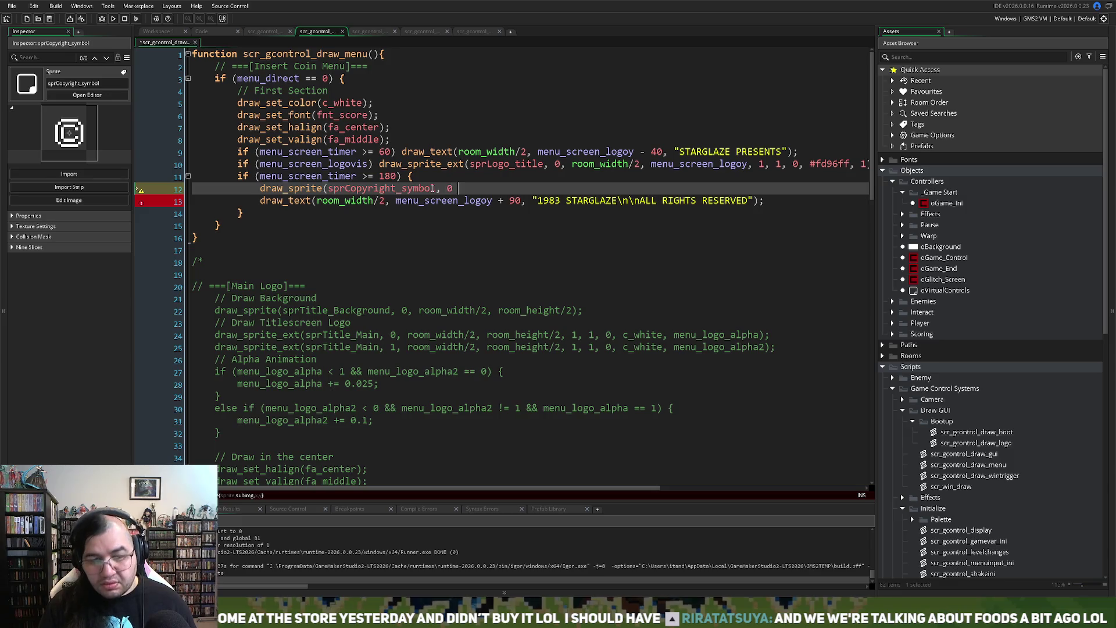
key(BackSpace)
key(BackSpace)
text(,)
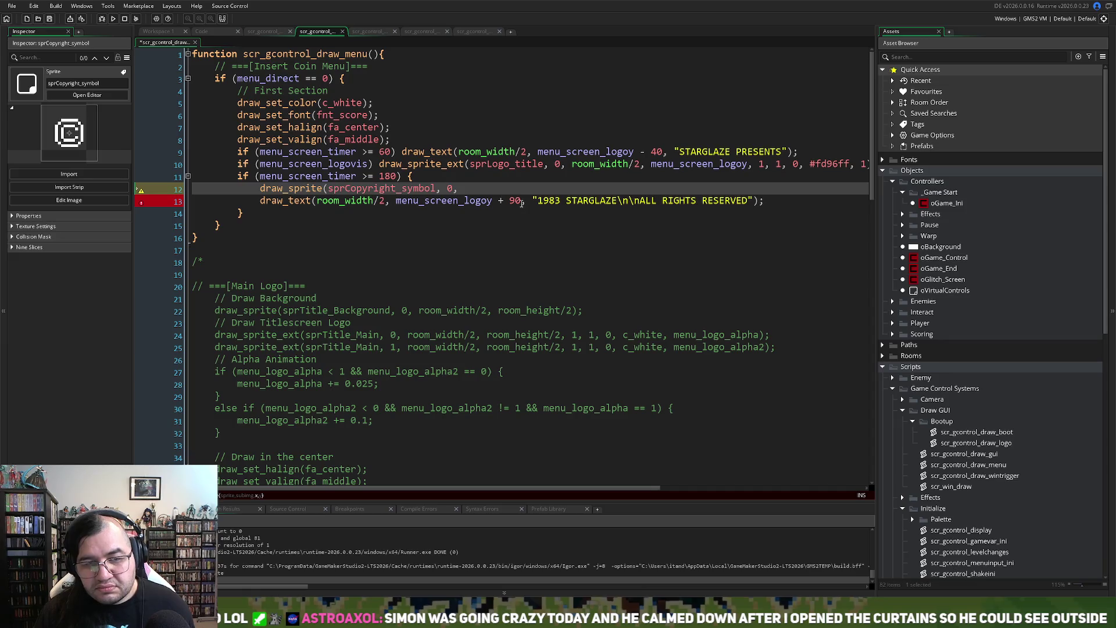
Step: Finish the call with x 120 and the copied y expression menu_screen_logoy + 90
click(387, 202)
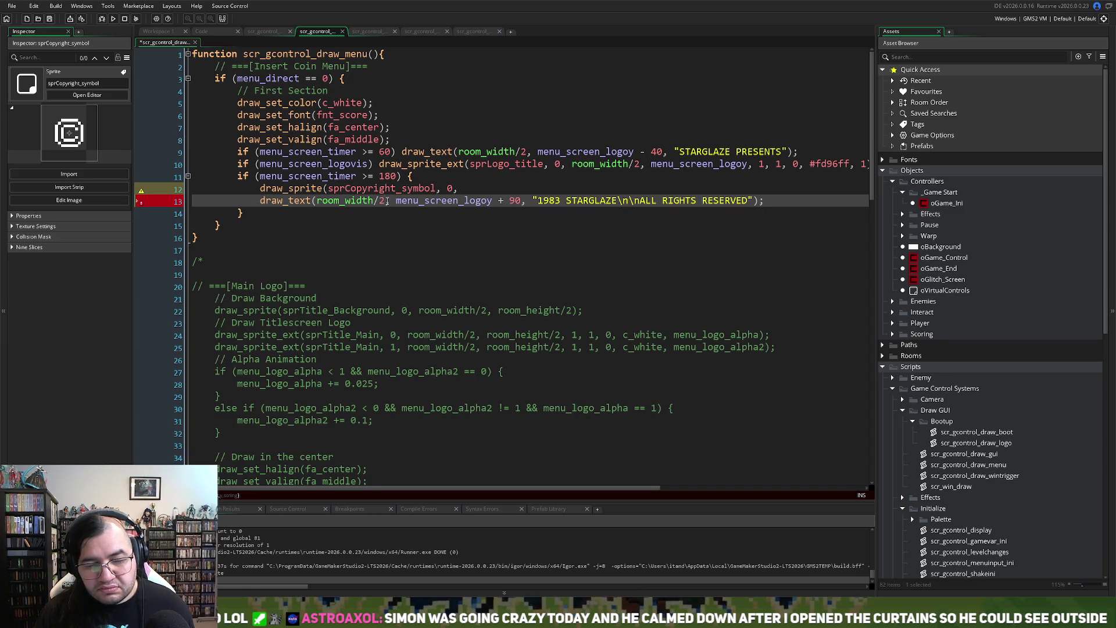
drag(385, 201, 318, 205)
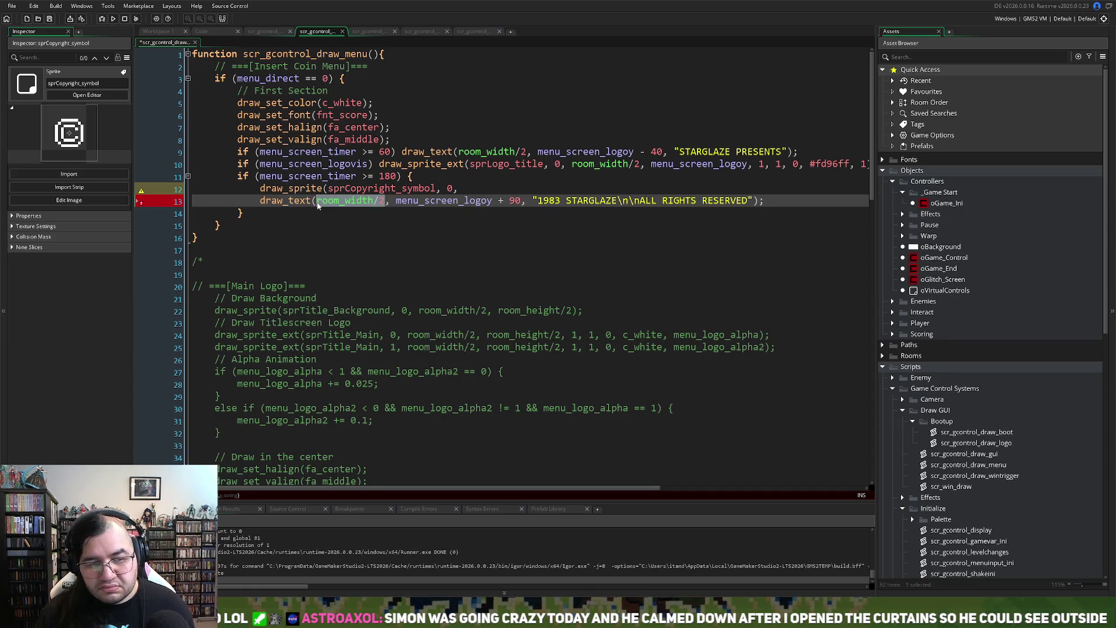
click(328, 203)
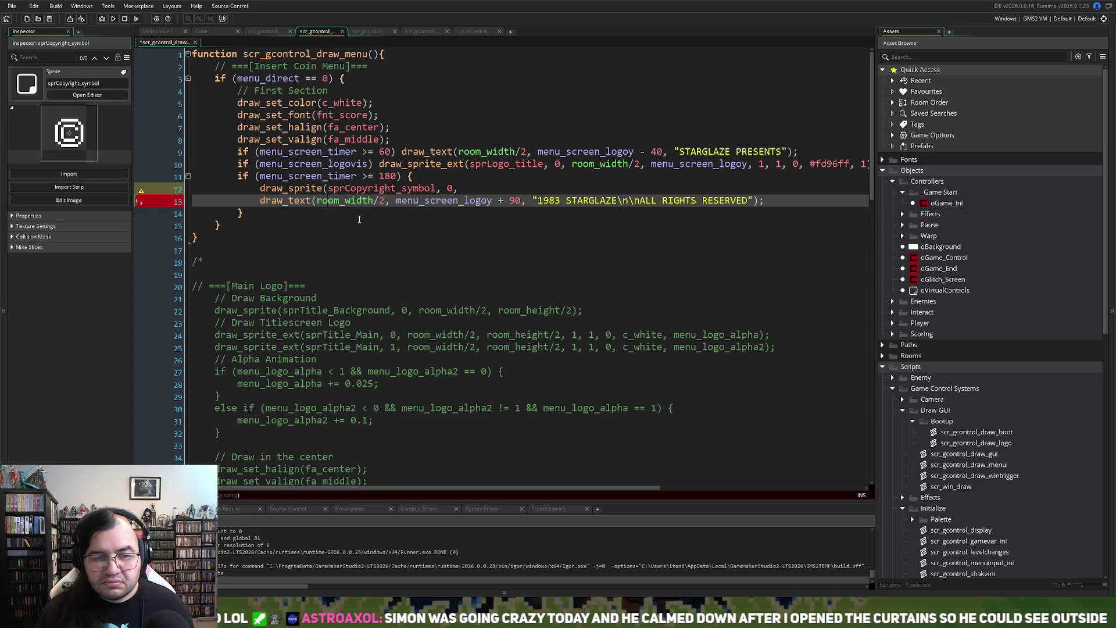
click(463, 189)
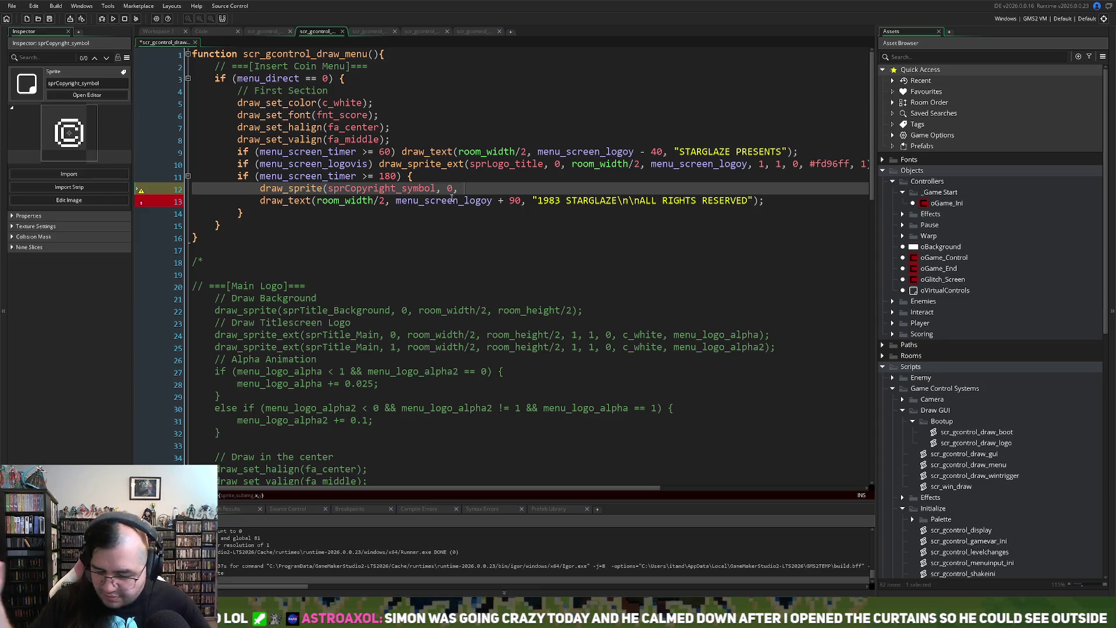
text(120,)
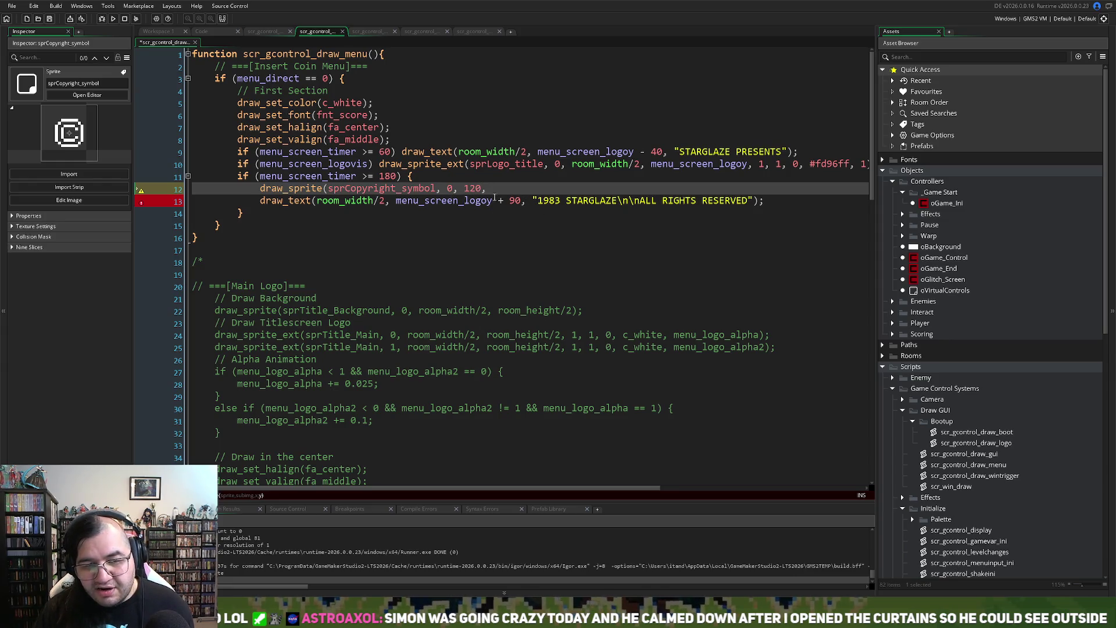
drag(521, 200, 398, 206)
key(ctrl+c)
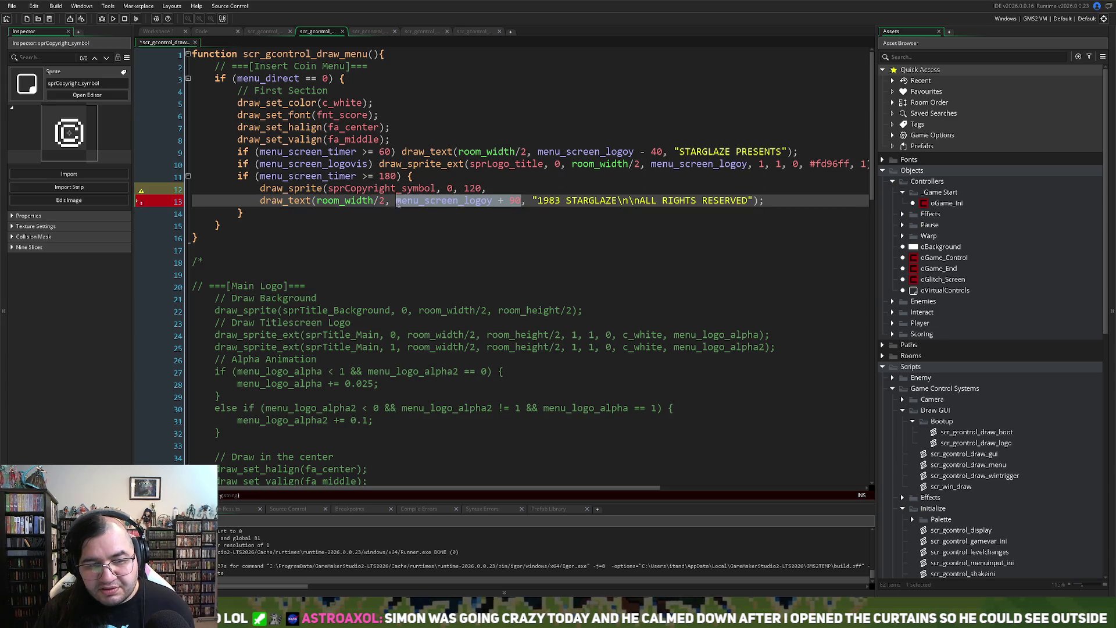
click(492, 189)
key(ctrl+v)
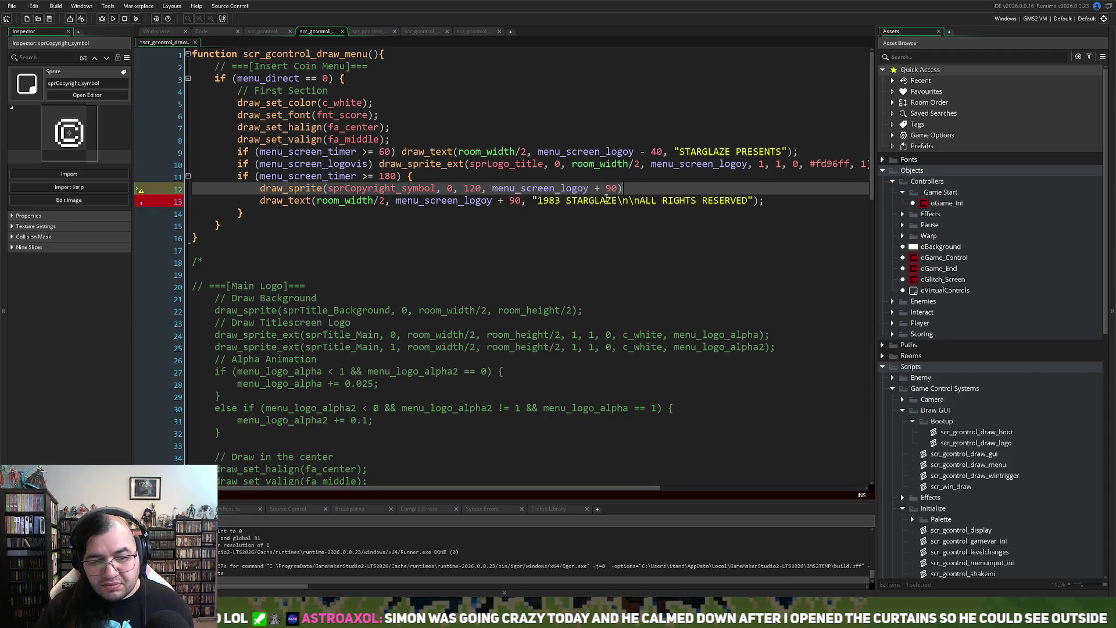
text();)
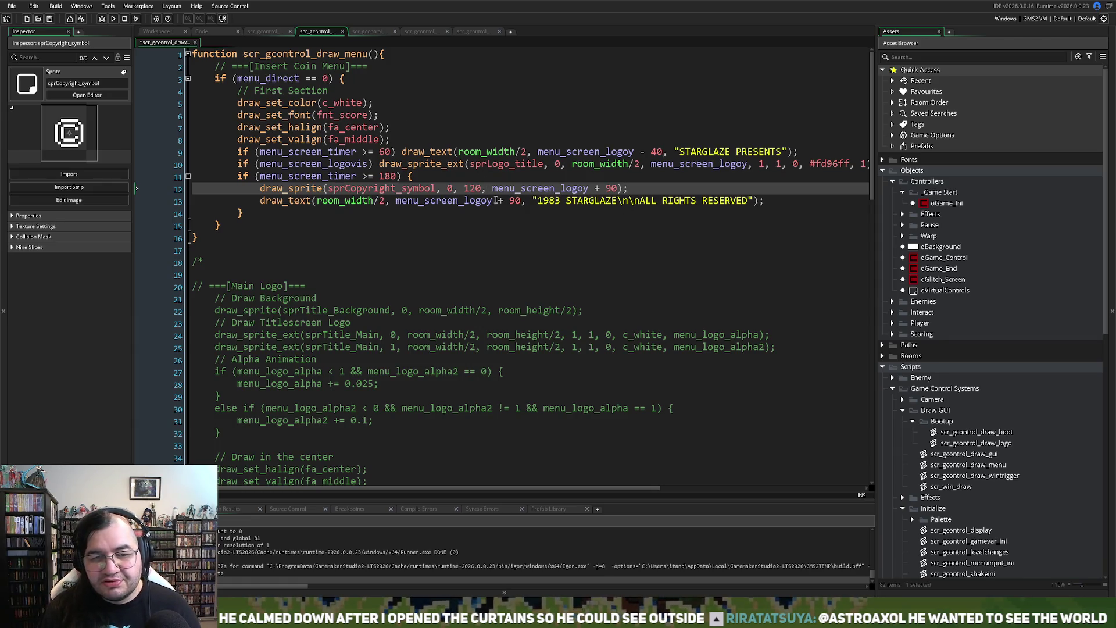
Step: Run the game to preview the © symbol beside the copyright text, then close it
click(114, 20)
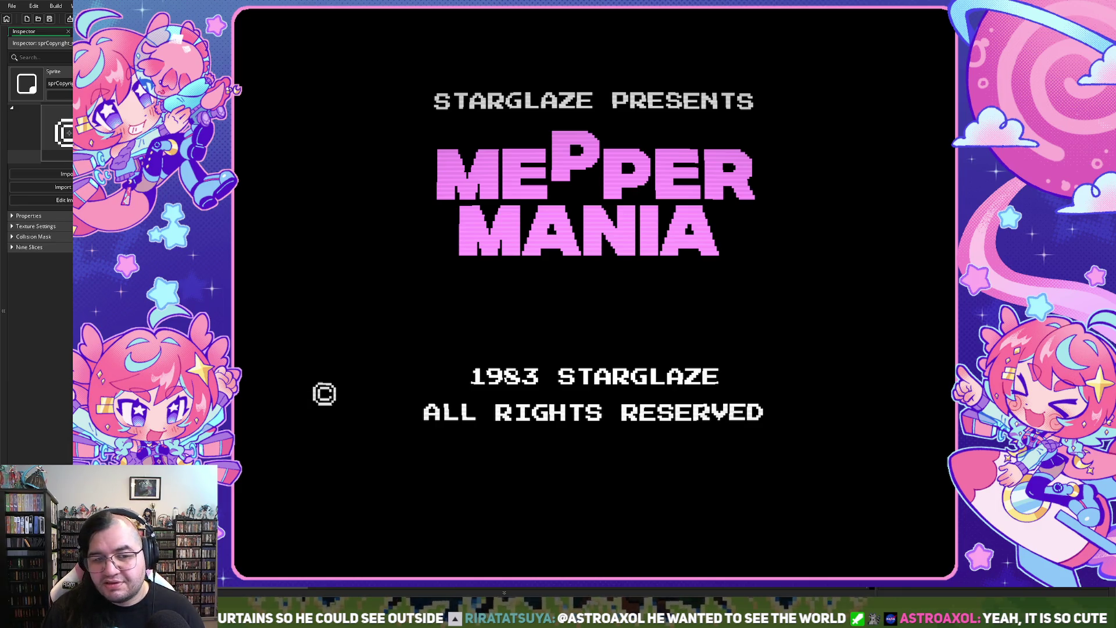
key(Escape)
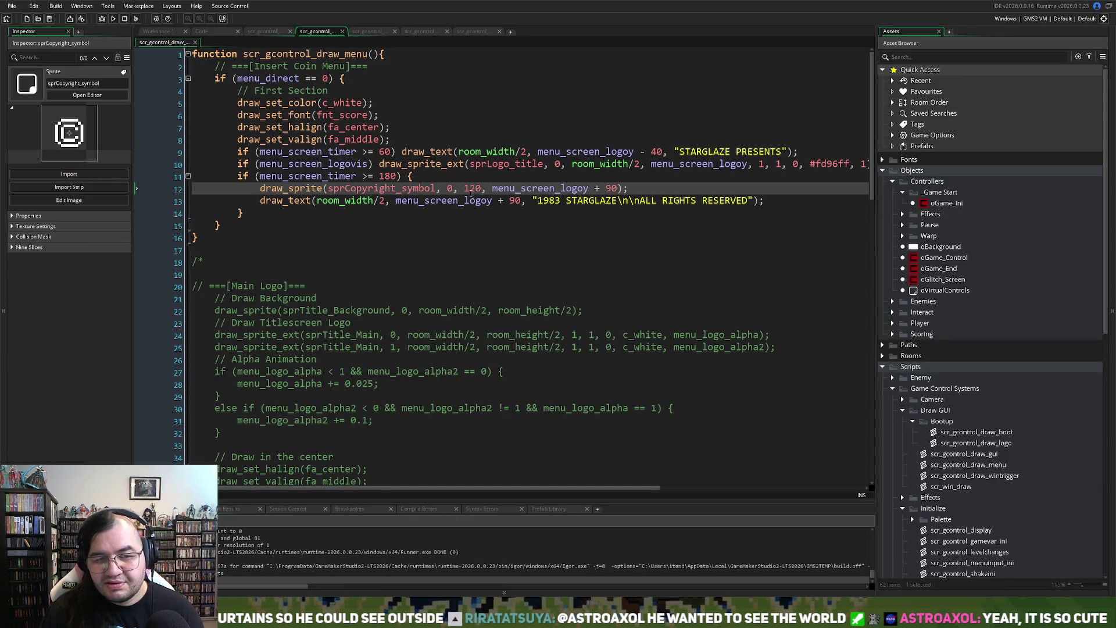
Step: Move the © sprite to x 180 and cut ALL RIGHTS RESERVED from the copyright string
double_click(472, 189)
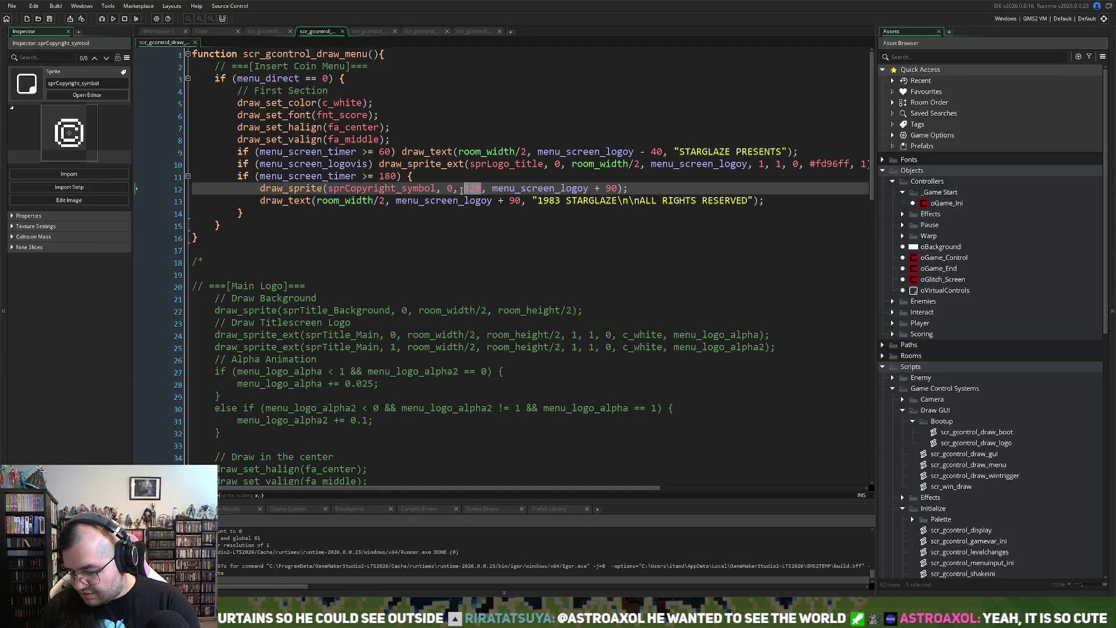
text(180)
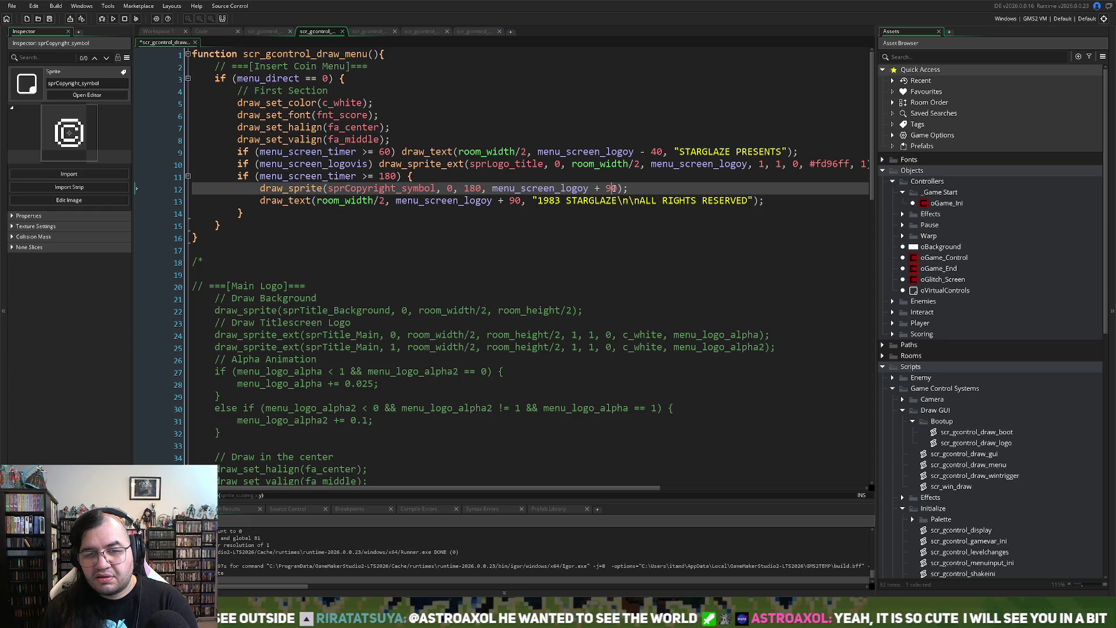
double_click(611, 188)
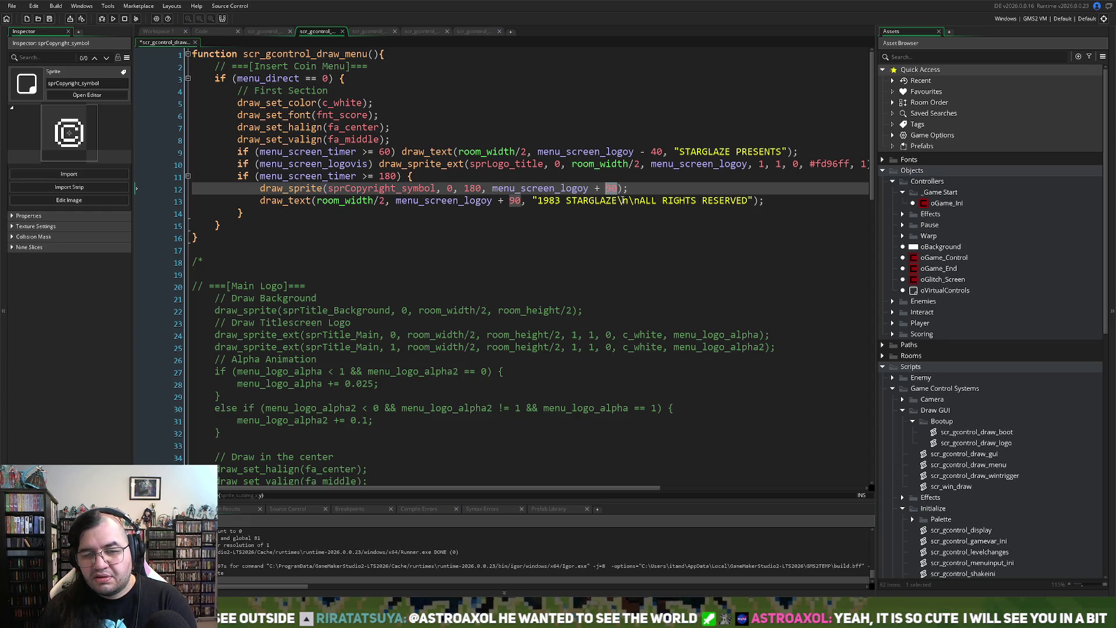
text(9)
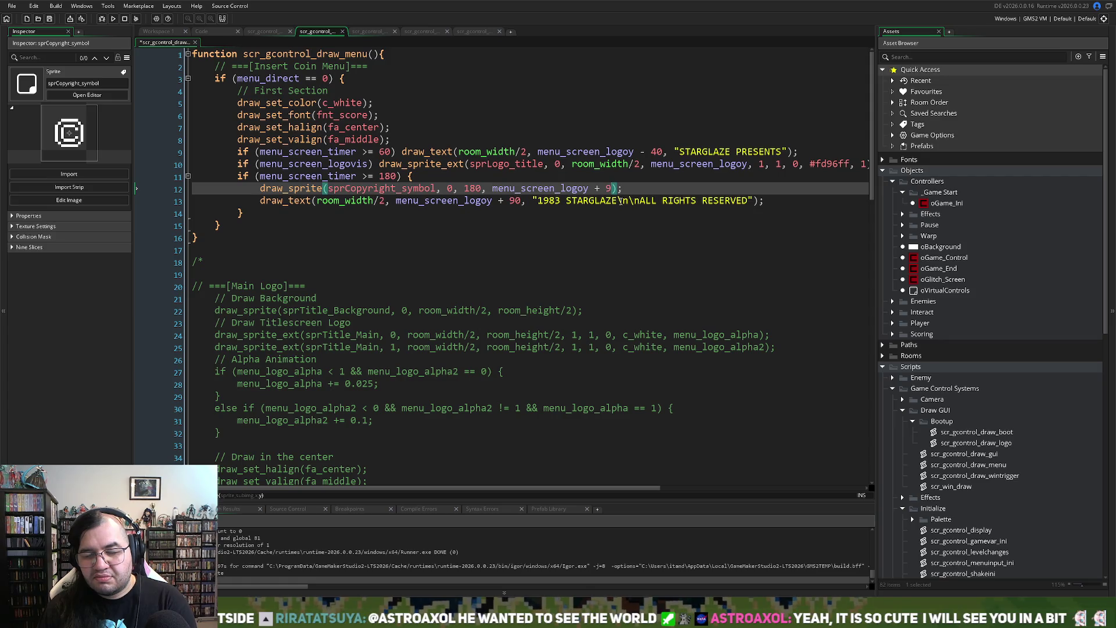
key(BackSpace)
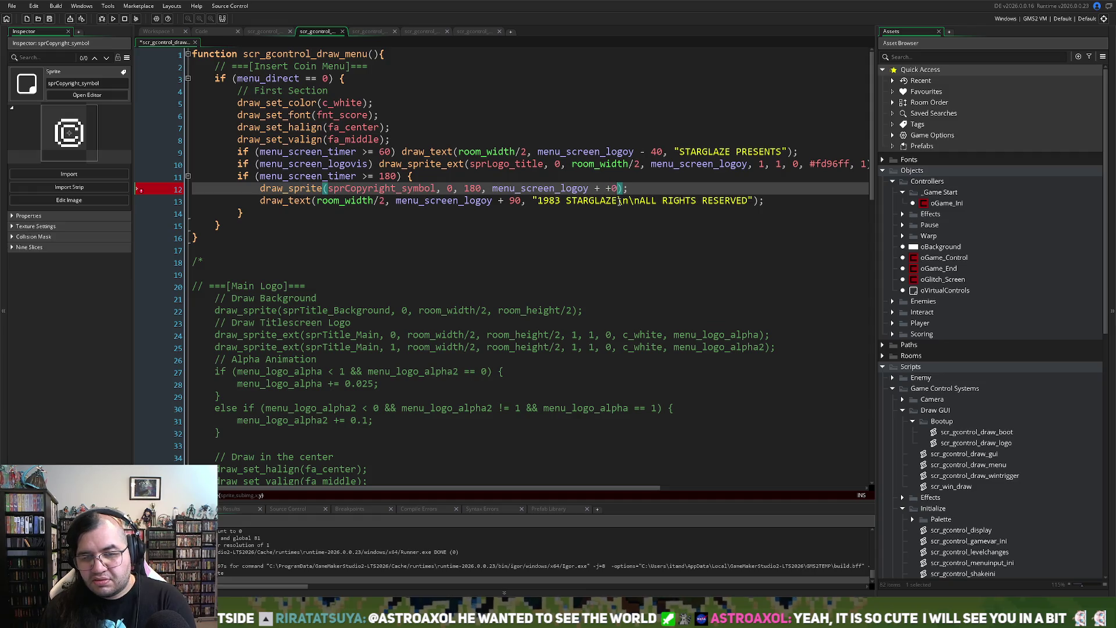
text(90)
drag(753, 200, 622, 204)
key(BackSpace)
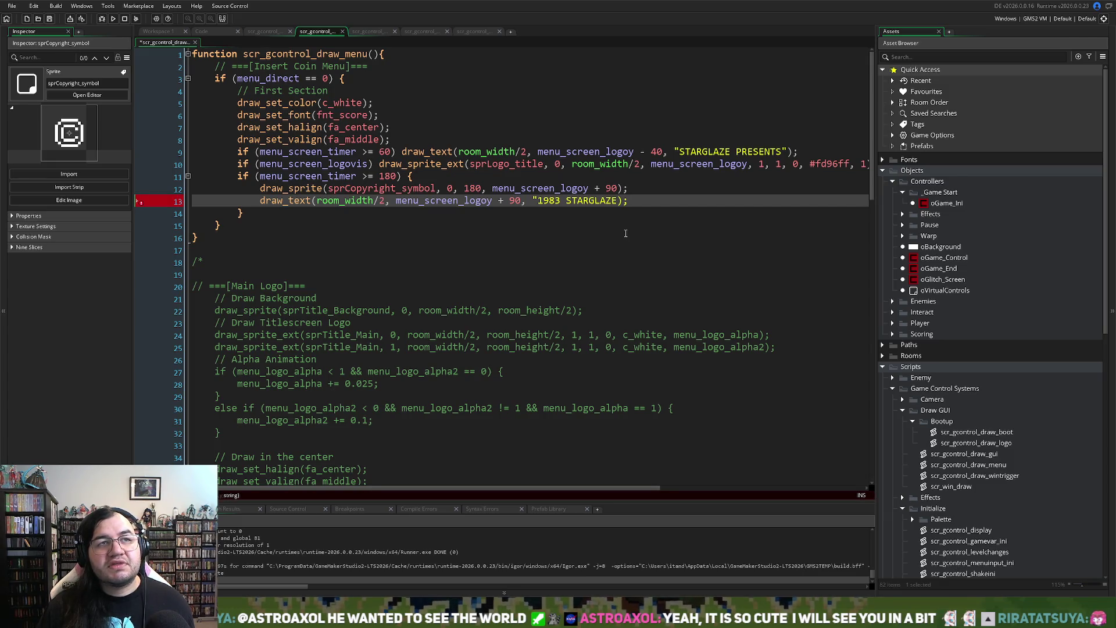
text(")
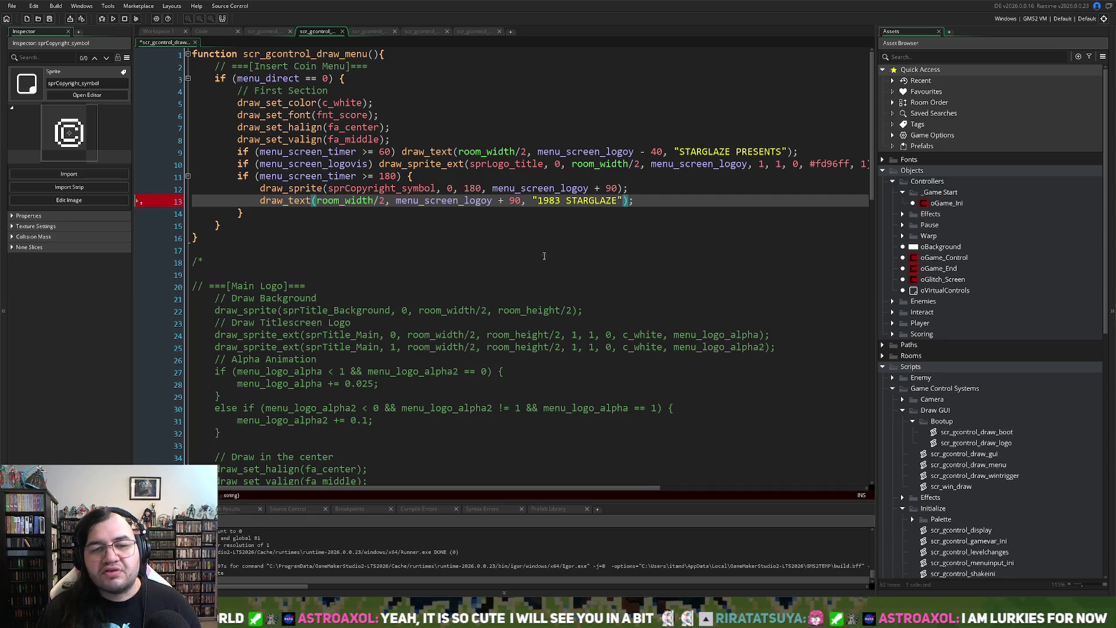
Step: Duplicate the text line with y offset 106 reading 'ALL RIGHTS RESERVED', then run the game
drag(634, 200, 260, 203)
key(ctrl+c)
click(635, 203)
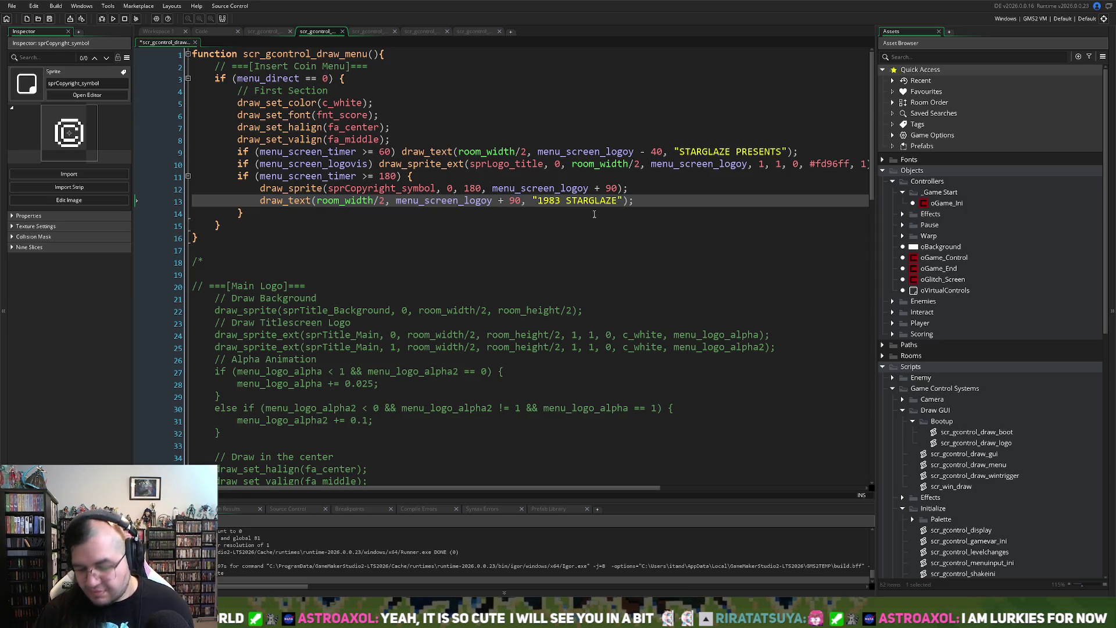
key(Return)
key(ctrl+v)
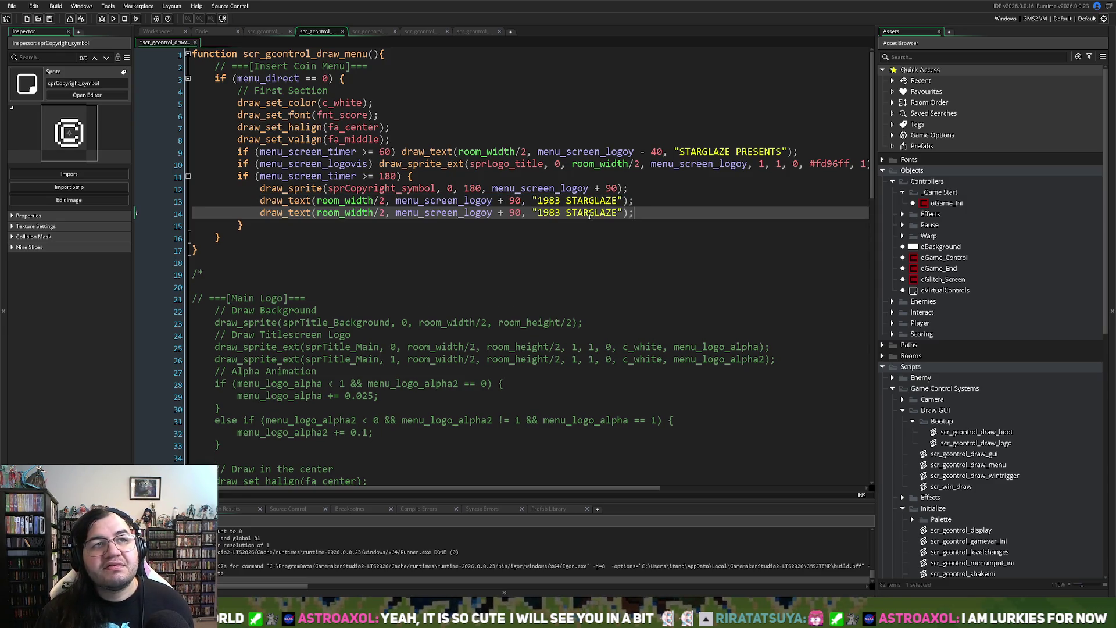
double_click(514, 214)
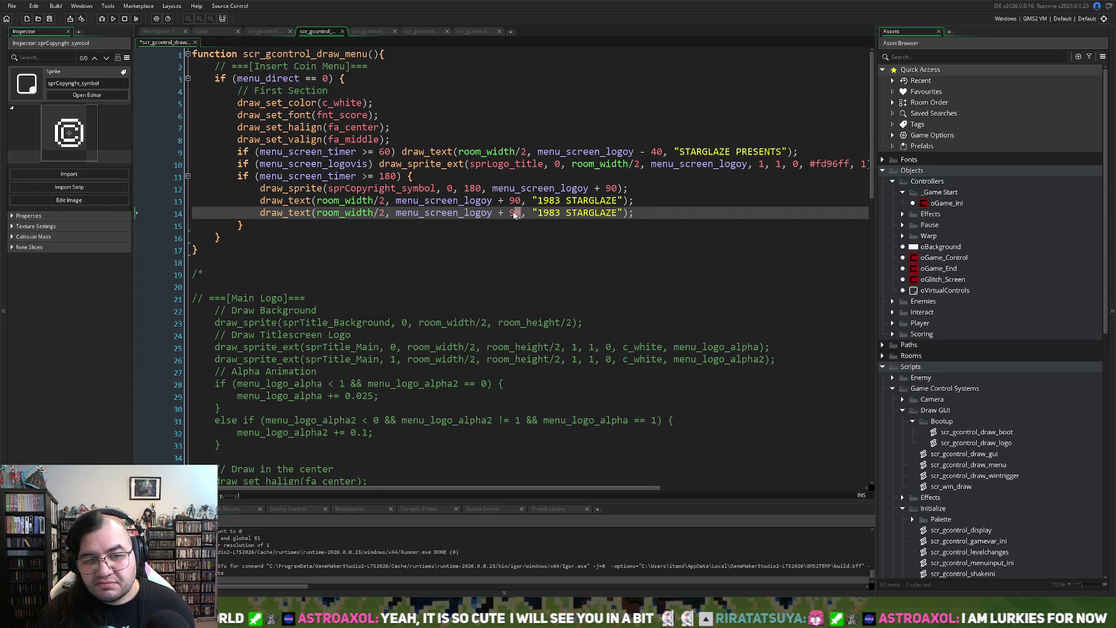
text(106)
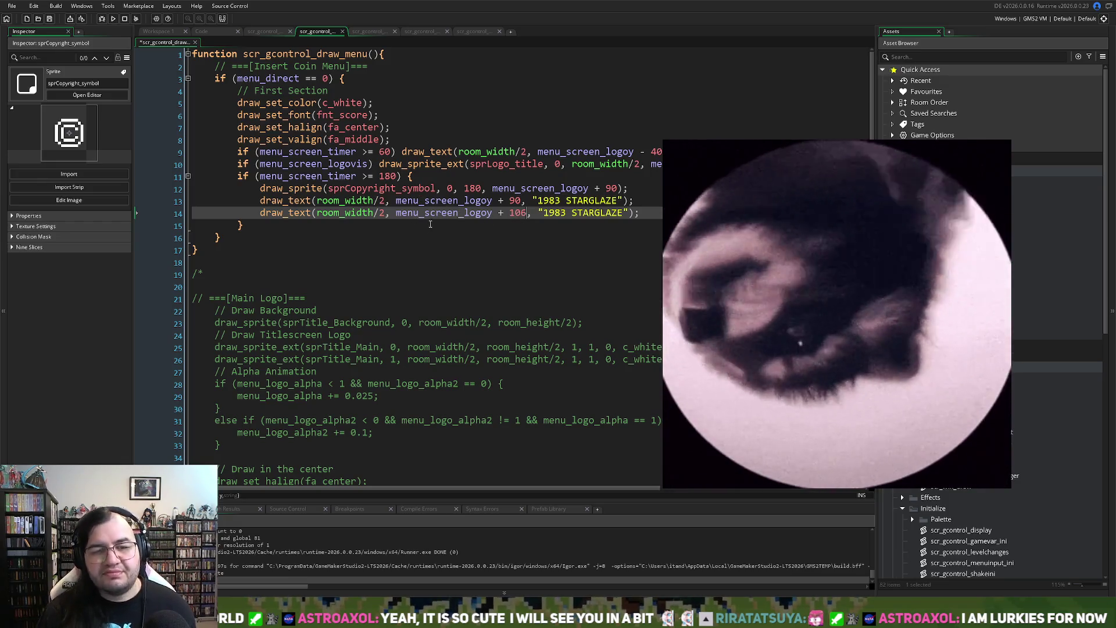
drag(625, 213, 545, 214)
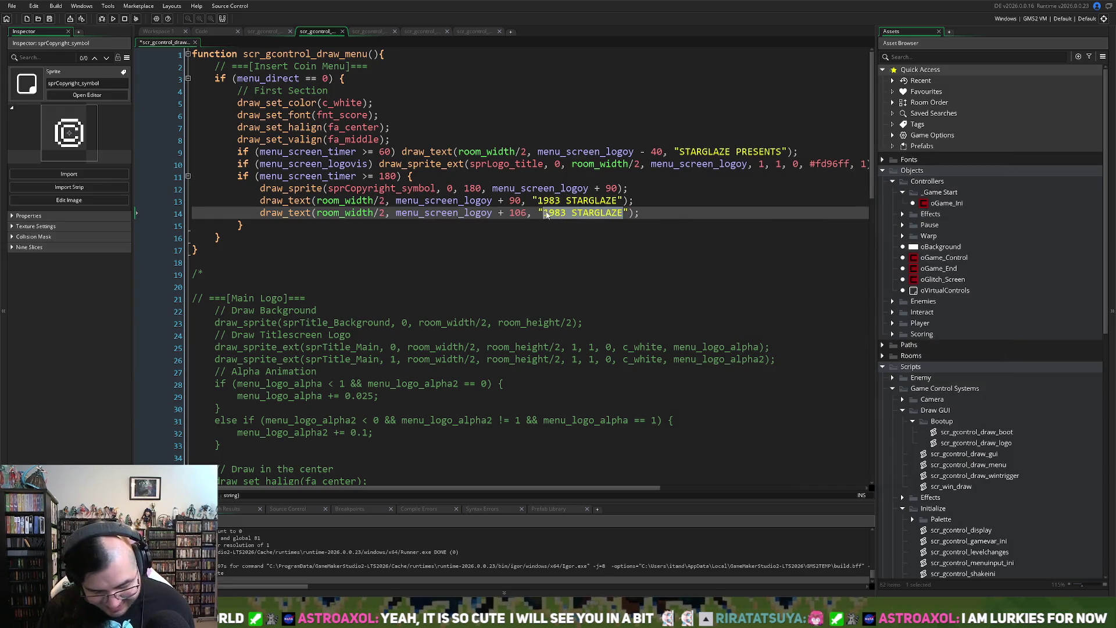
text(ALL)
text( RIGHTS R)
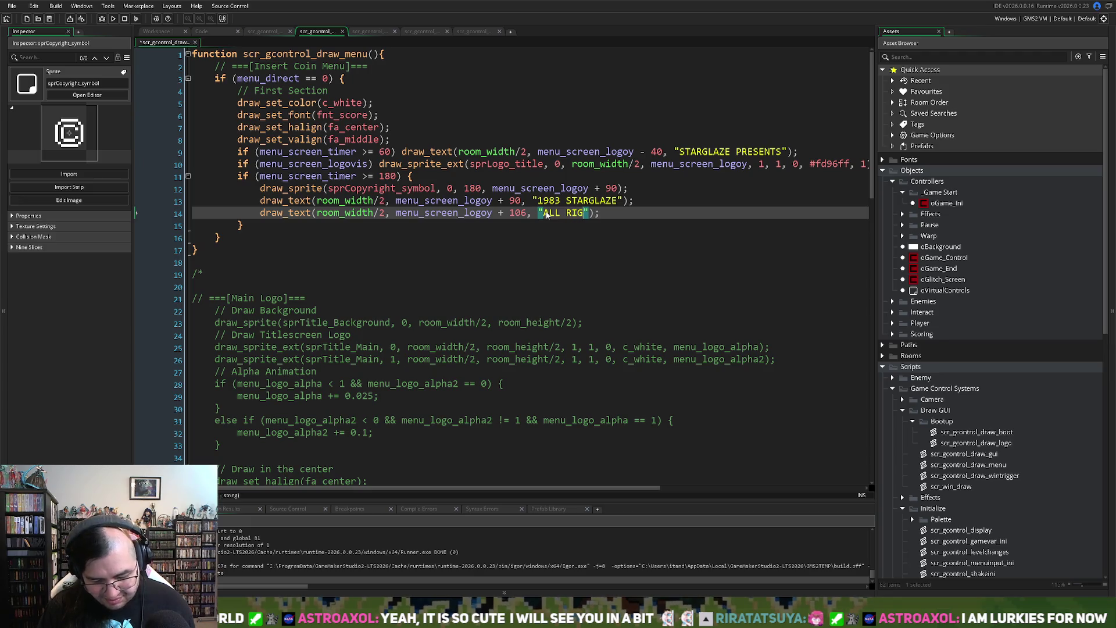
text(ESERVED)
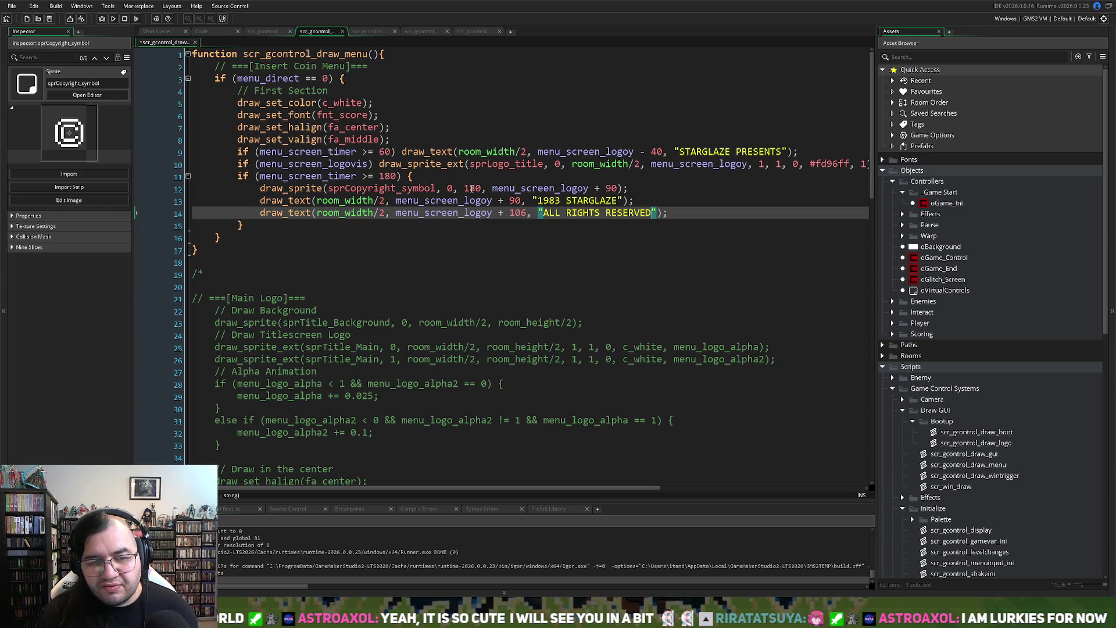
click(111, 18)
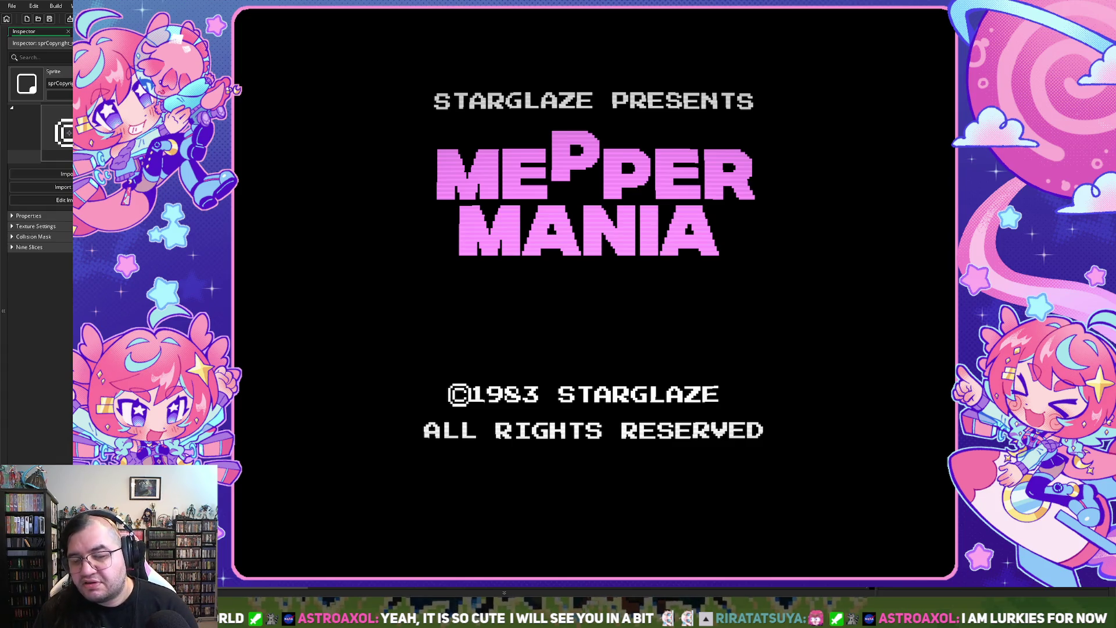
Step: Close the running game after checking the title screen layout
key(Escape)
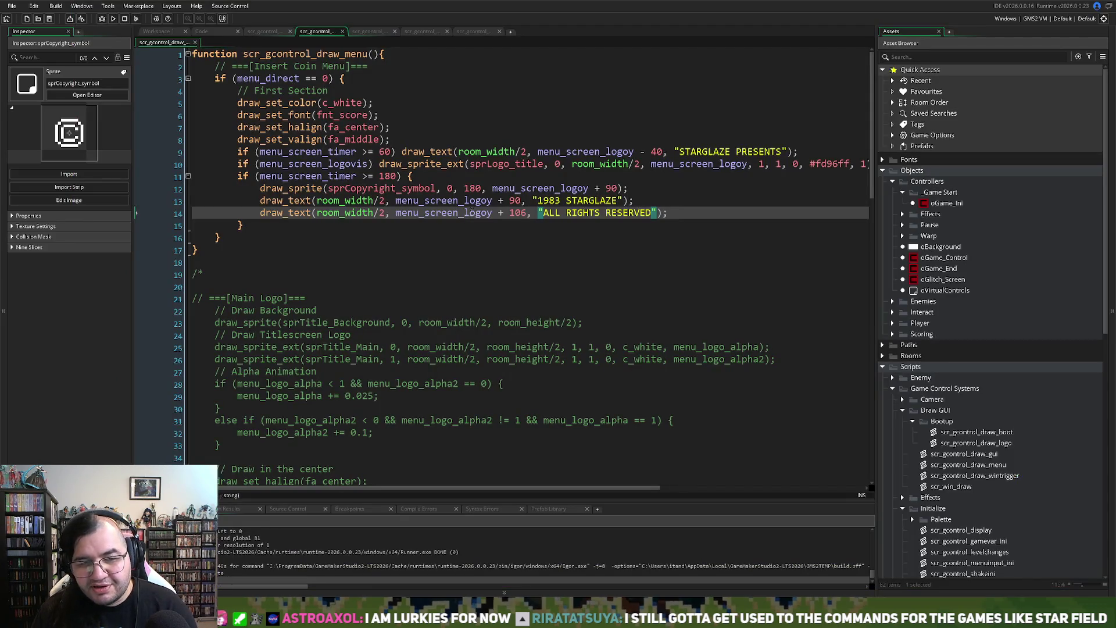
Step: Shift the © sprite to x 178, run the game to test, and close it
double_click(472, 189)
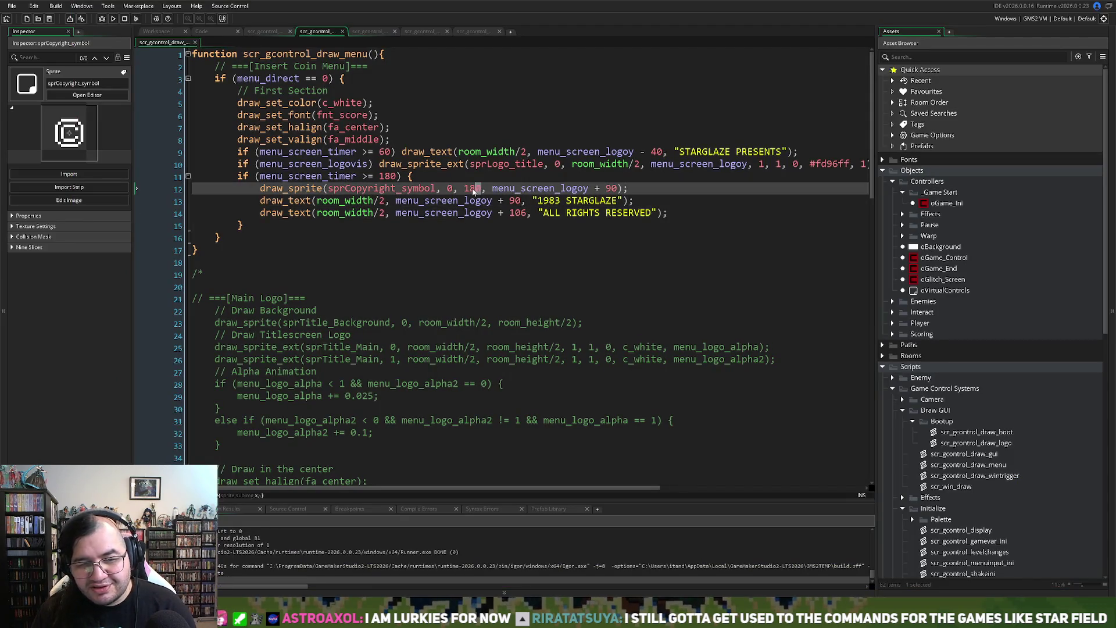
text(17)
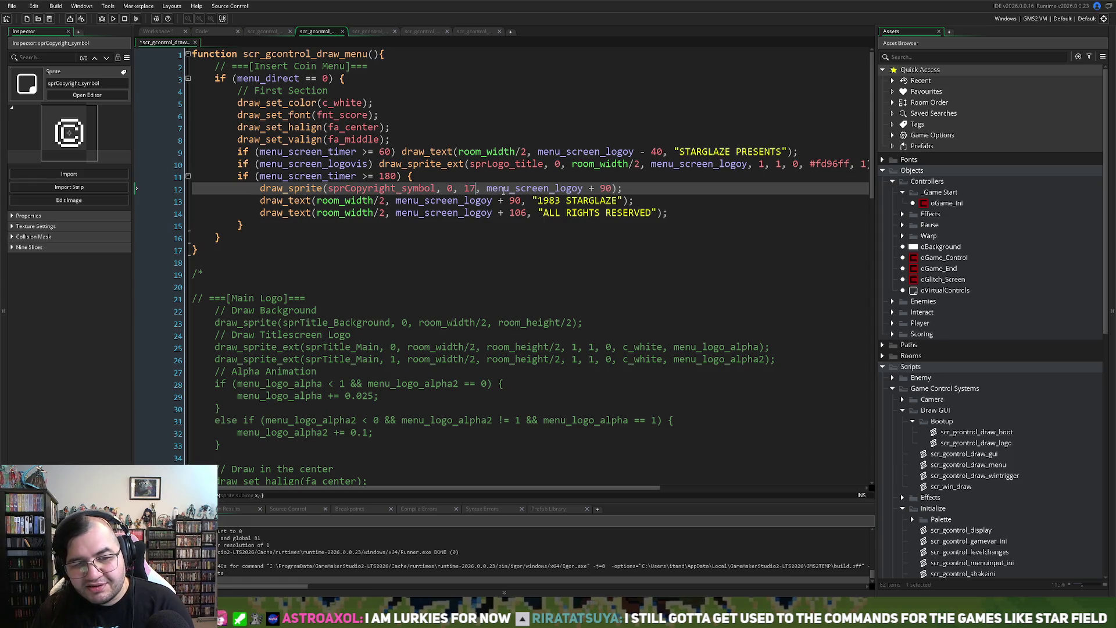
text(8)
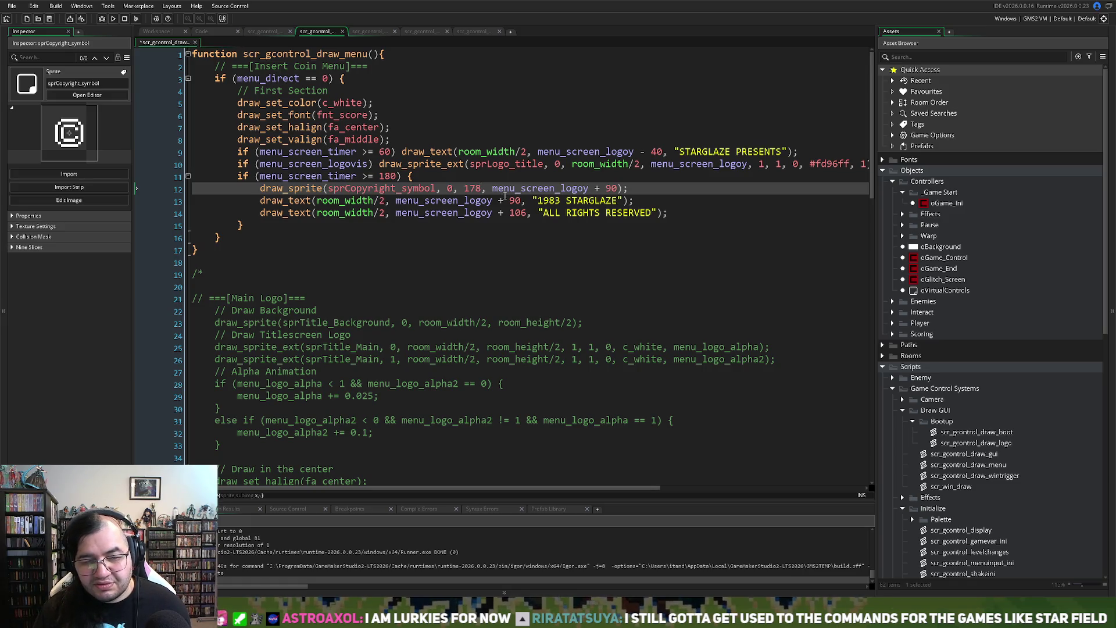
key(F5)
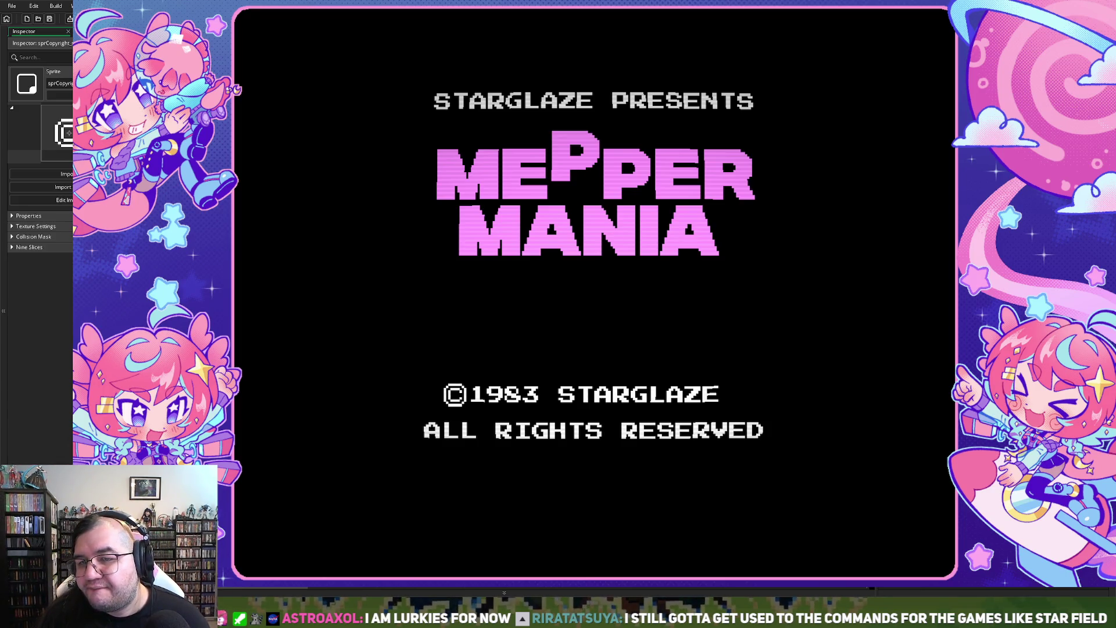
key(Escape)
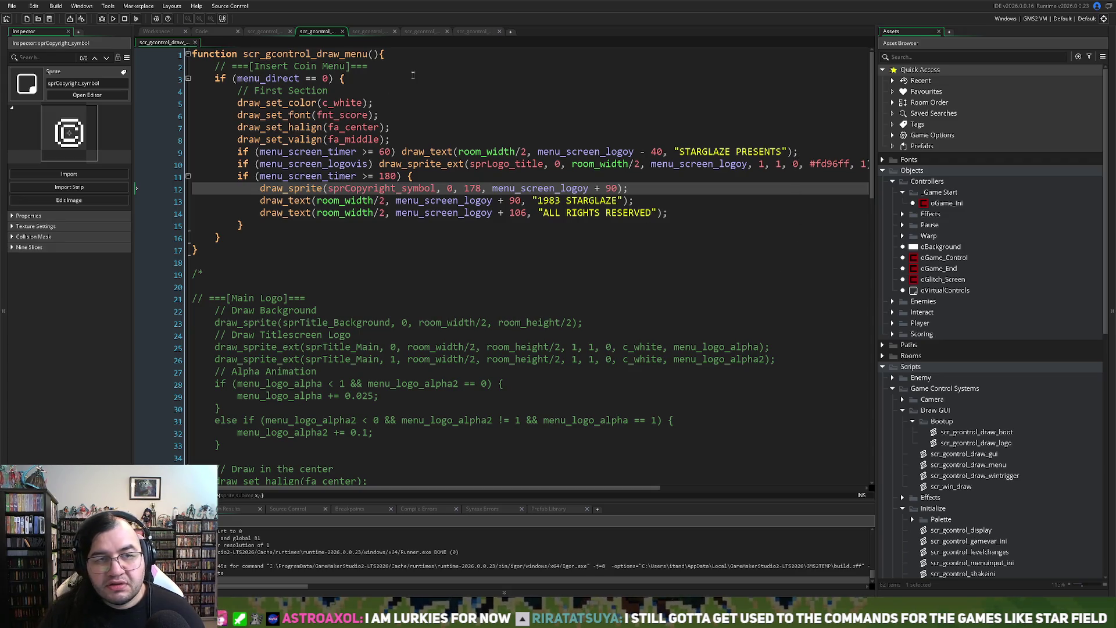
scroll(936, 347, down, 10)
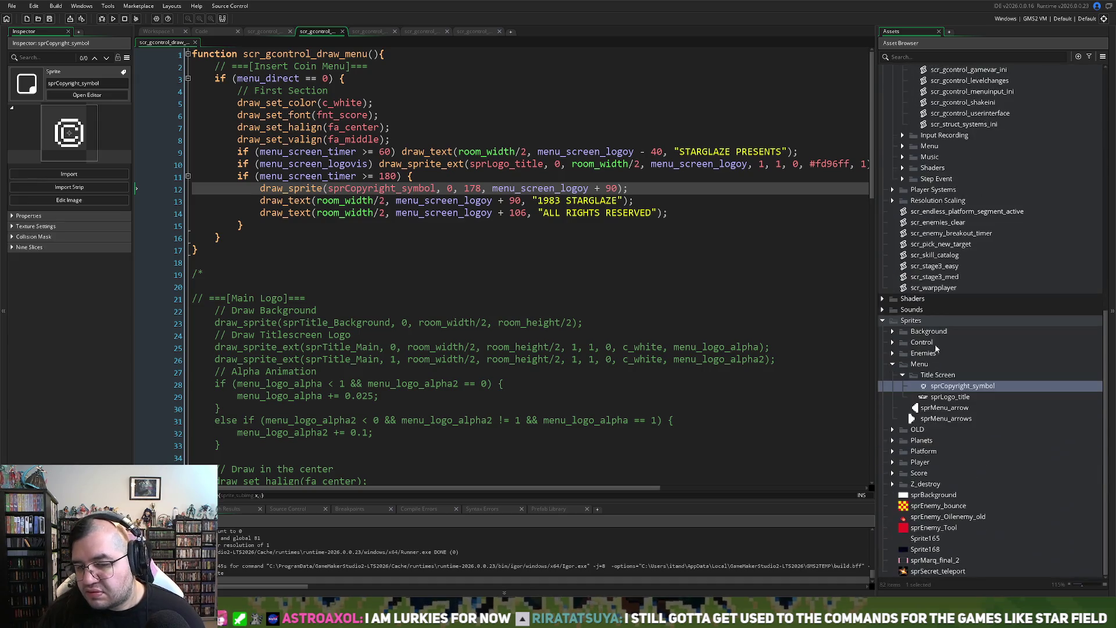
Step: Open sprLogo_title's image editor and delete the extra frames, leaving one logo frame
double_click(947, 396)
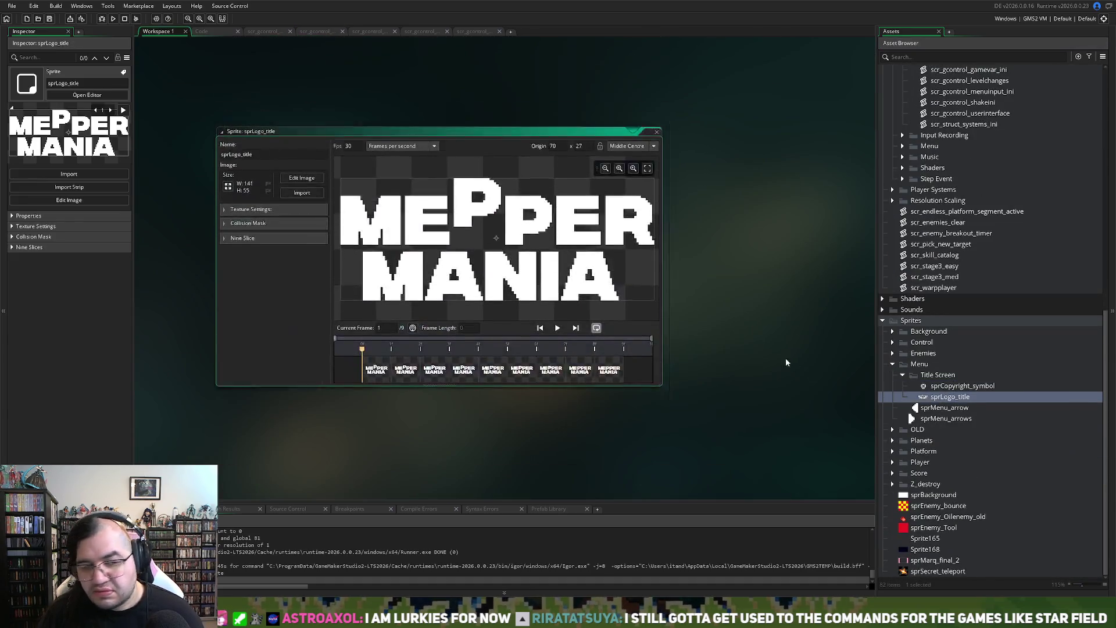
click(291, 179)
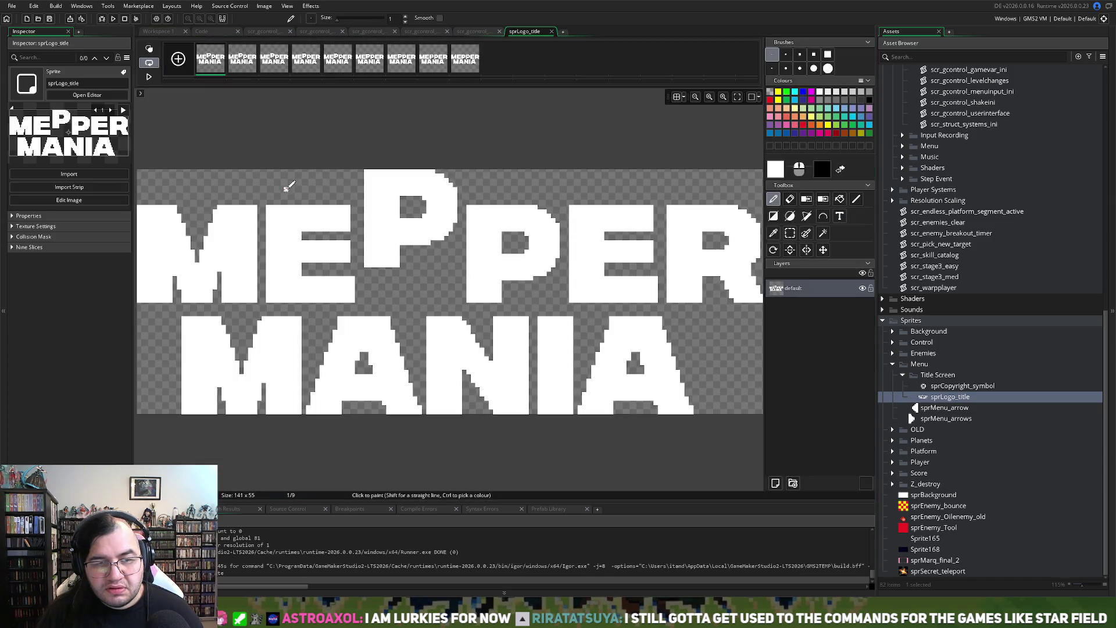
key(Delete)
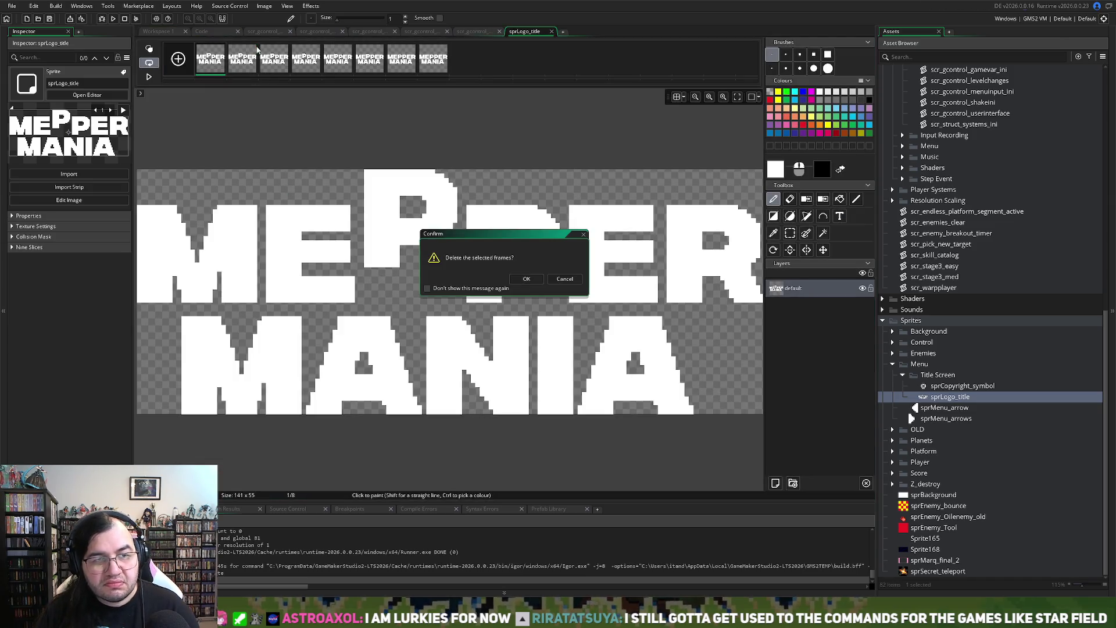
key(Return)
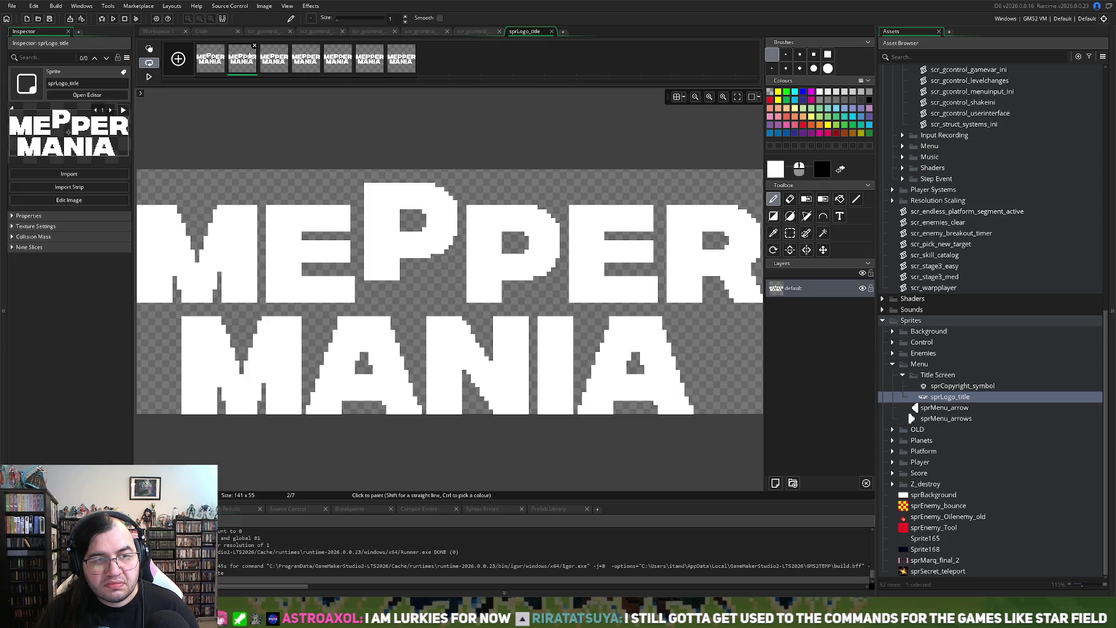
click(254, 46)
key(Return)
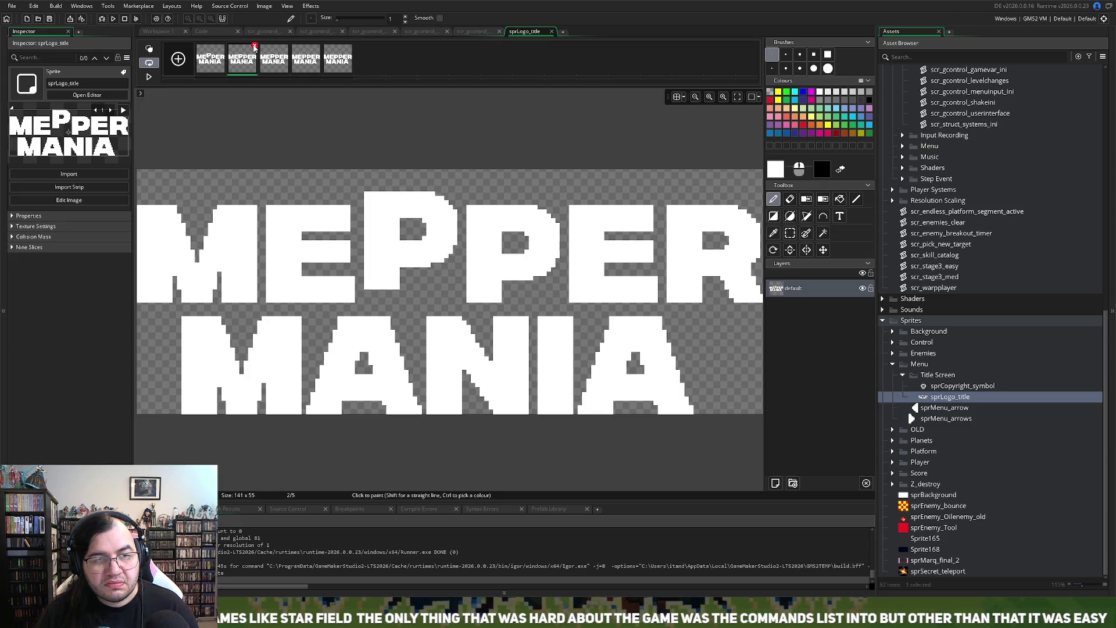
click(254, 46)
key(Return)
click(254, 46)
key(Return)
click(254, 46)
key(Return)
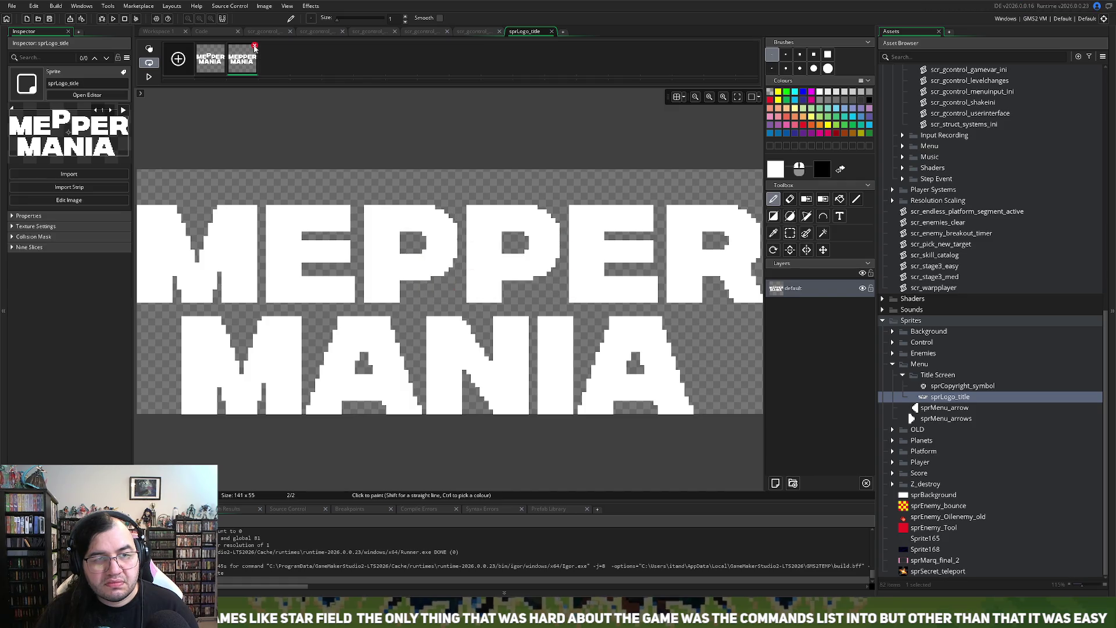
click(254, 46)
key(Return)
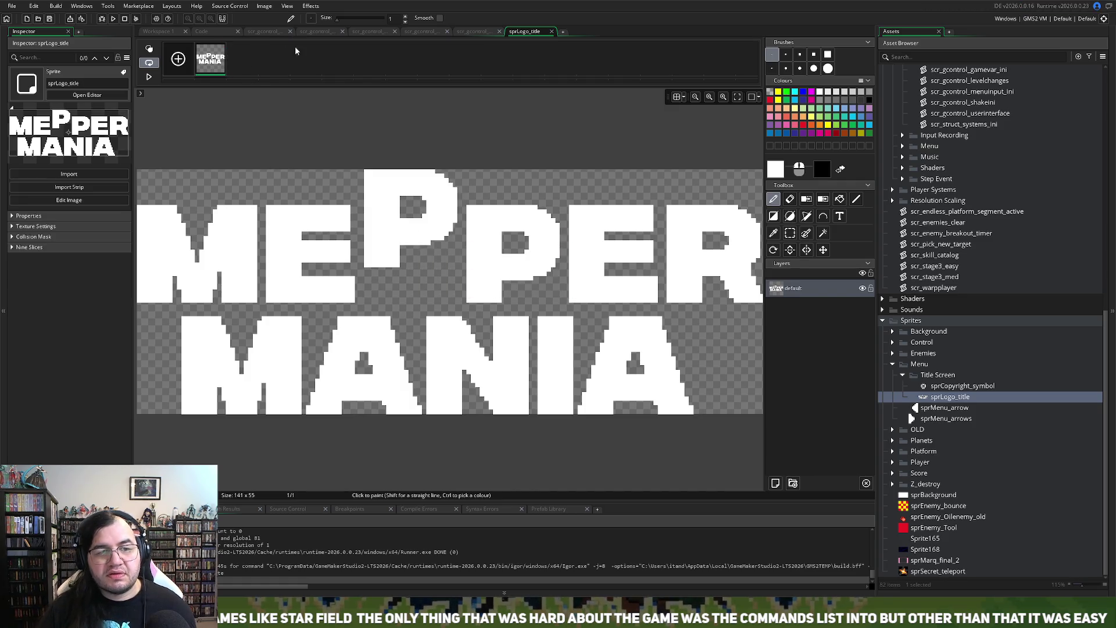
Step: Duplicate the remaining logo into a second frame
mouse_move(219, 65)
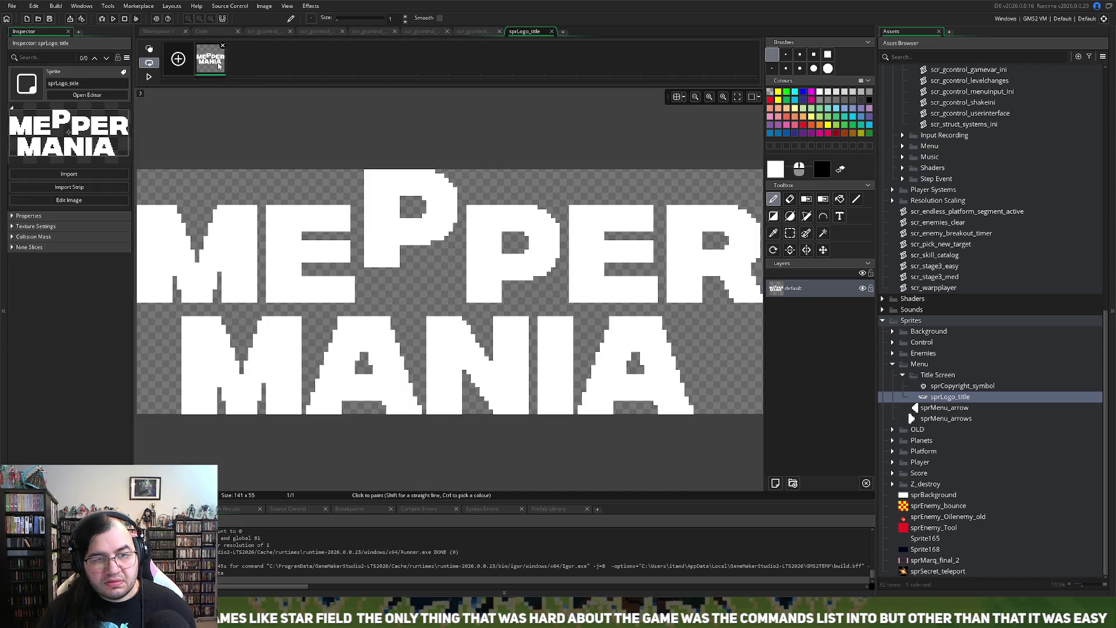
key(ctrl+d)
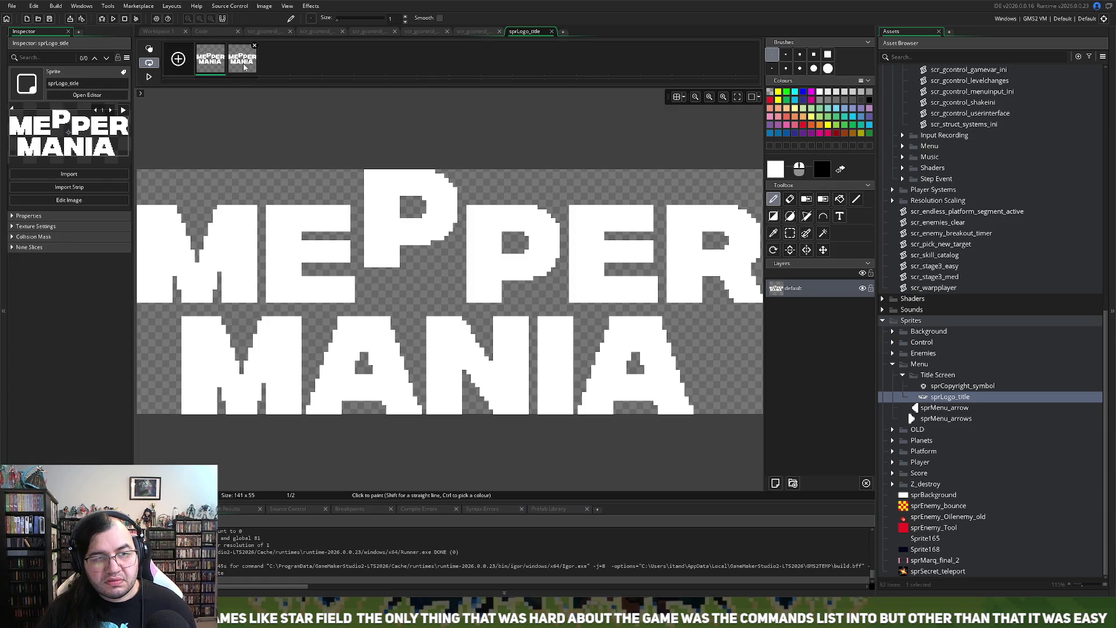
scroll(348, 243, down, 3)
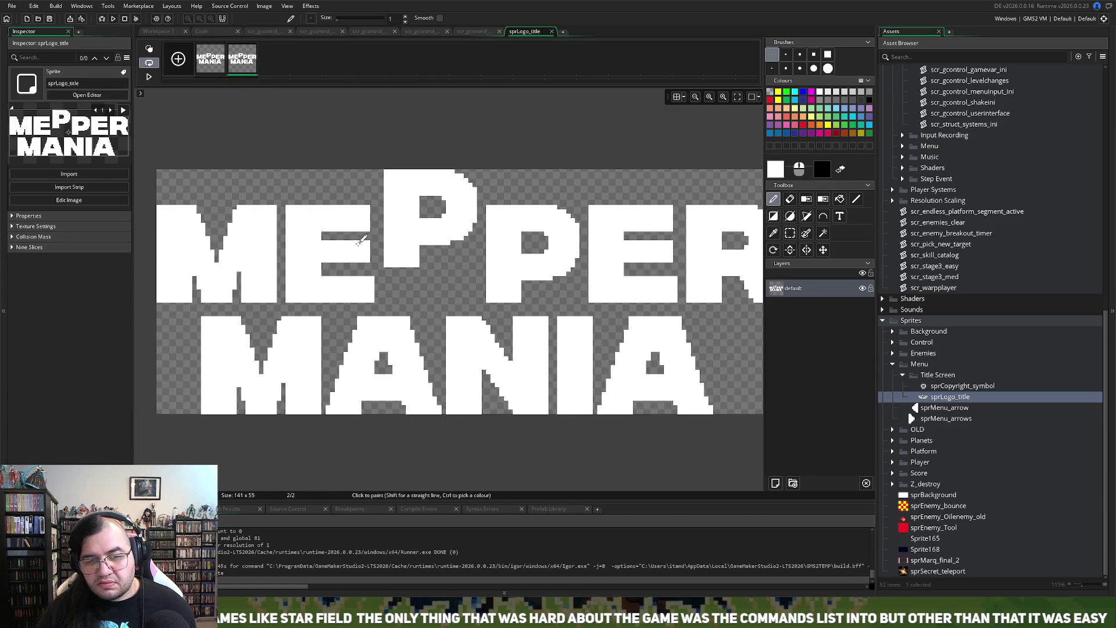
scroll(349, 240, down, 1)
Step: Erase all lettering except the raised P from the second frame with rectangle selections
click(790, 232)
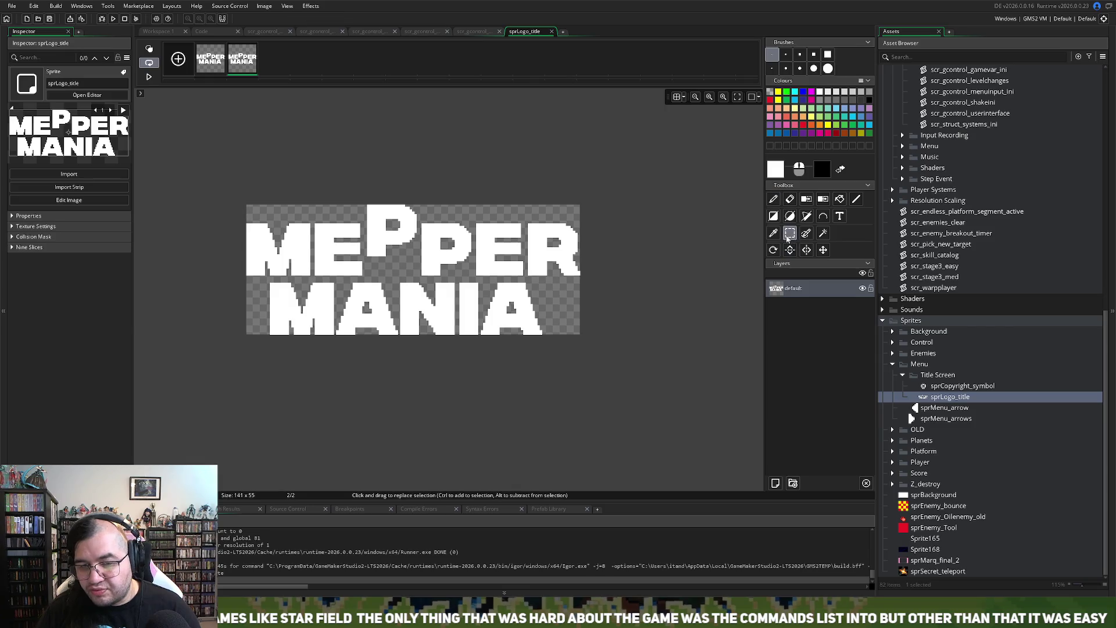
drag(292, 213, 174, 386)
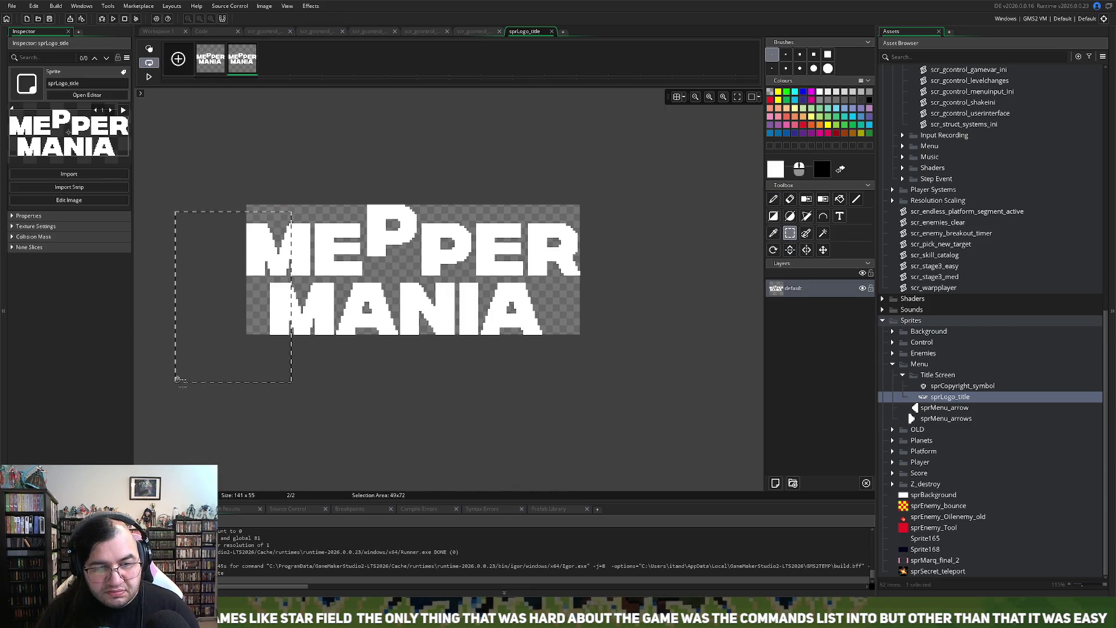
key(Delete)
drag(270, 224, 367, 380)
key(Delete)
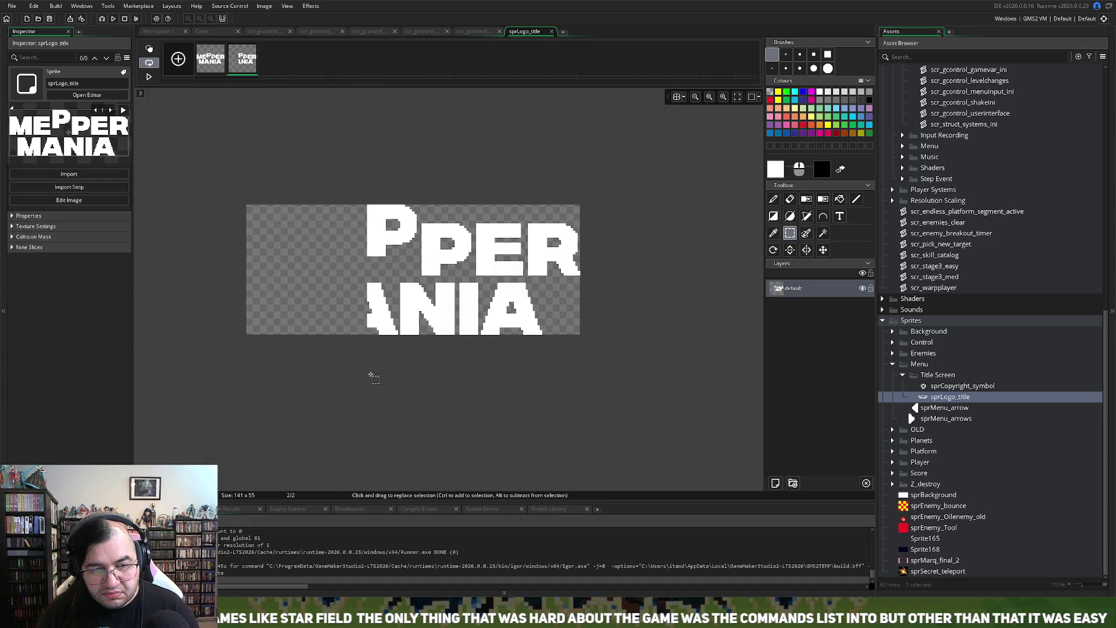
drag(350, 279, 689, 390)
key(Delete)
mouse_move(531, 304)
mouse_down()
mouse_move(583, 209)
mouse_move(411, 304)
mouse_move(420, 307)
mouse_up()
key(Delete)
key(Delete)
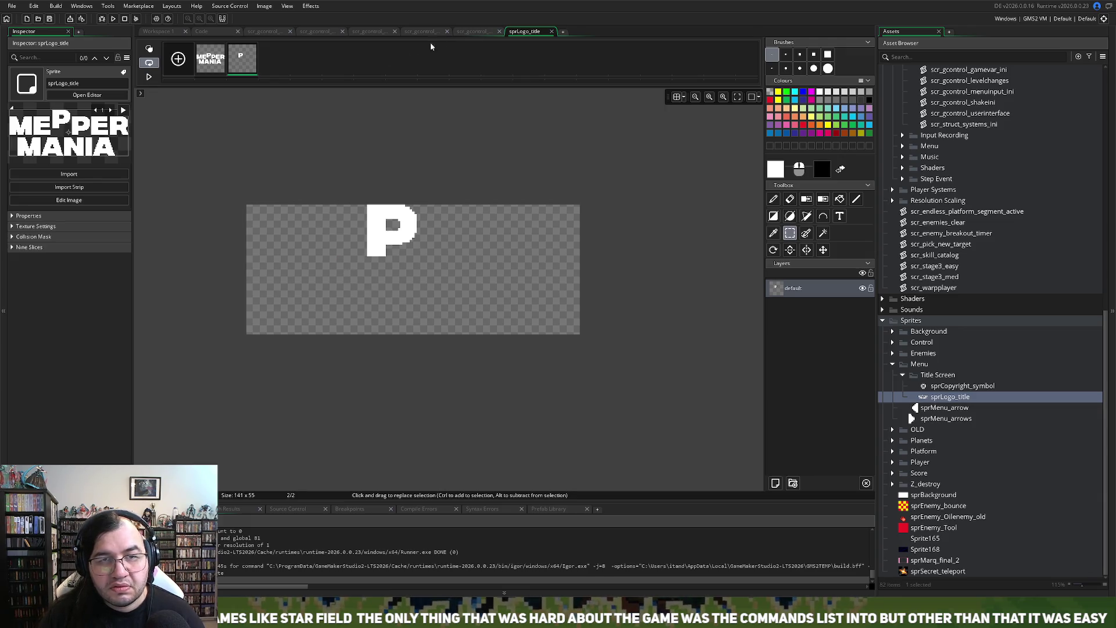
click(551, 31)
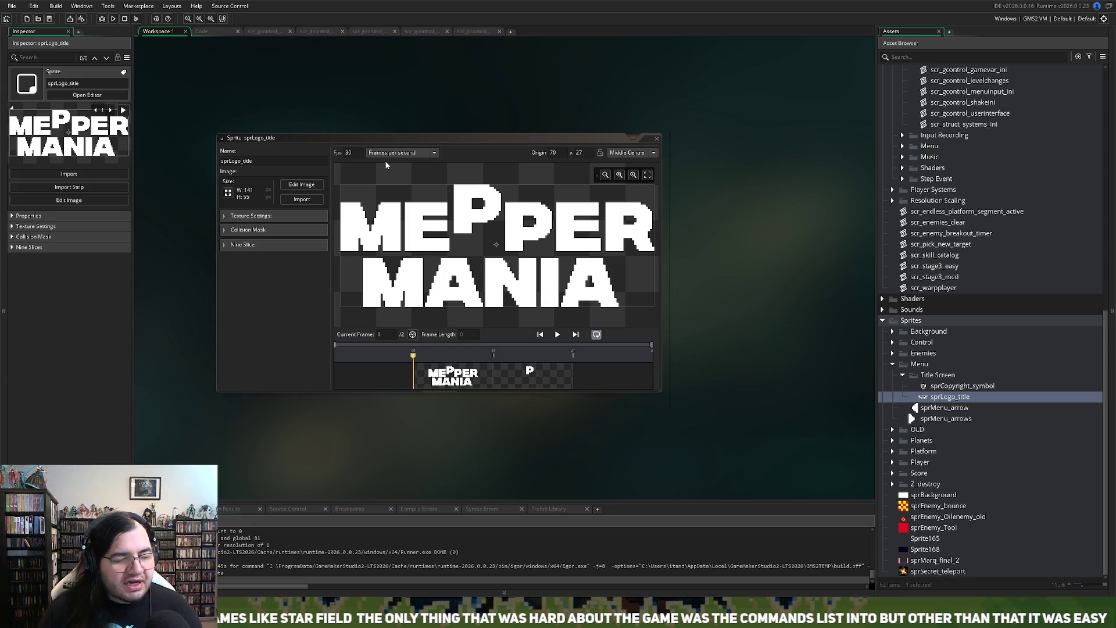
Step: Close the sprLogo_title window and review the draw_logo, mainmenu and draw_menu scripts
click(657, 137)
click(214, 34)
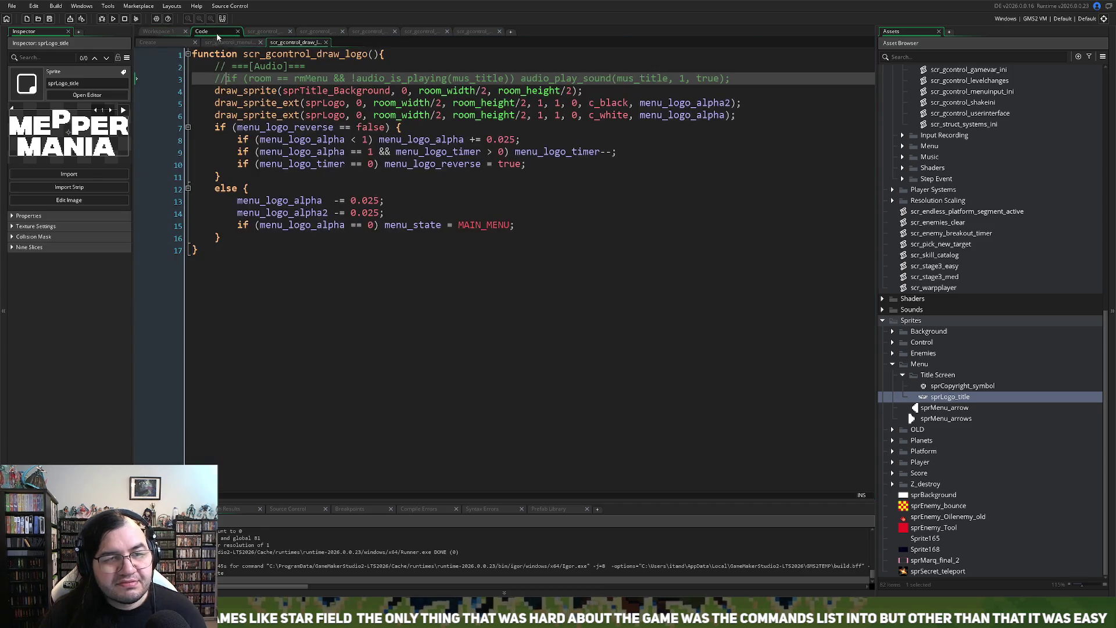
click(263, 31)
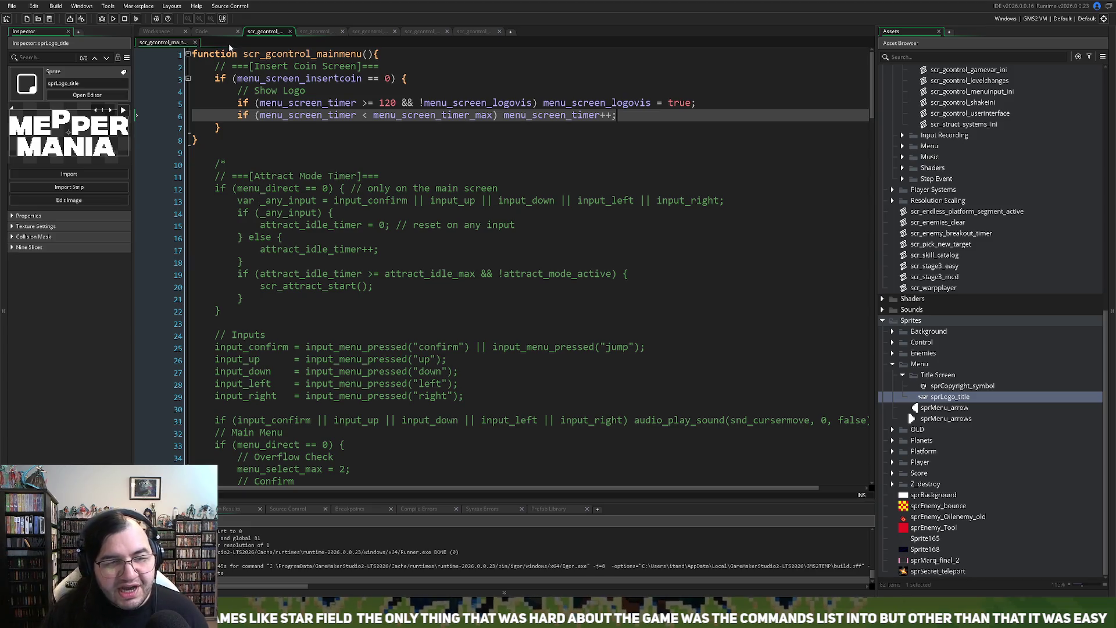
click(317, 31)
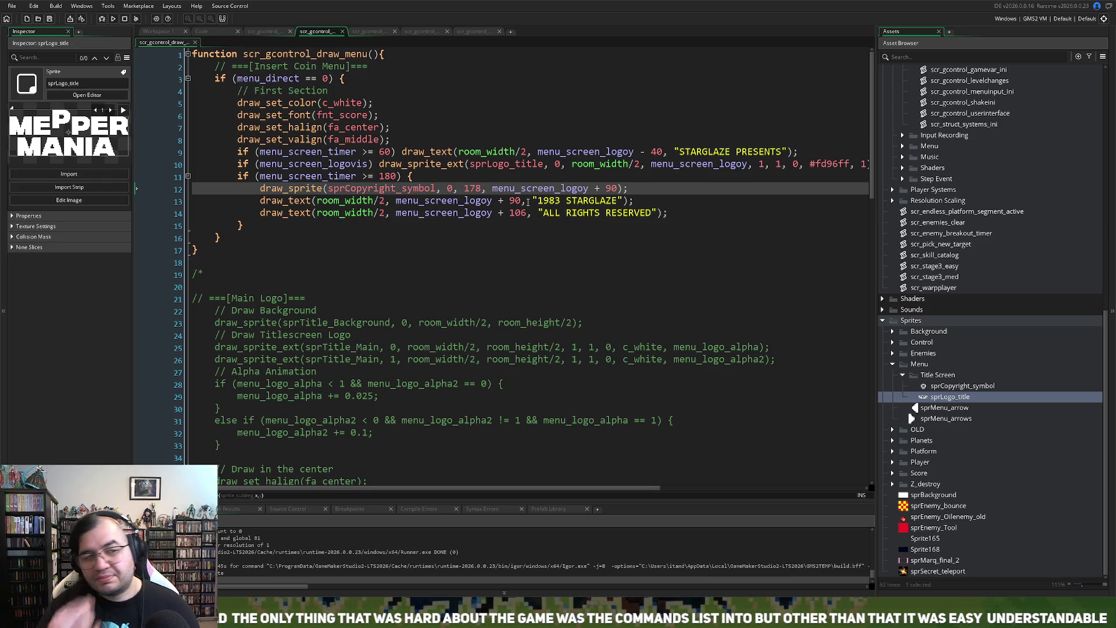
scroll(210, 33, up, 3)
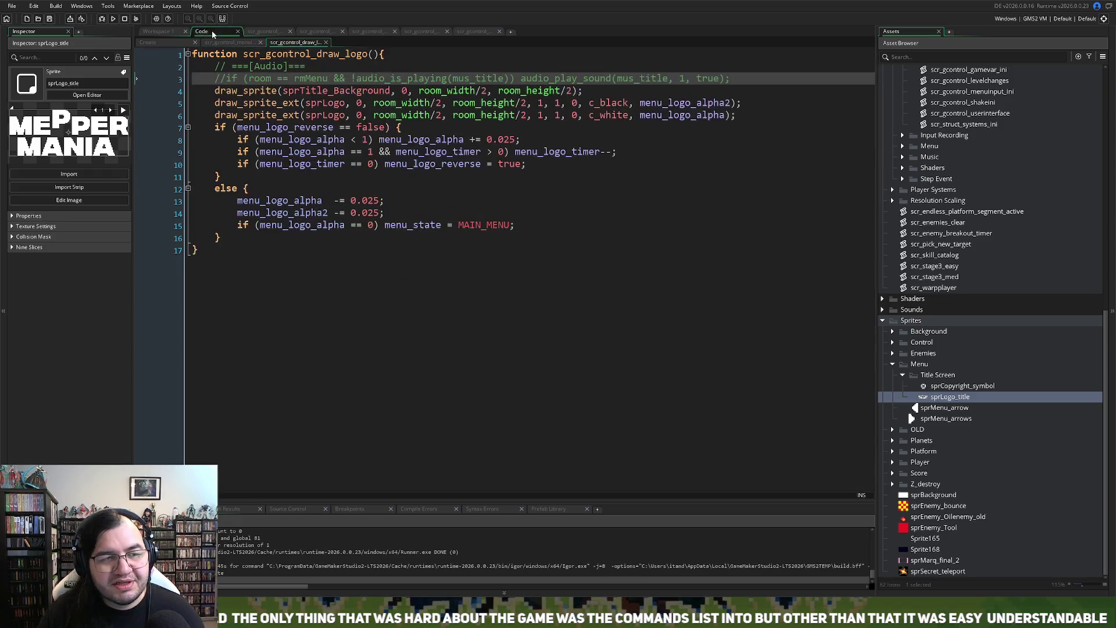
Step: Flip through the other open script tabs and end on the empty Workspace 1
click(429, 36)
click(480, 30)
click(389, 30)
click(311, 34)
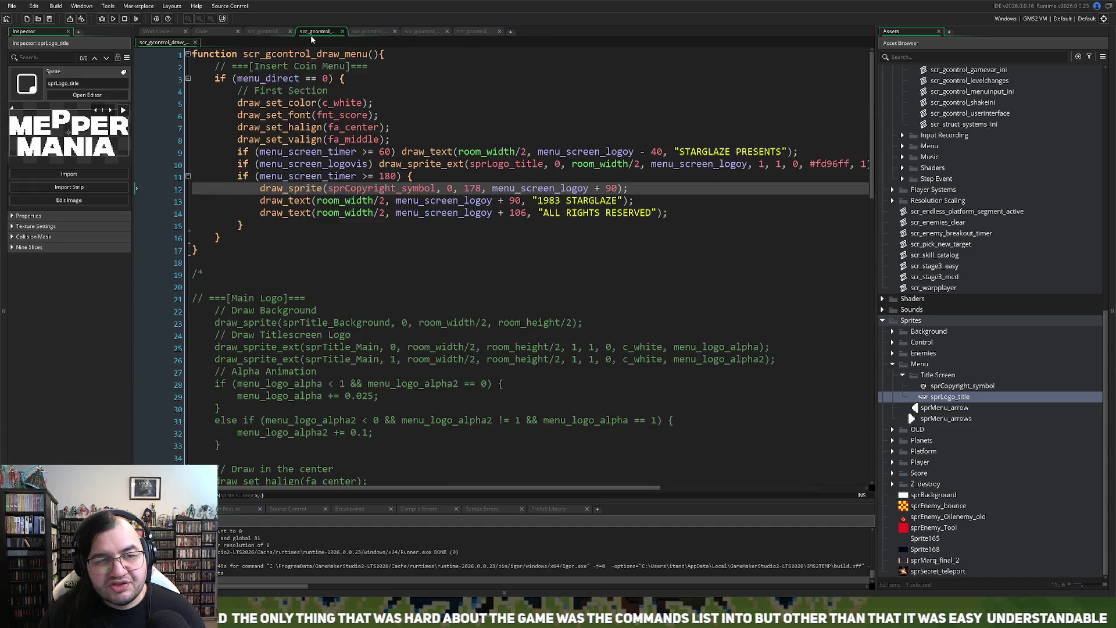
click(279, 31)
click(203, 33)
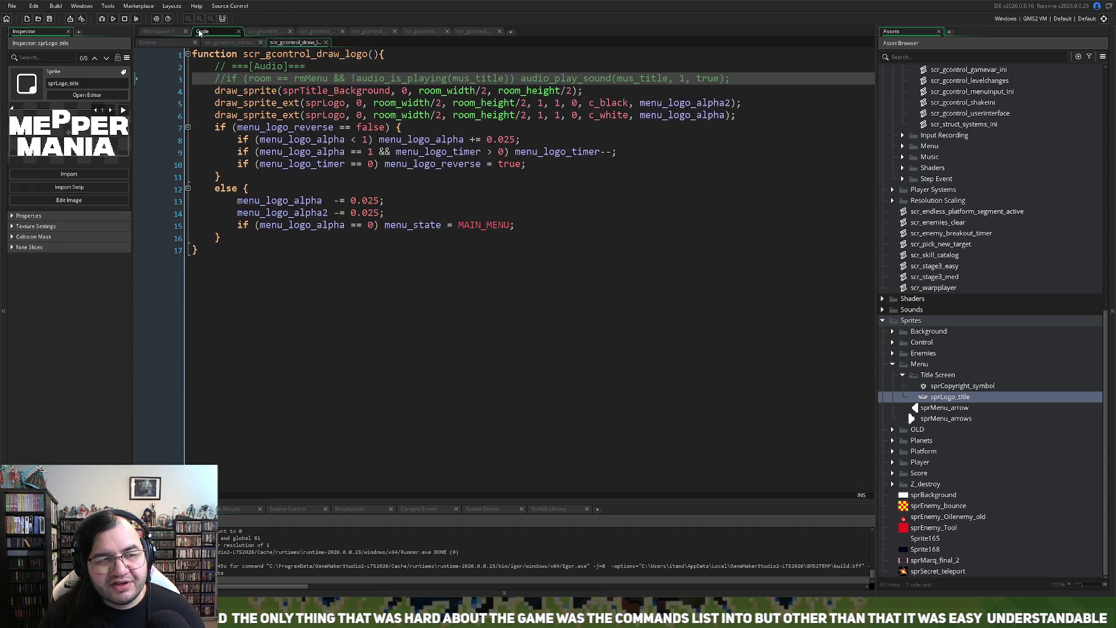
click(228, 43)
click(159, 32)
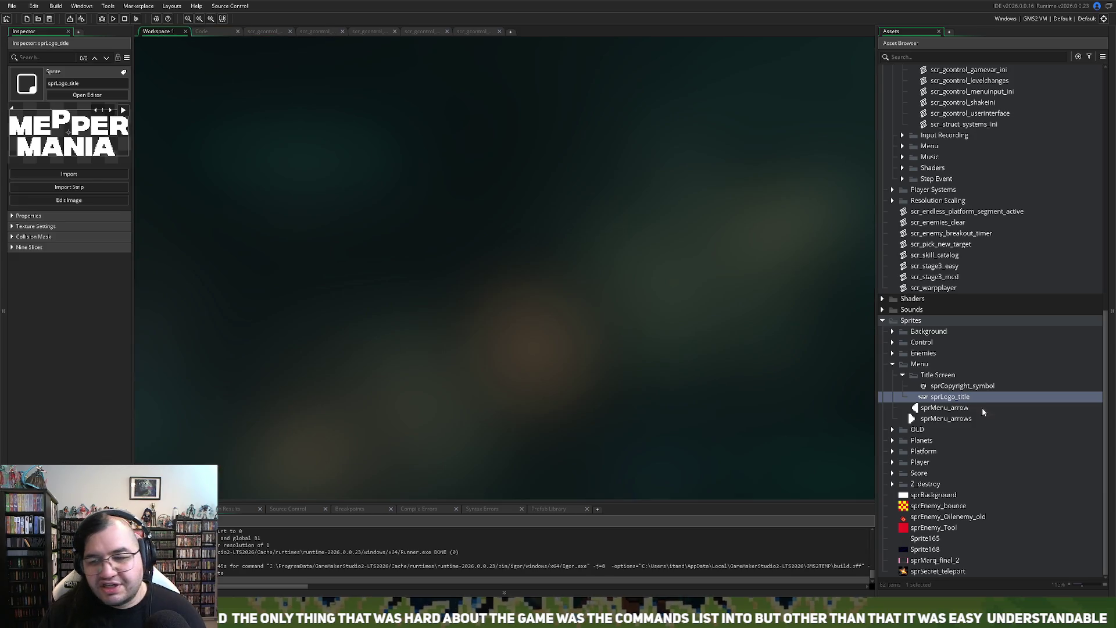
Step: Erase the raised P from frame 1 of sprLogo_title, compare both frames, then return to the menu script
double_click(937, 397)
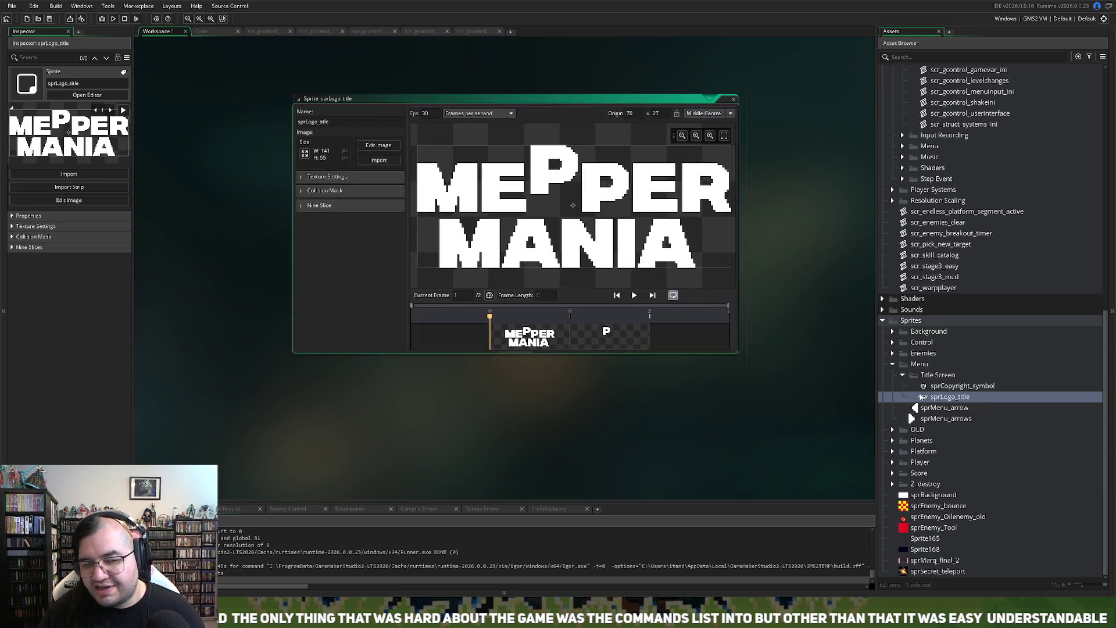
click(377, 145)
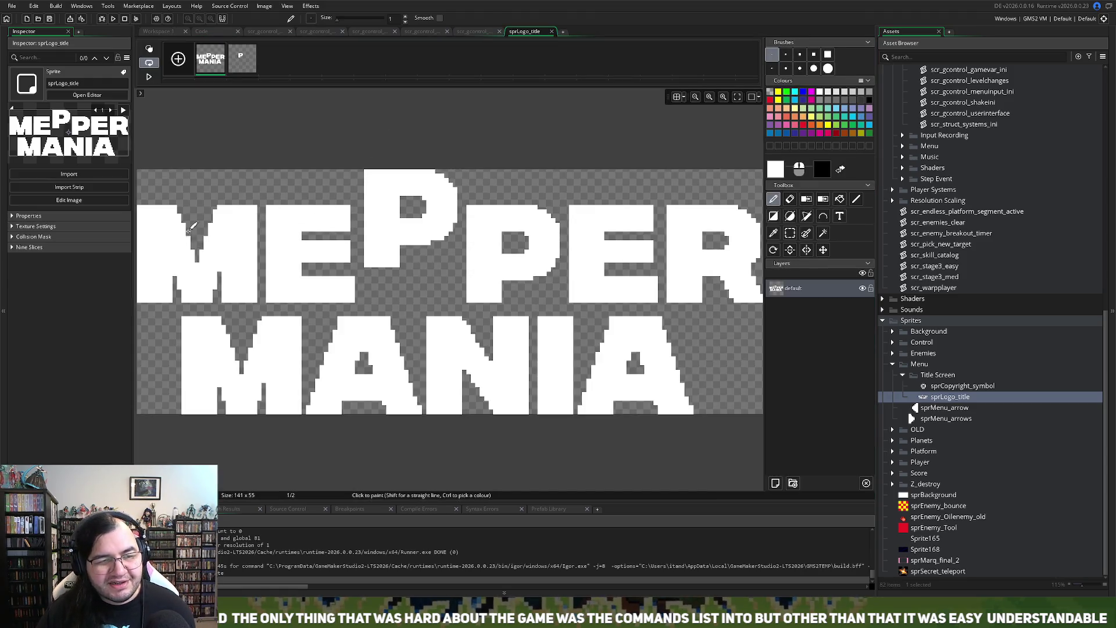
click(790, 233)
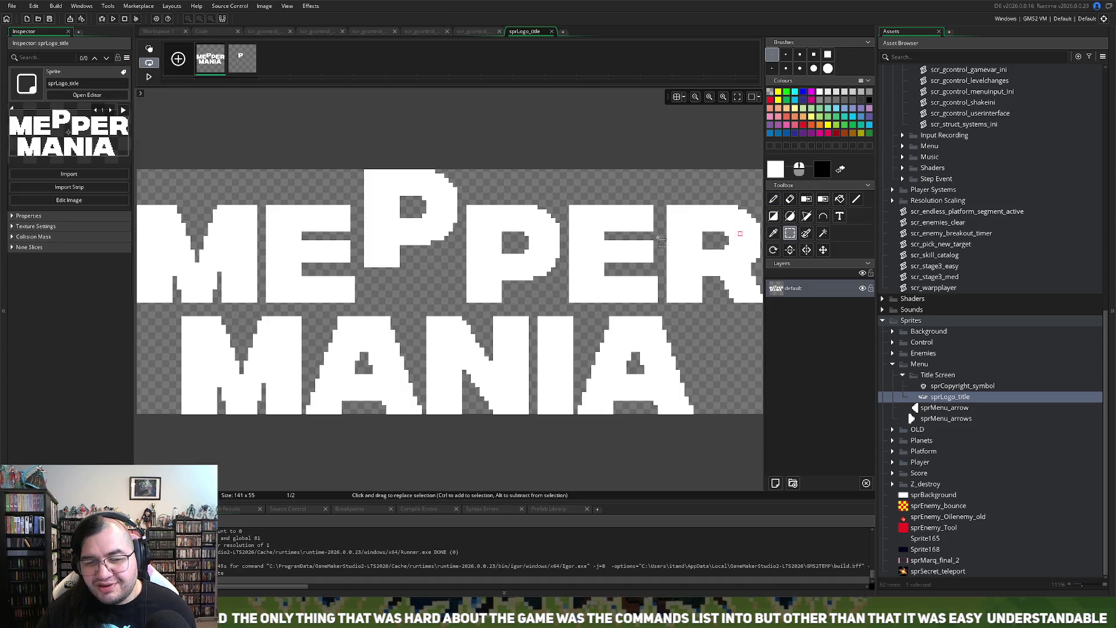
mouse_move(360, 272)
mouse_down()
mouse_move(407, 261)
mouse_move(462, 158)
mouse_up()
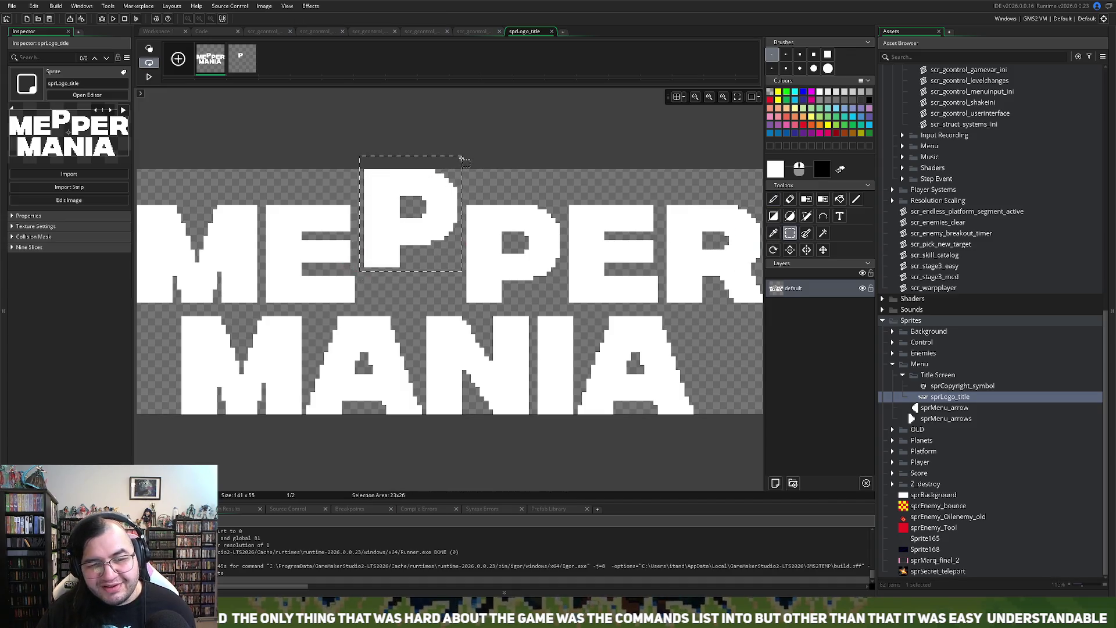
key(Delete)
click(251, 73)
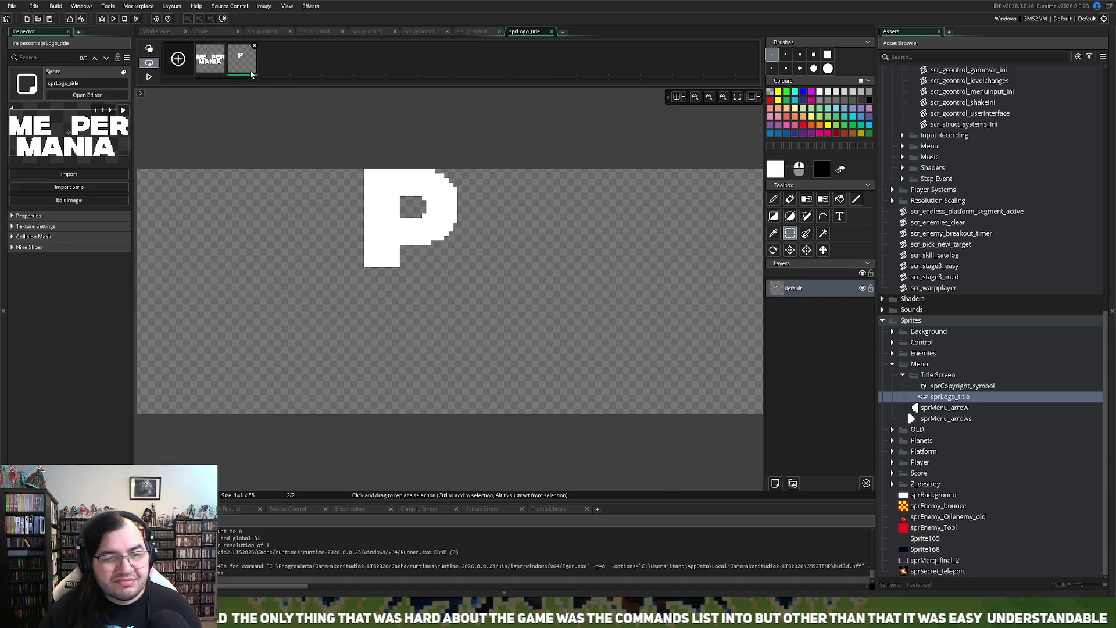
click(223, 65)
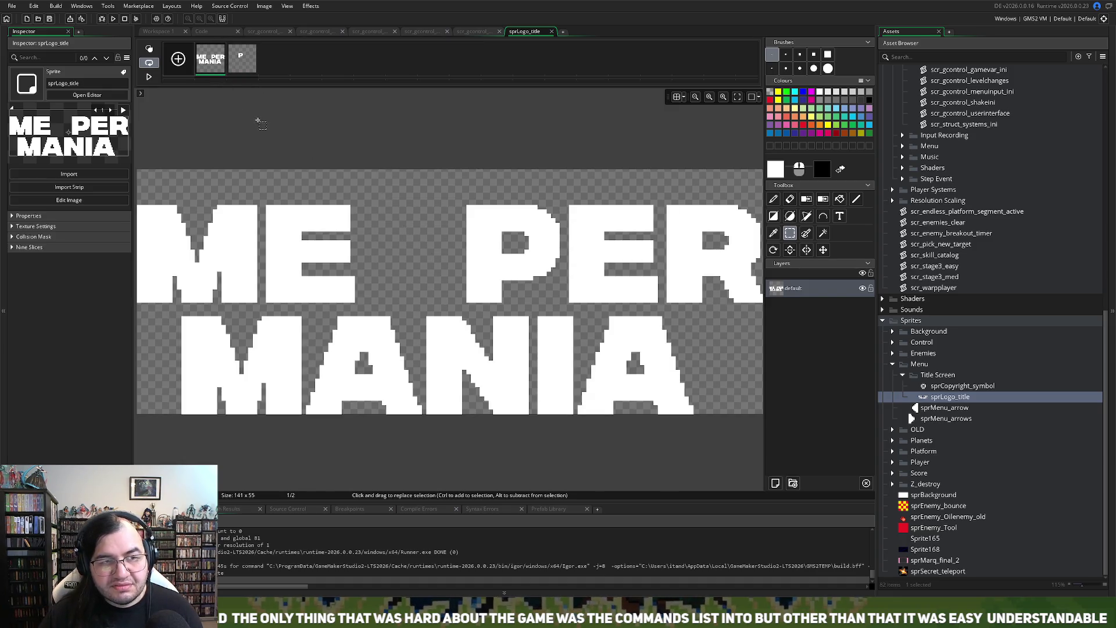
click(245, 63)
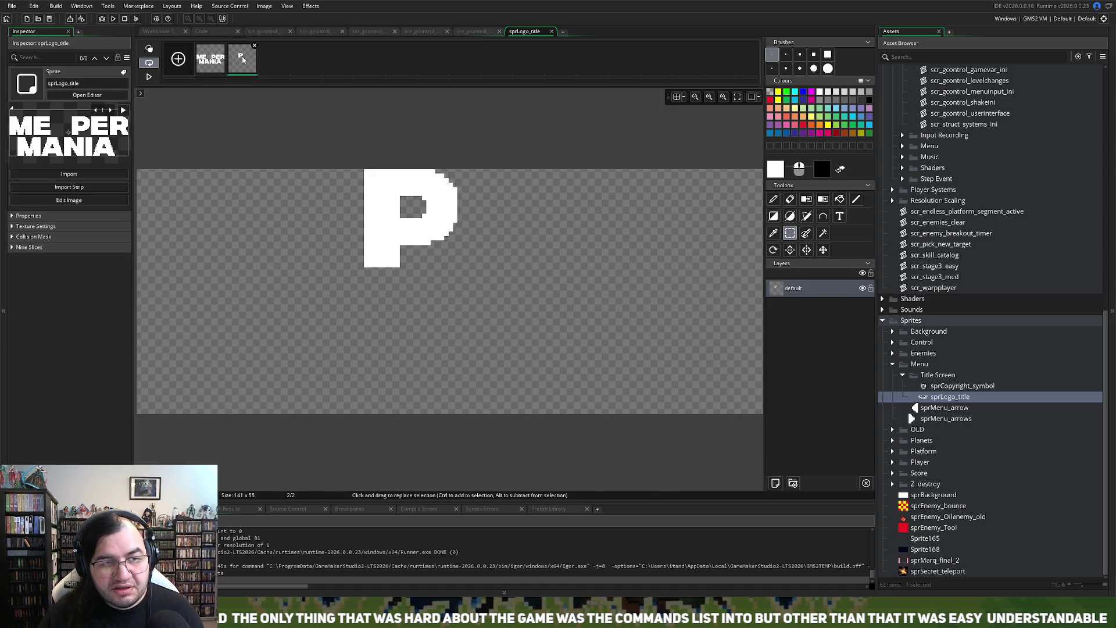
click(168, 35)
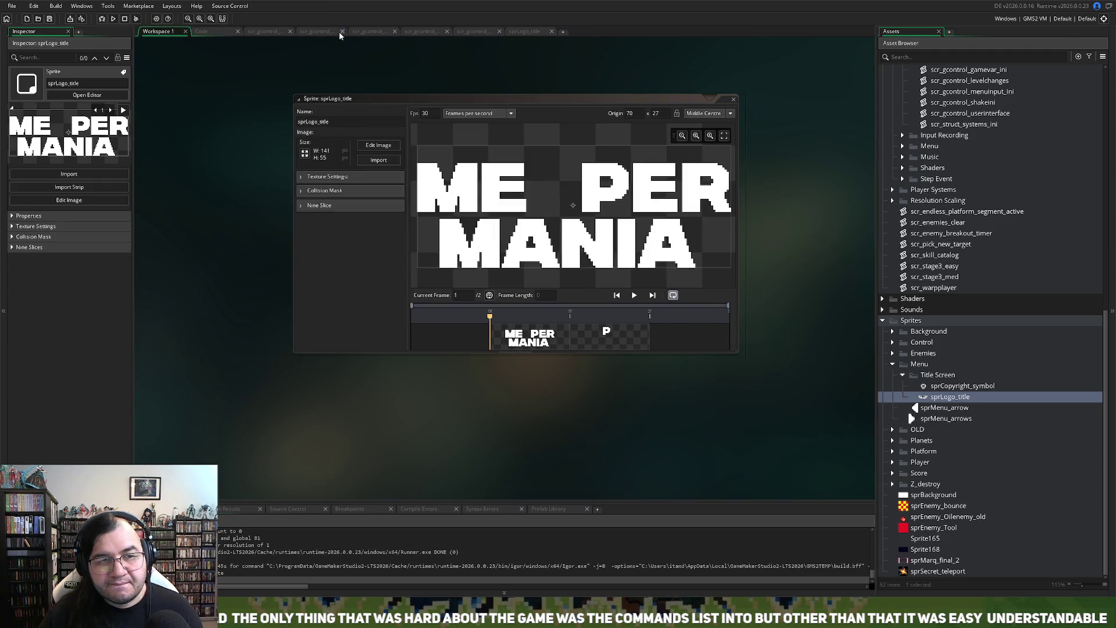
click(339, 34)
Step: Close the sprLogo_title tab and wrap the logo draw_sprite_ext call in braces
click(550, 32)
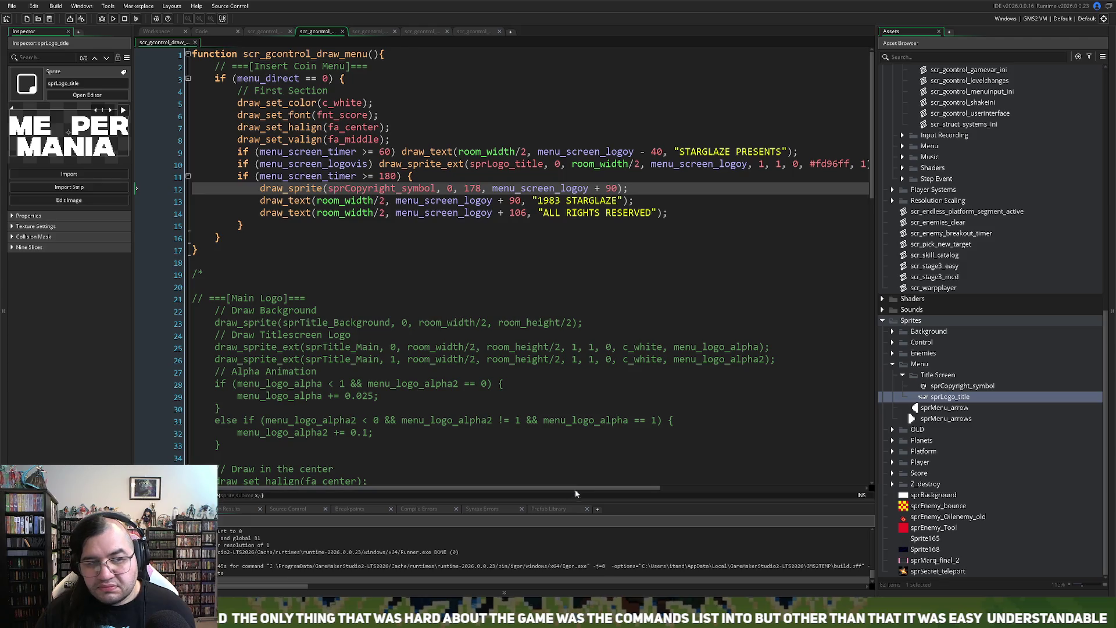
click(380, 163)
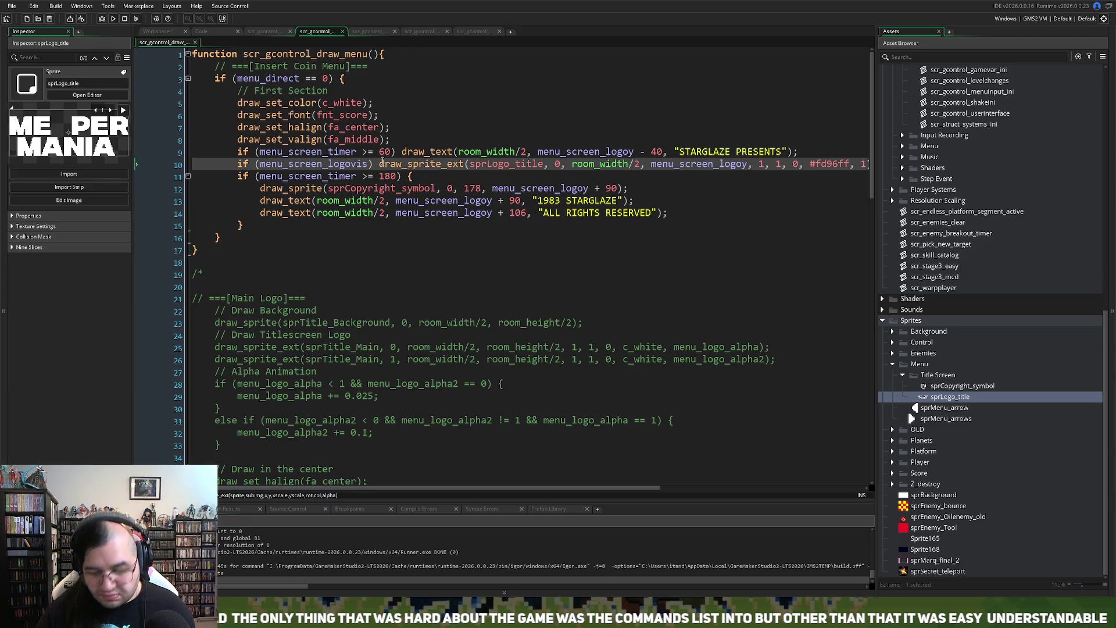
text({)
key(Return)
drag(769, 174, 768, 185)
click(763, 176)
key(Return)
key(Return)
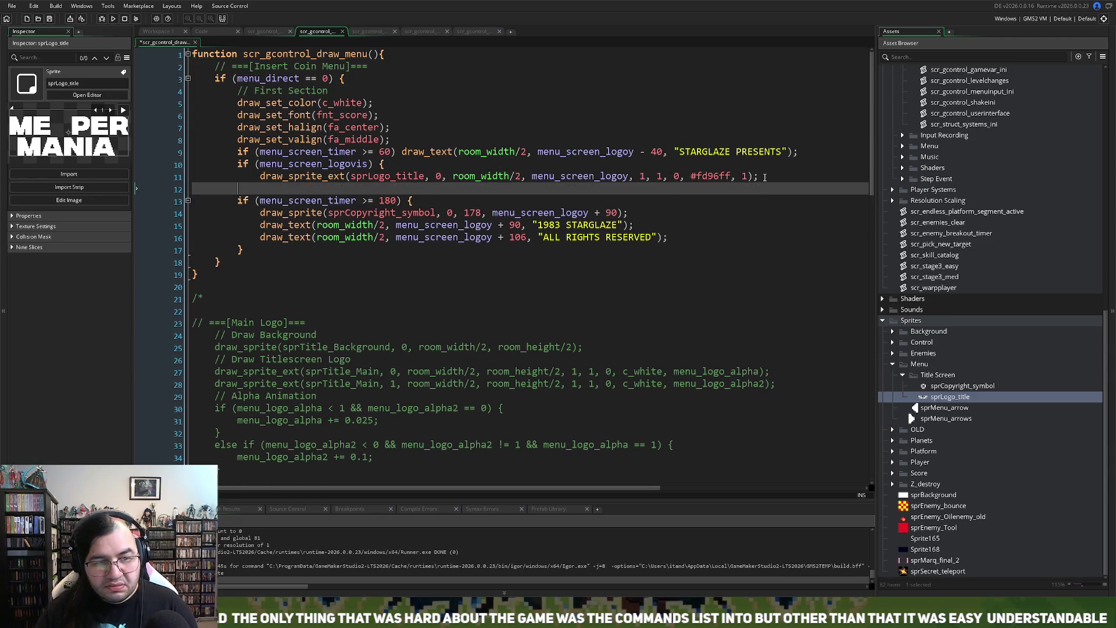
text(})
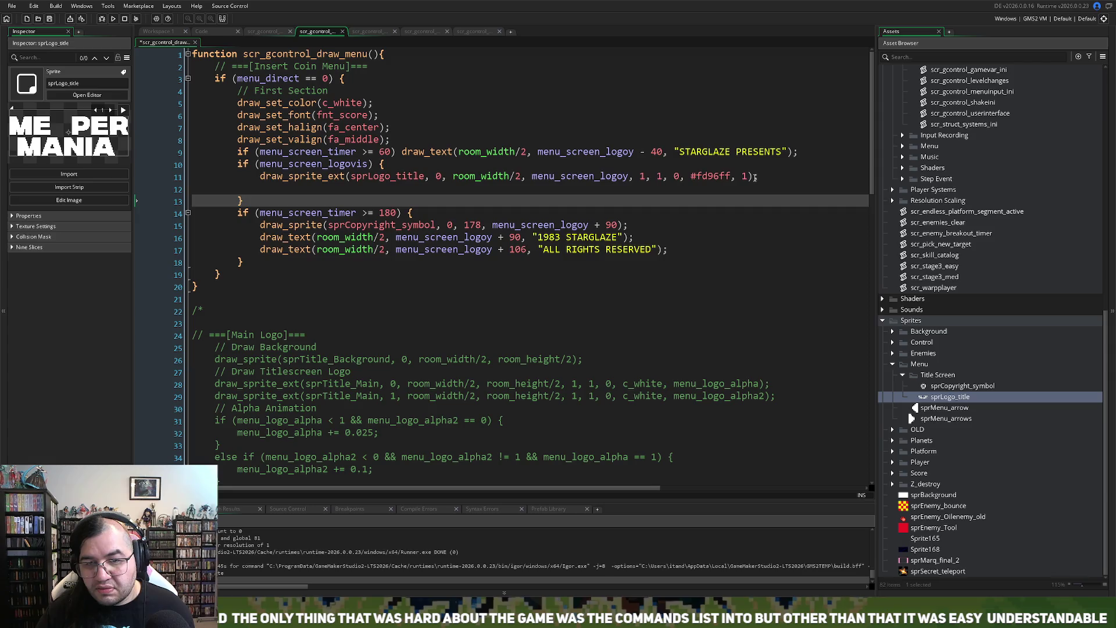
Step: Add a copy of the #fd96ff logo draw_sprite_ext line that draws subimage 1
click(758, 176)
drag(758, 177, 262, 180)
key(ctrl+c)
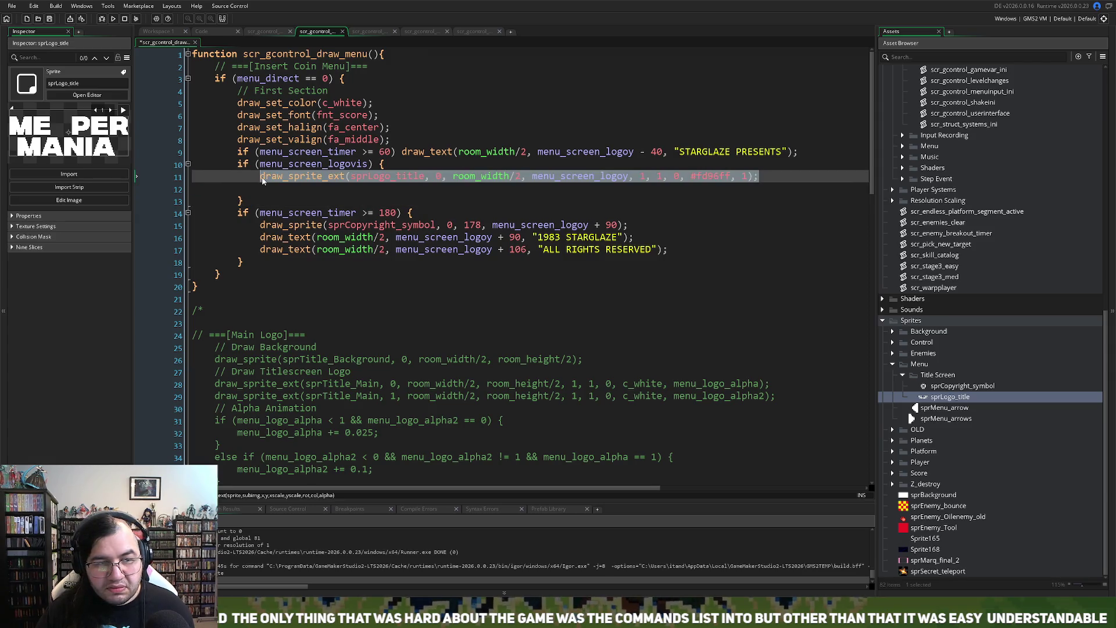
click(262, 189)
key(ctrl+v)
double_click(439, 188)
text(1)
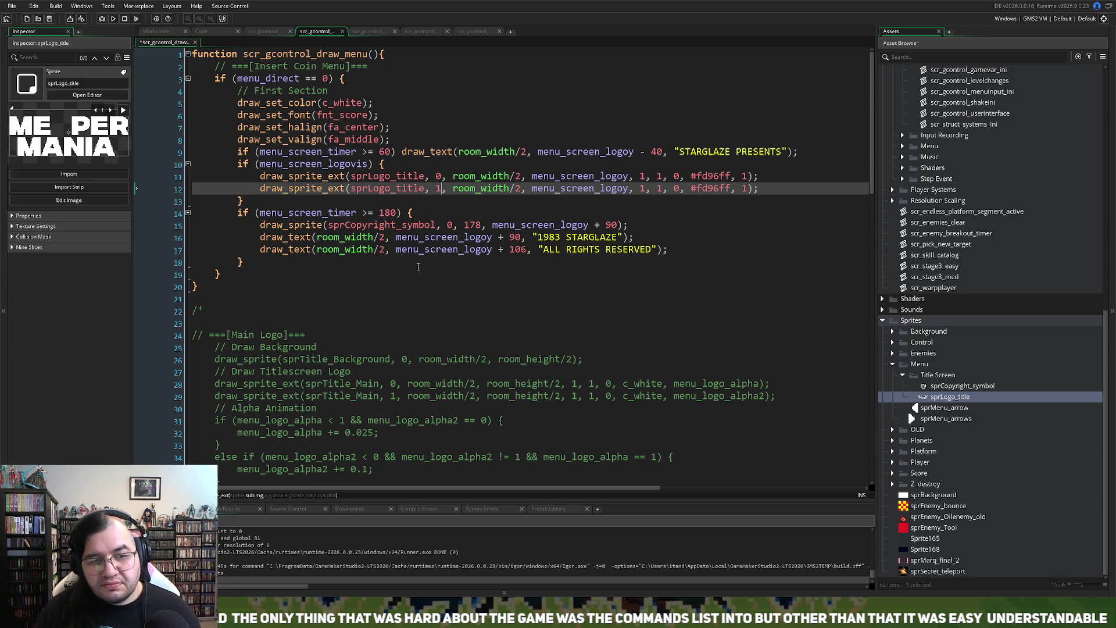
click(252, 263)
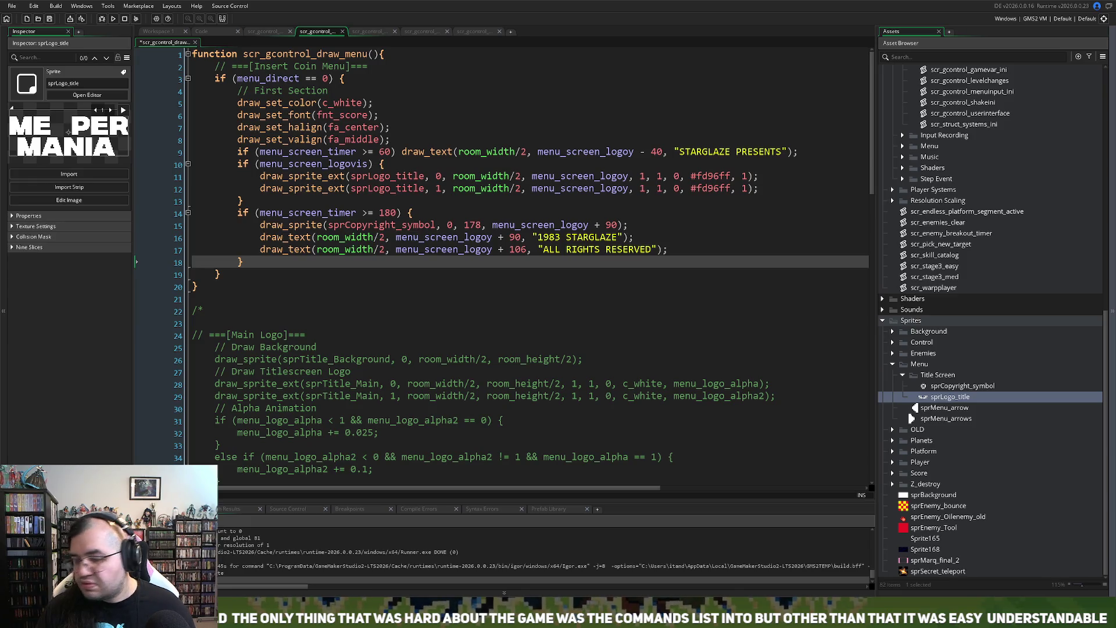
click(674, 251)
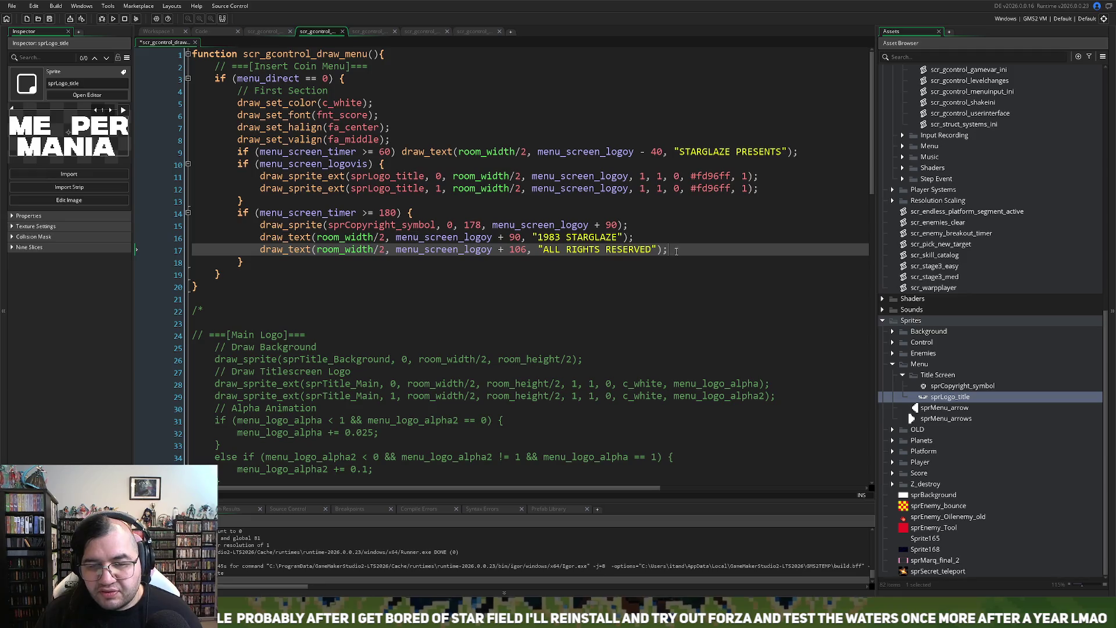
Step: Insert a blank line after line 17 and undo a trial 'GAMES' addition to STARGLAZE
key(Return)
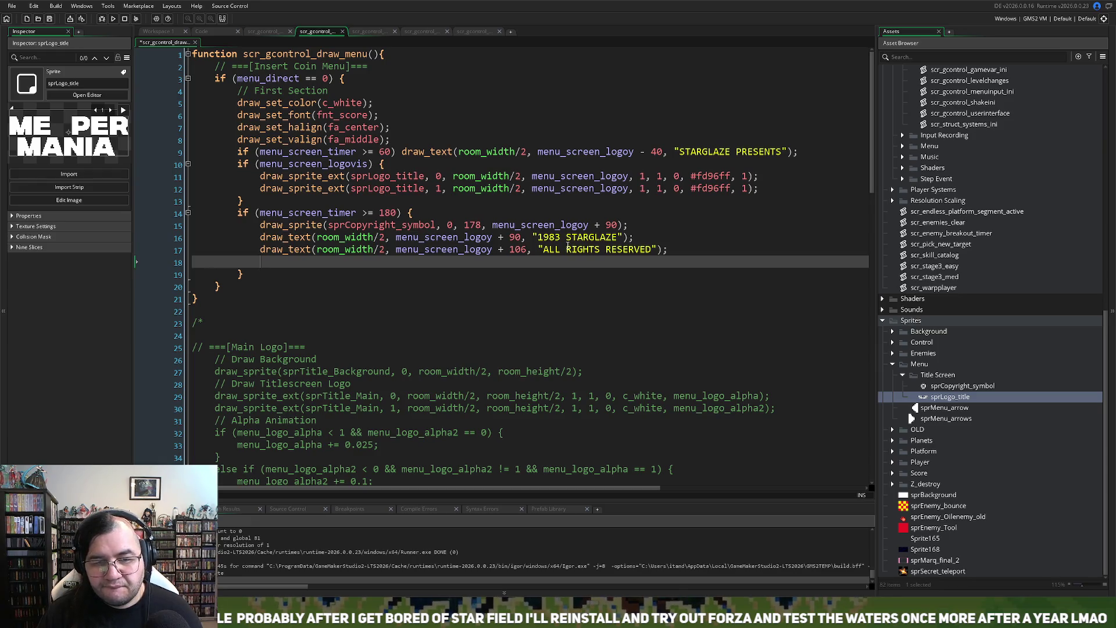
click(617, 237)
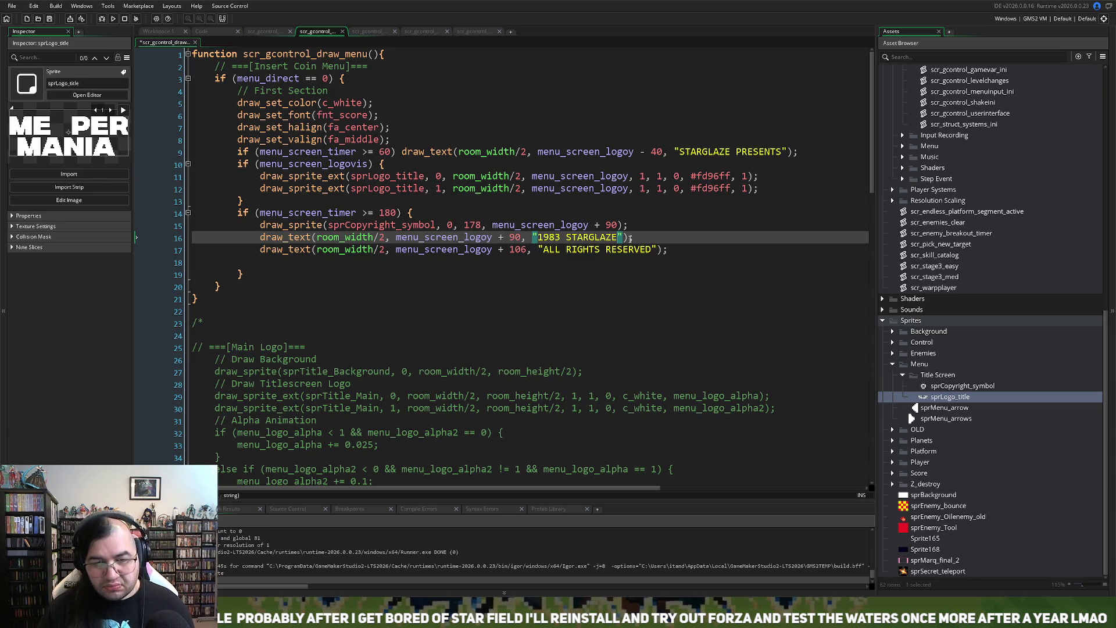
text(GAMES)
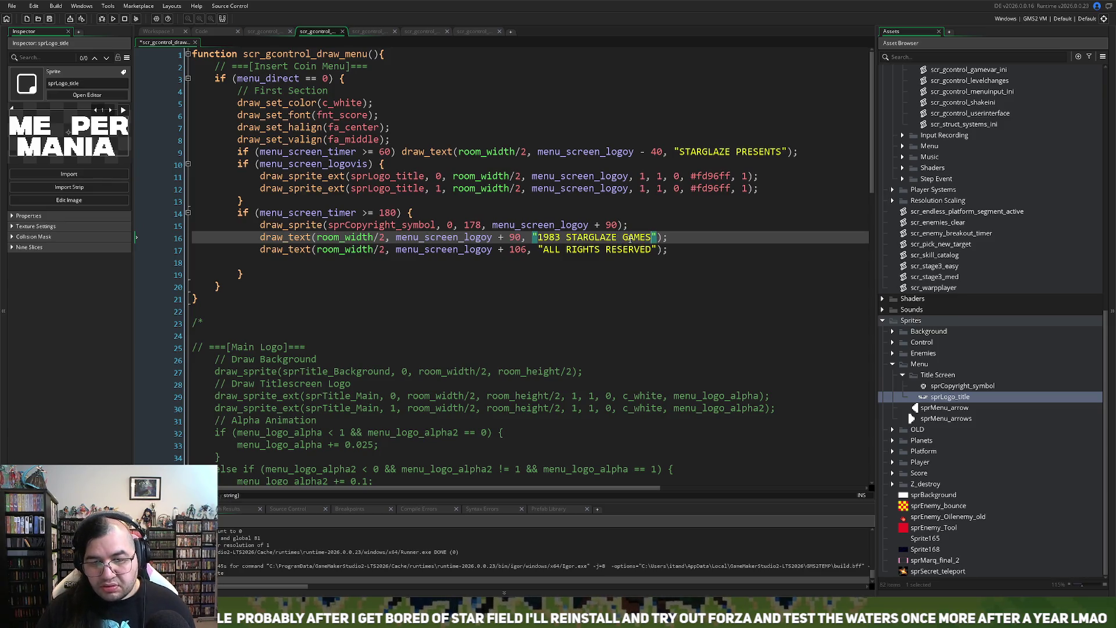
key(BackSpace)
key(BackSpace)
key(BackSpace)
key(BackSpace)
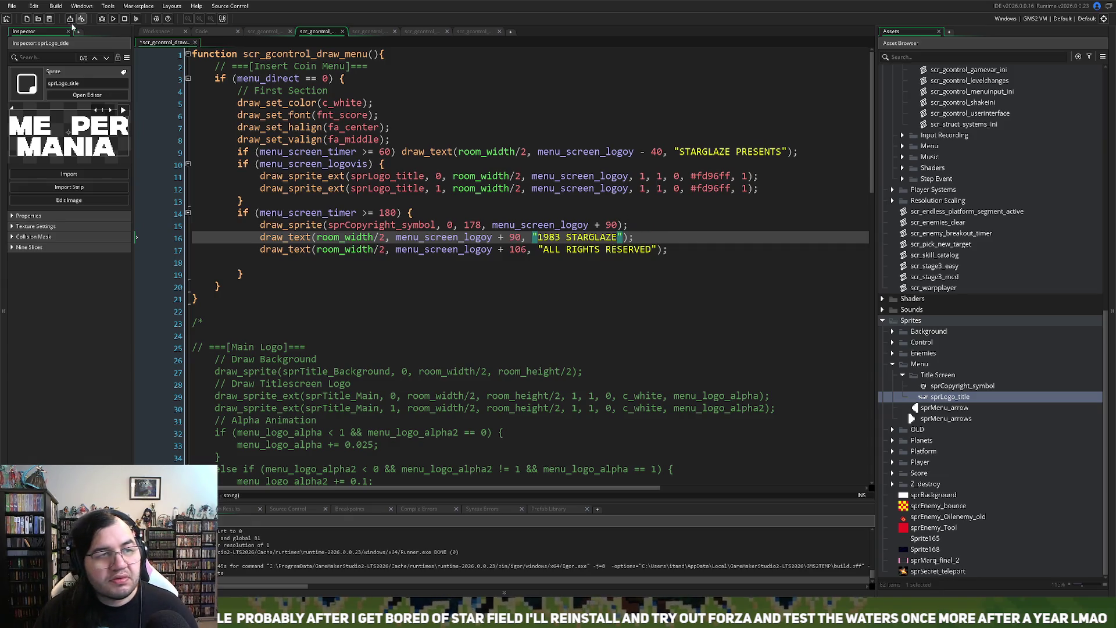
click(113, 19)
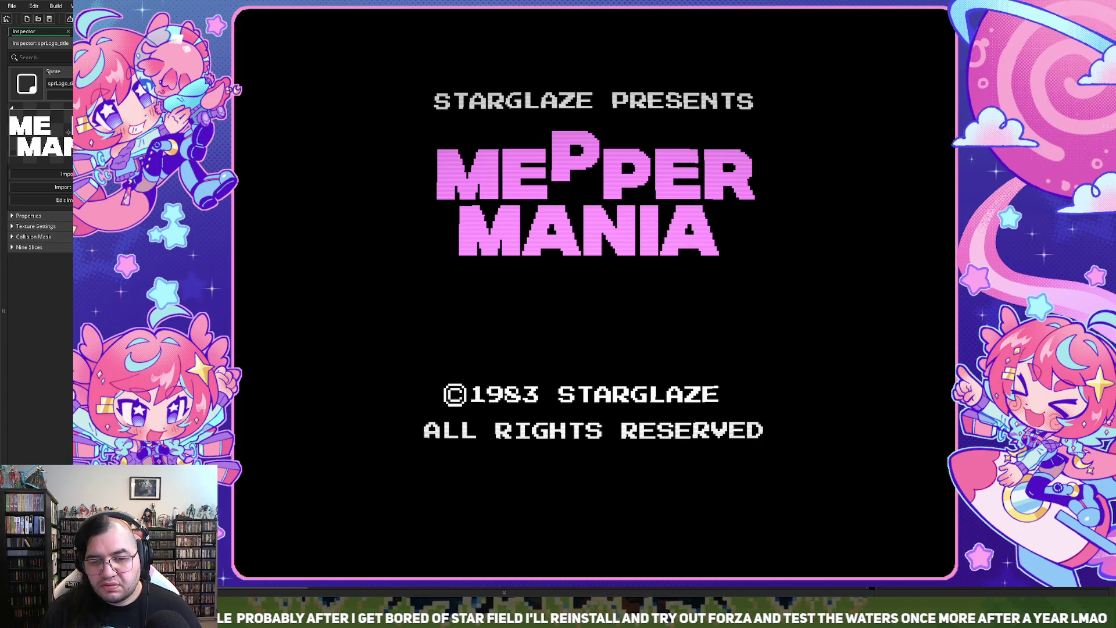
key(Escape)
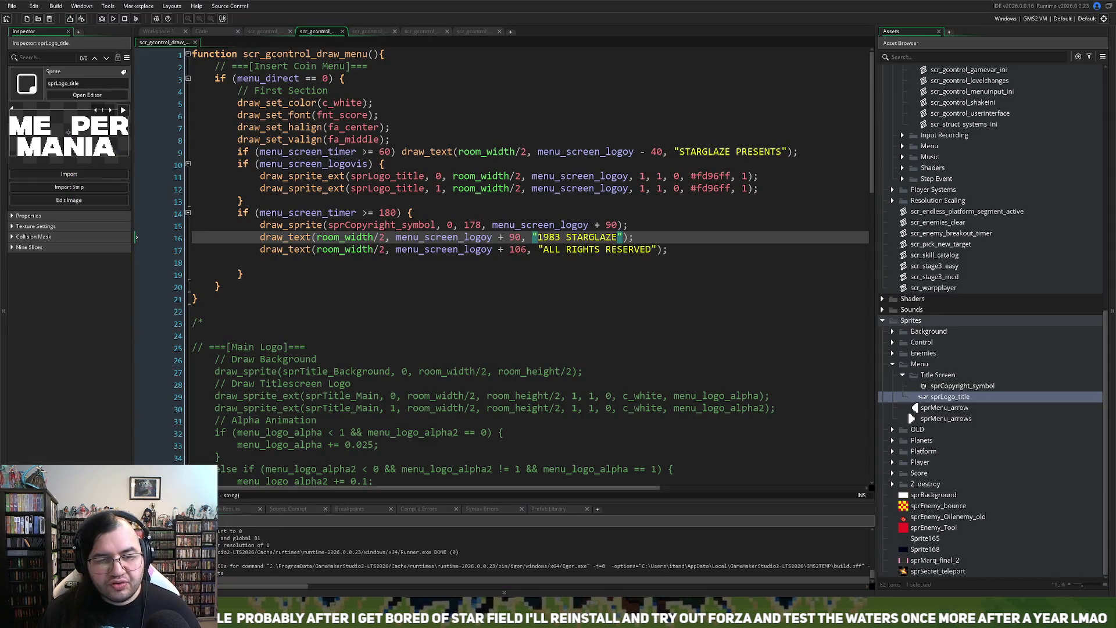
Step: Clear the indentation on line 18, then start a new line 19 after the closing brace beginning with 'draw_t'
click(315, 264)
key(BackSpace)
key(BackSpace)
key(BackSpace)
key(BackSpace)
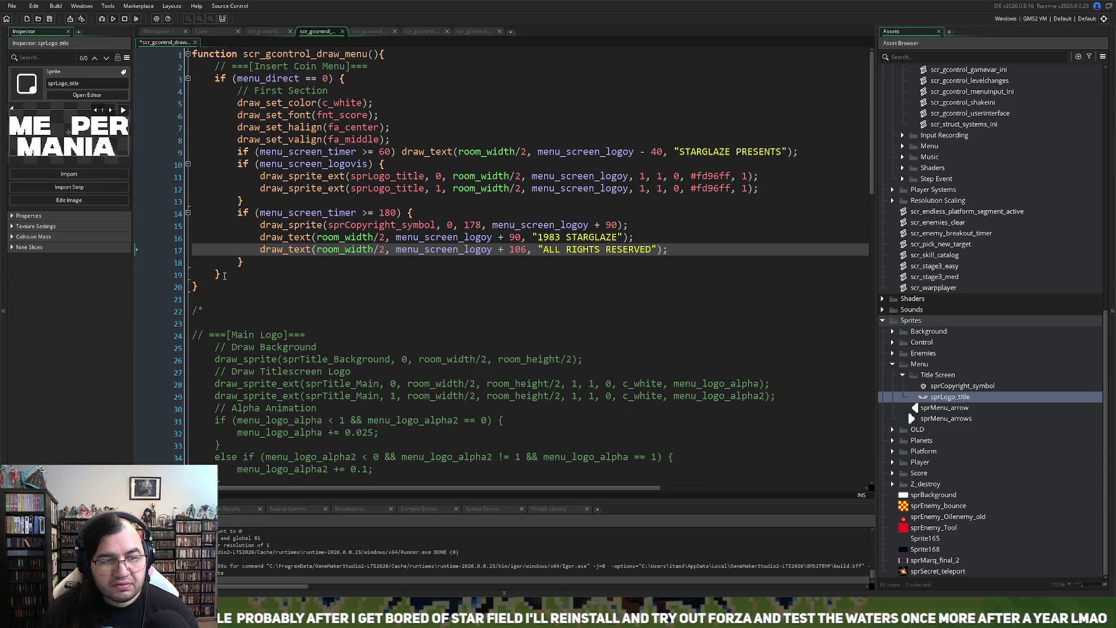
click(253, 263)
key(Return)
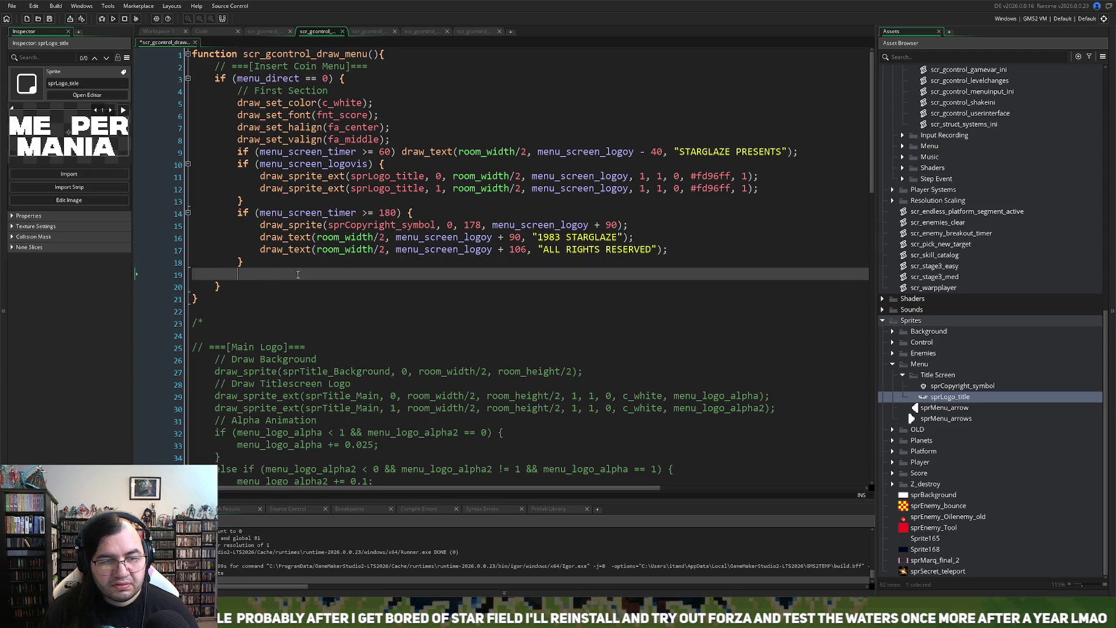
text(dr)
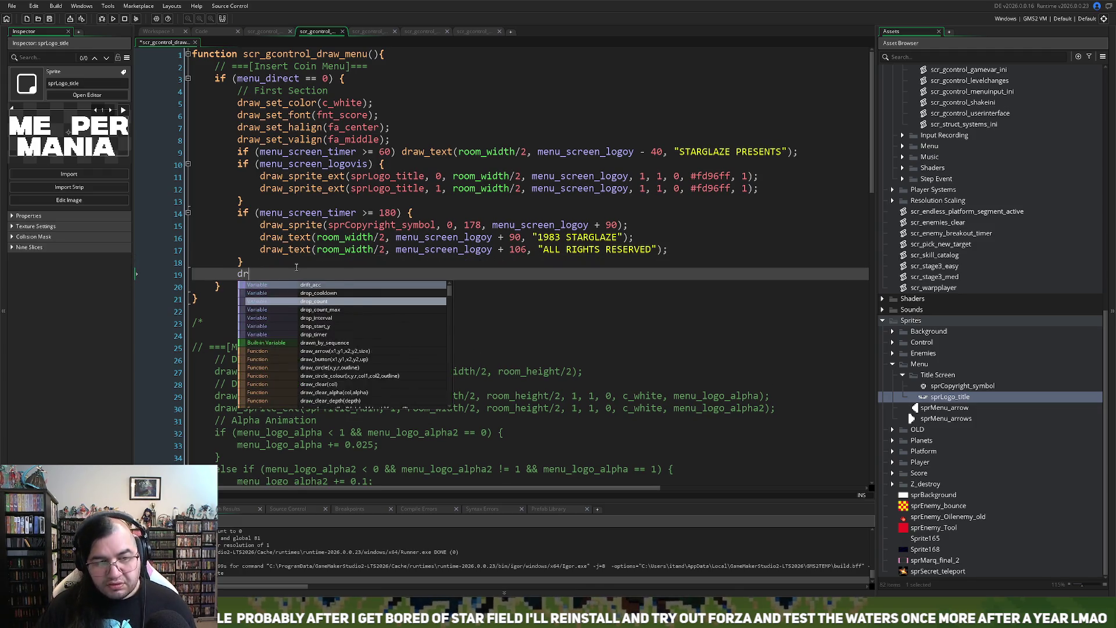
text(aw_c)
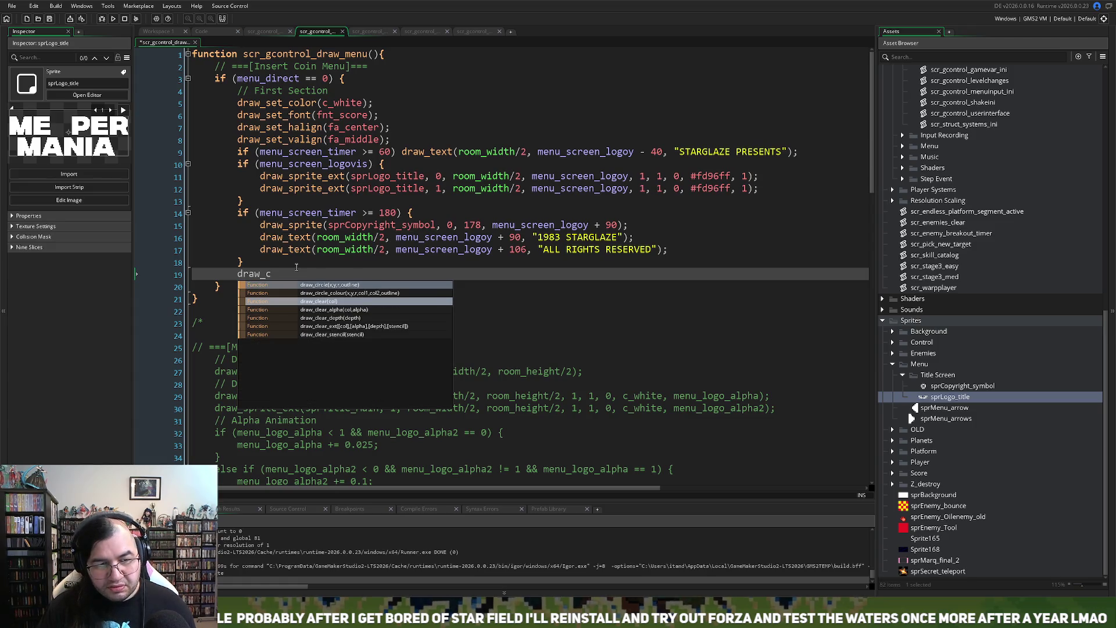
text(le)
key(BackSpace)
key(BackSpace)
key(BackSpace)
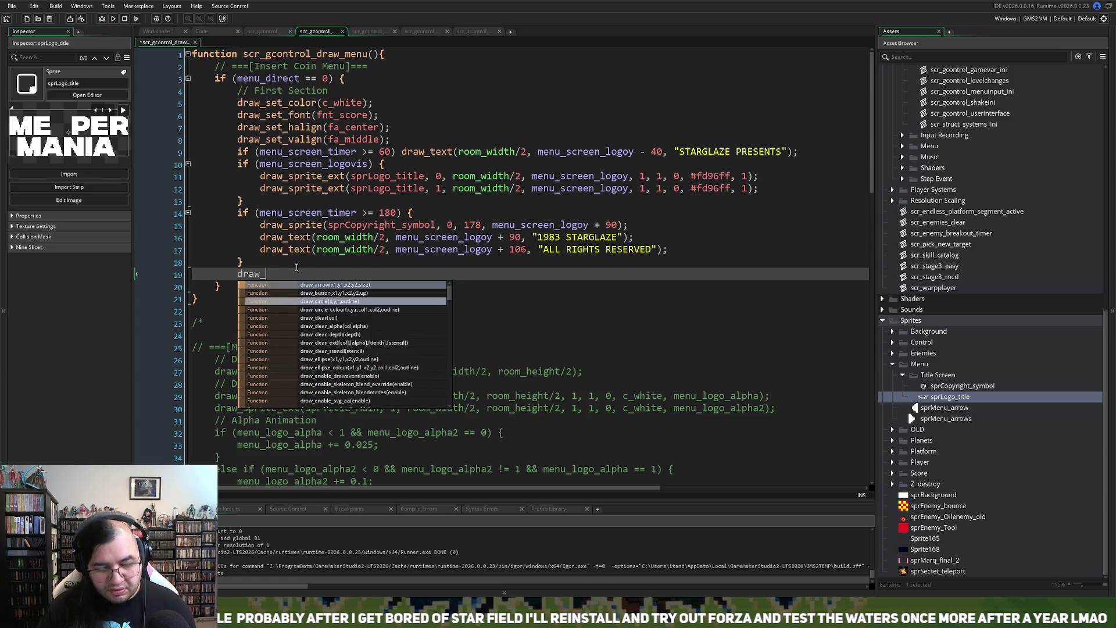
text(t)
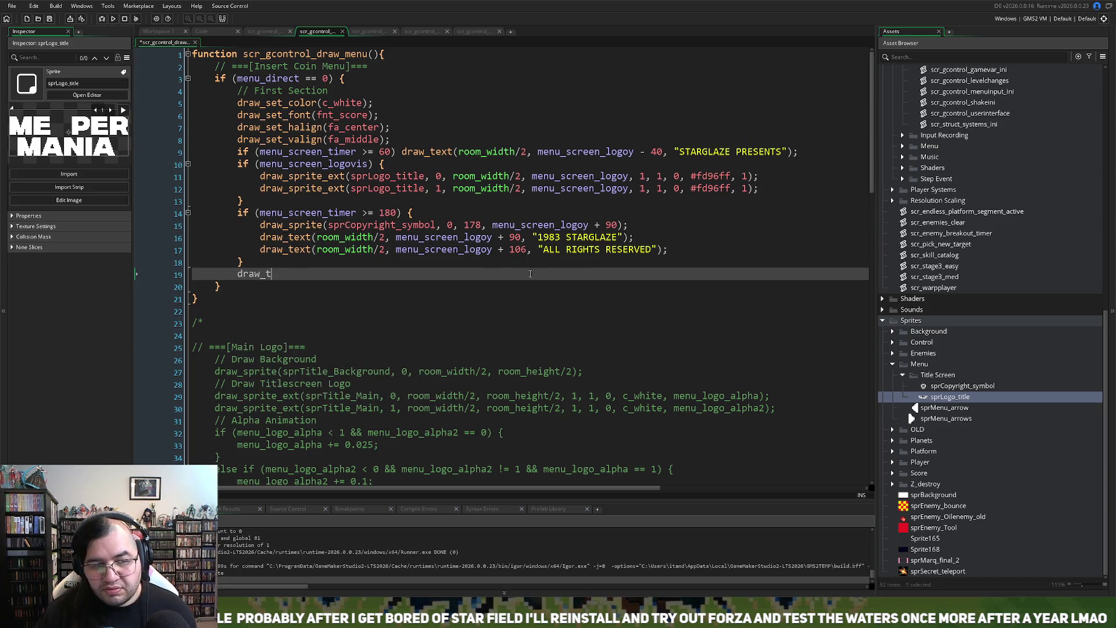
Step: Replace 'draw_t' with a copy of line 16's 1983 STARGLAZE draw_text call, then delete its room_width/2 x argument
drag(620, 233, 253, 236)
key(ctrl+c)
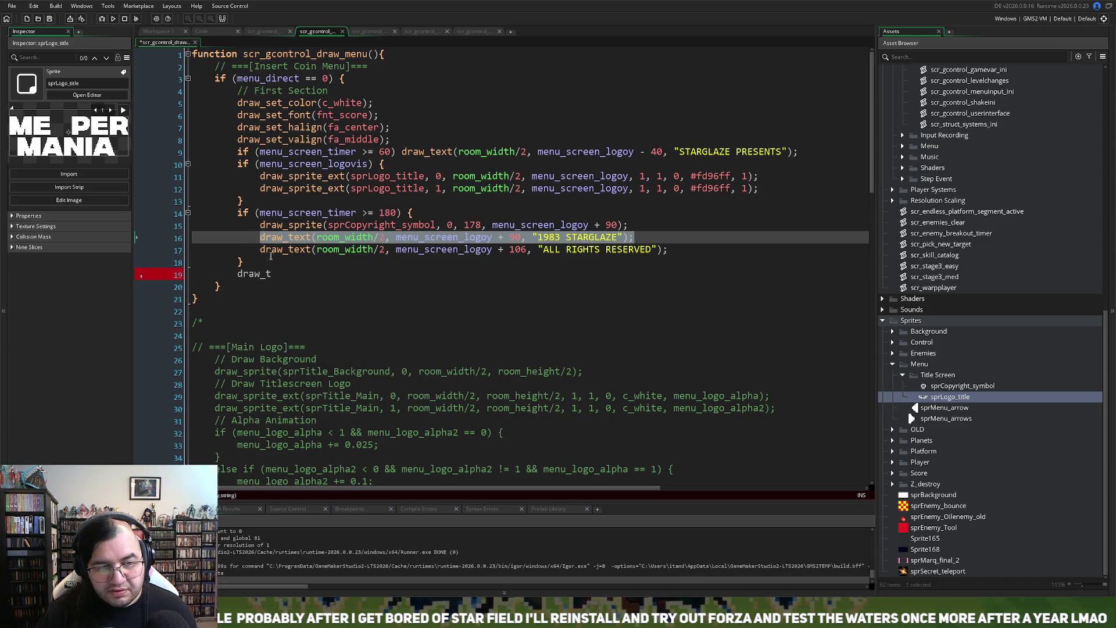
drag(271, 274, 242, 277)
key(ctrl+v)
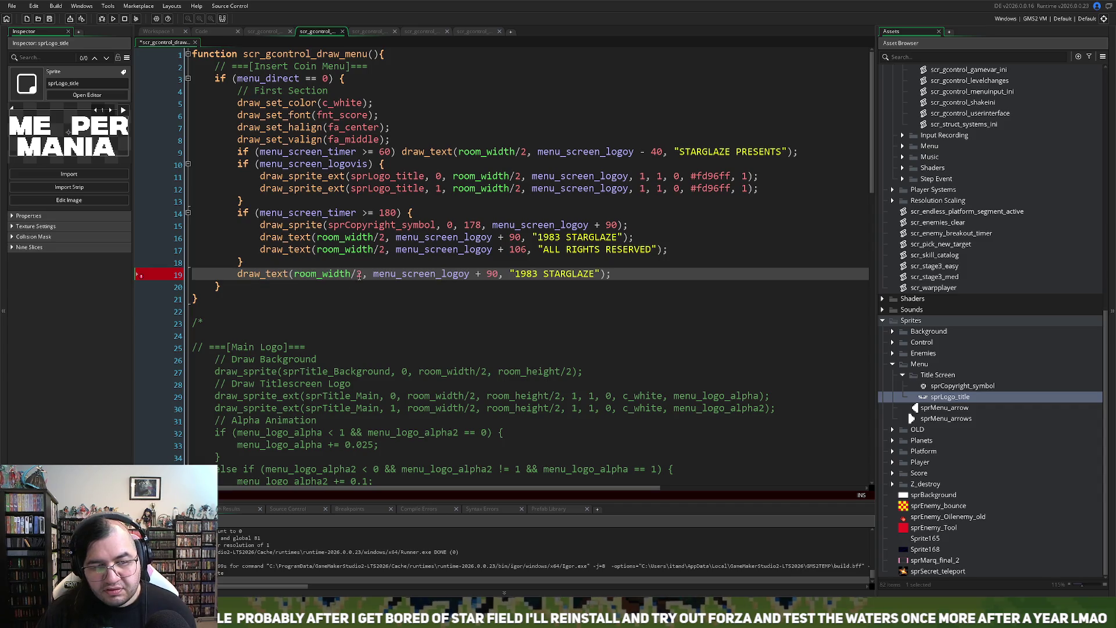
click(364, 274)
drag(362, 273, 295, 275)
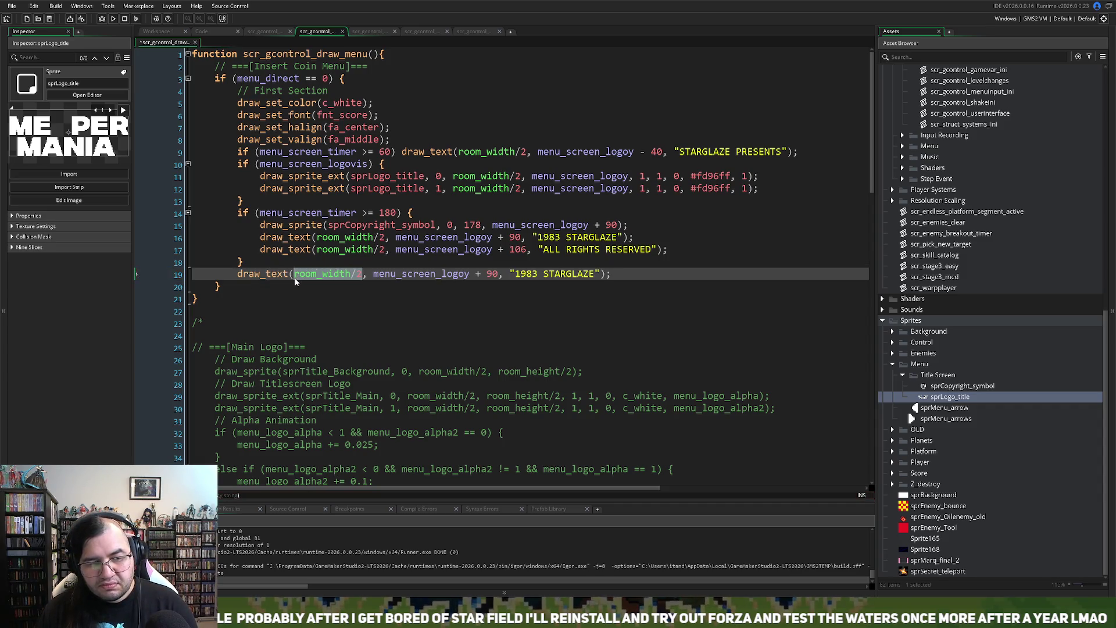
key(BackSpace)
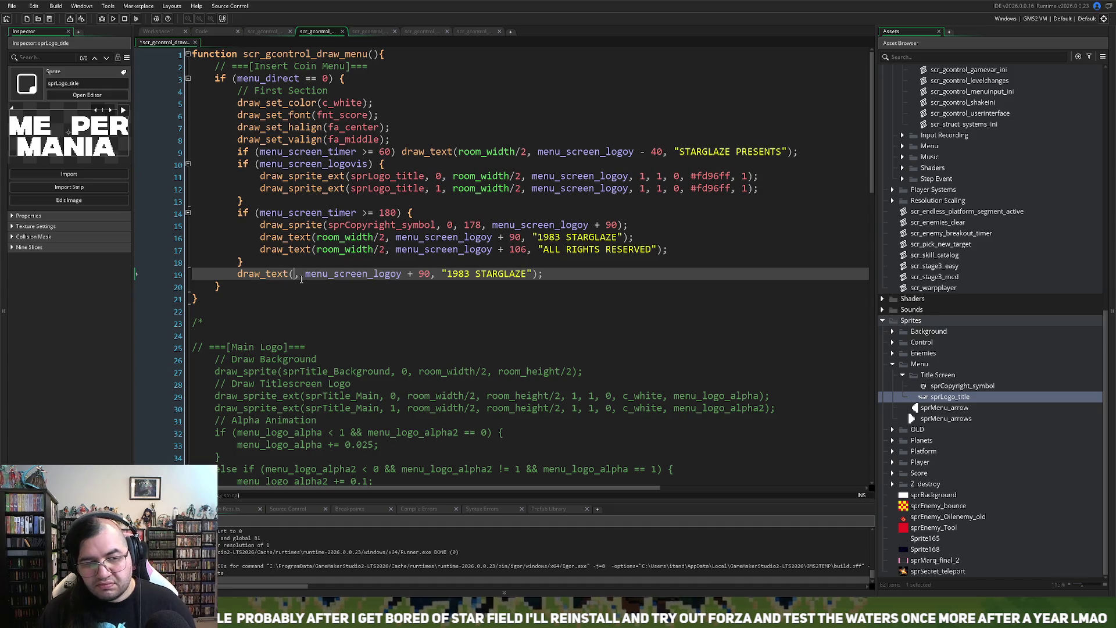